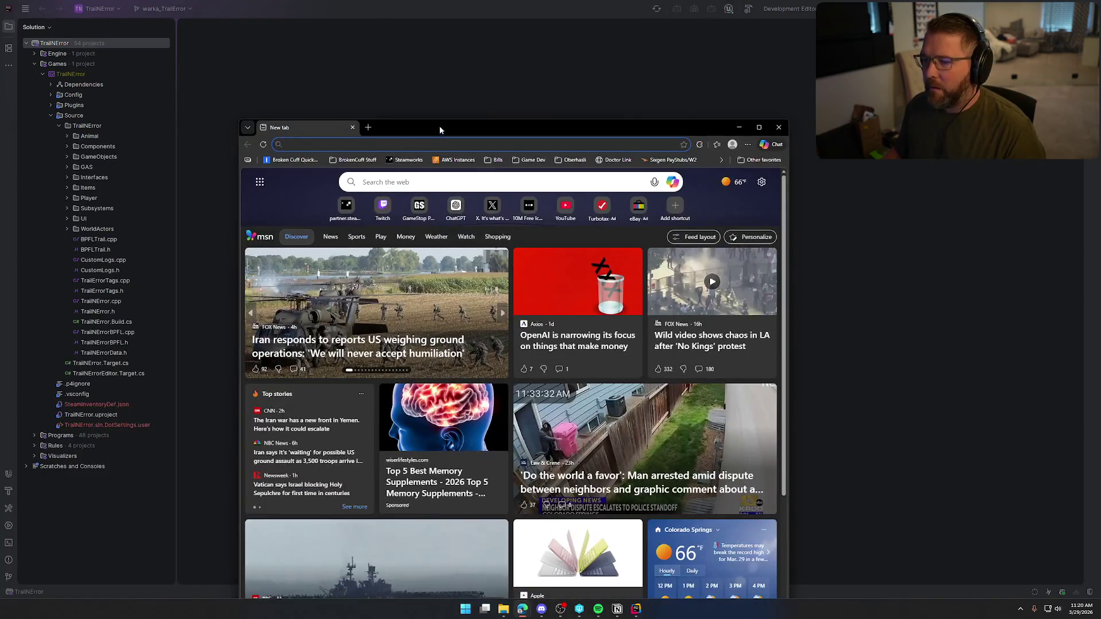
Search Google for 'clefairy 094 88' and open the PriceCharting Clefairy #94 result in a new tab
double_click(439, 125)
key(Return)
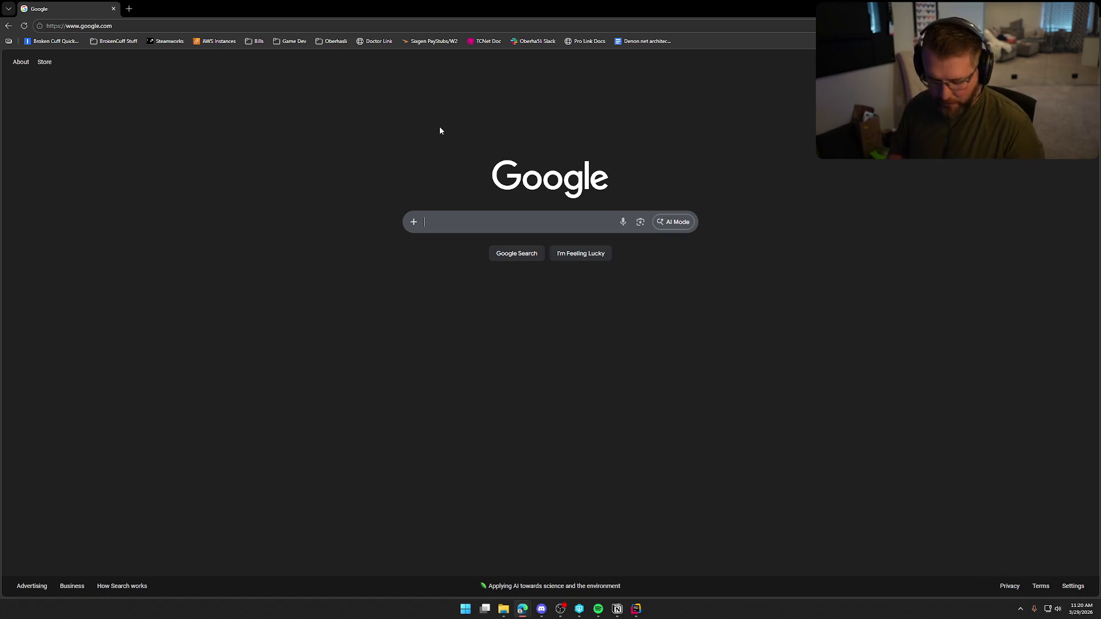
text(cle)
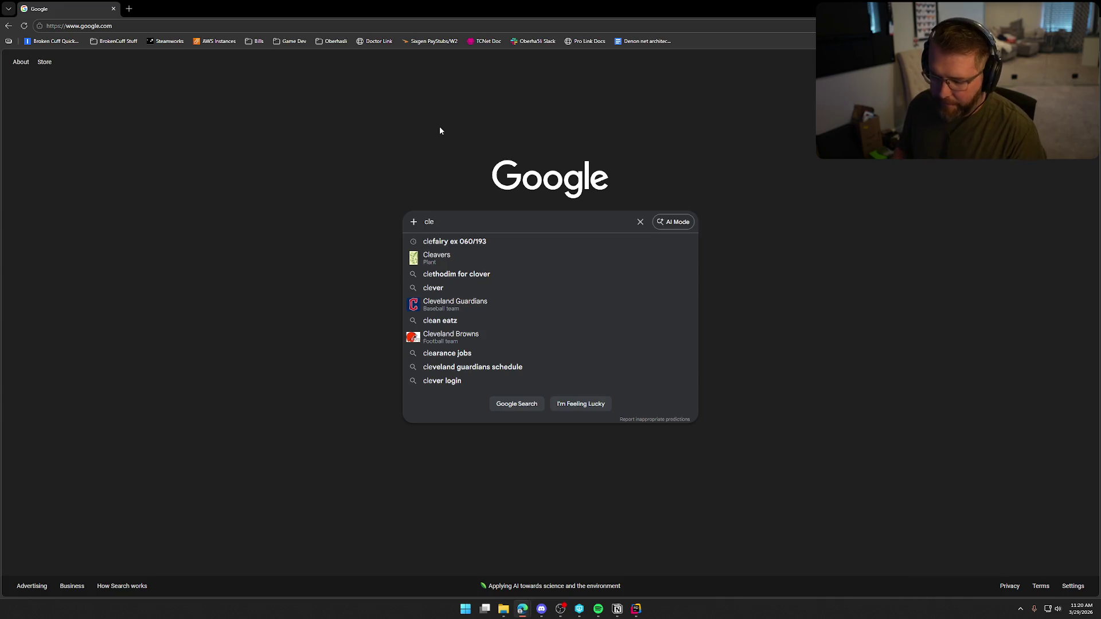
text(fairy e)
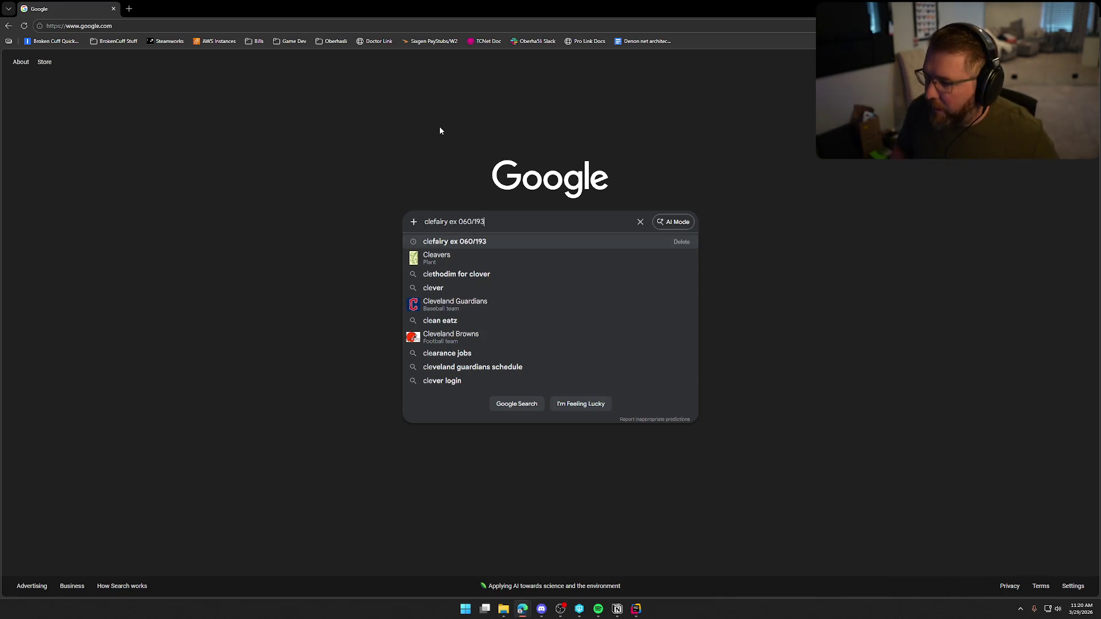
key(BackSpace)
text(094)
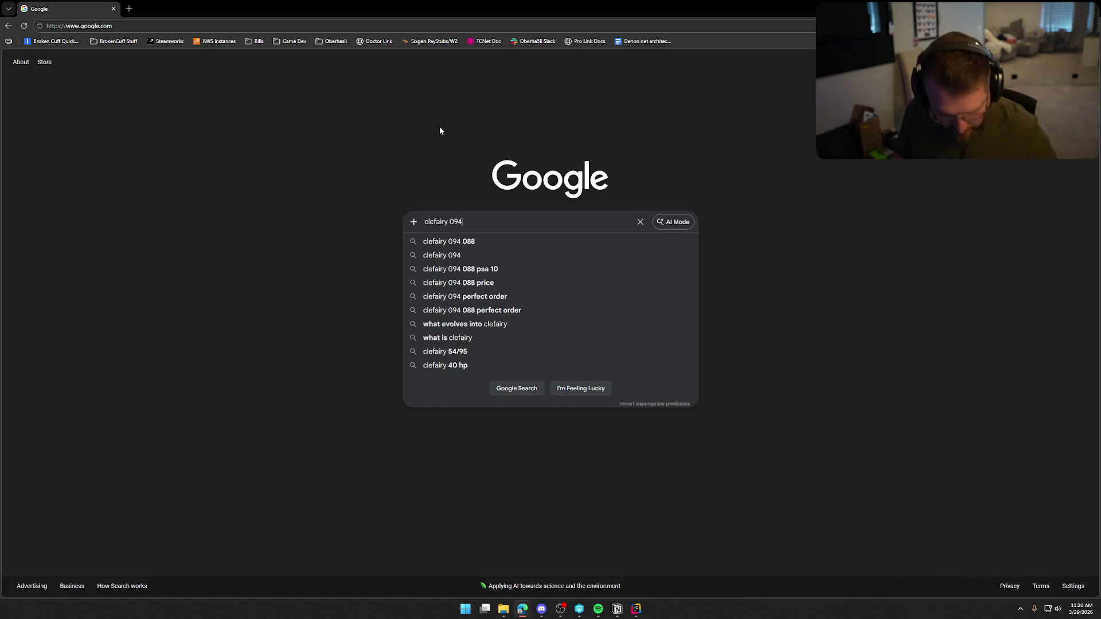
text( 88)
key(Return)
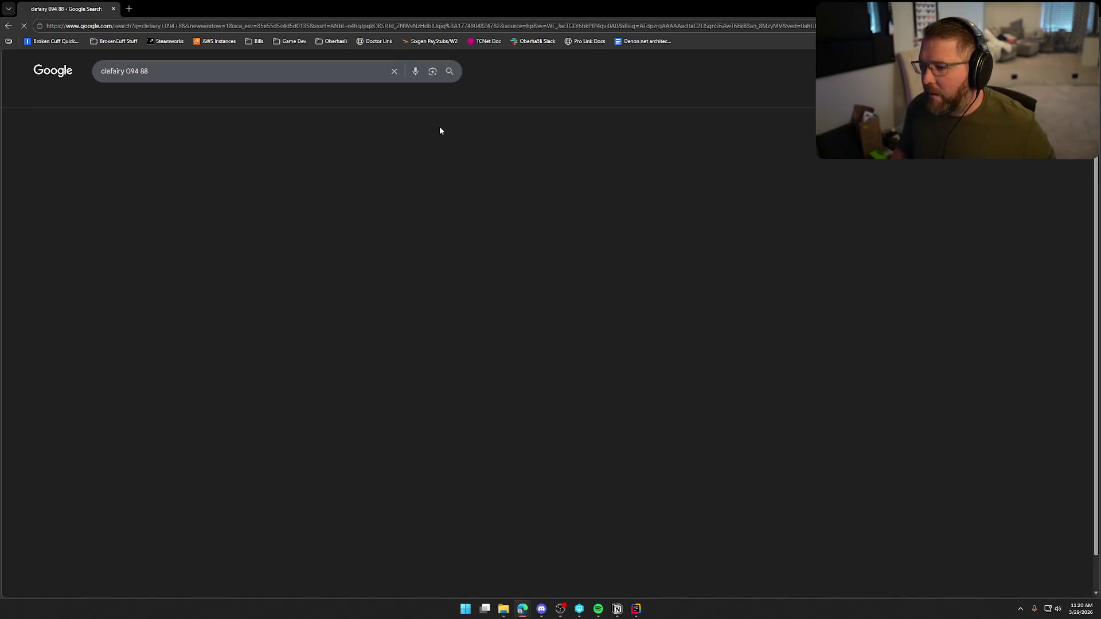
middle_click(183, 144)
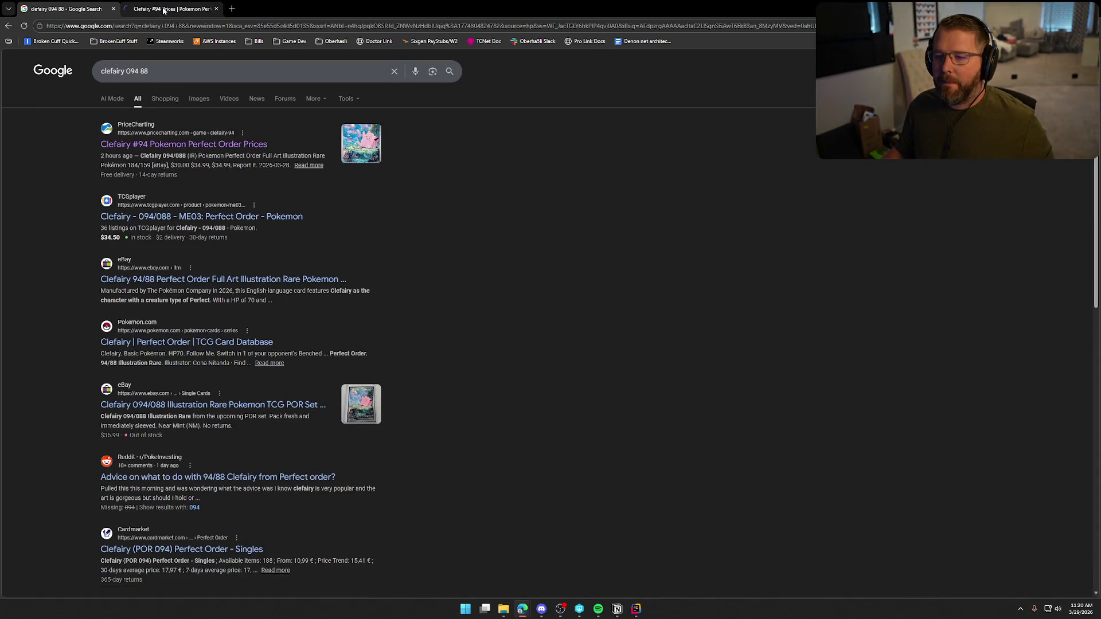
click(164, 10)
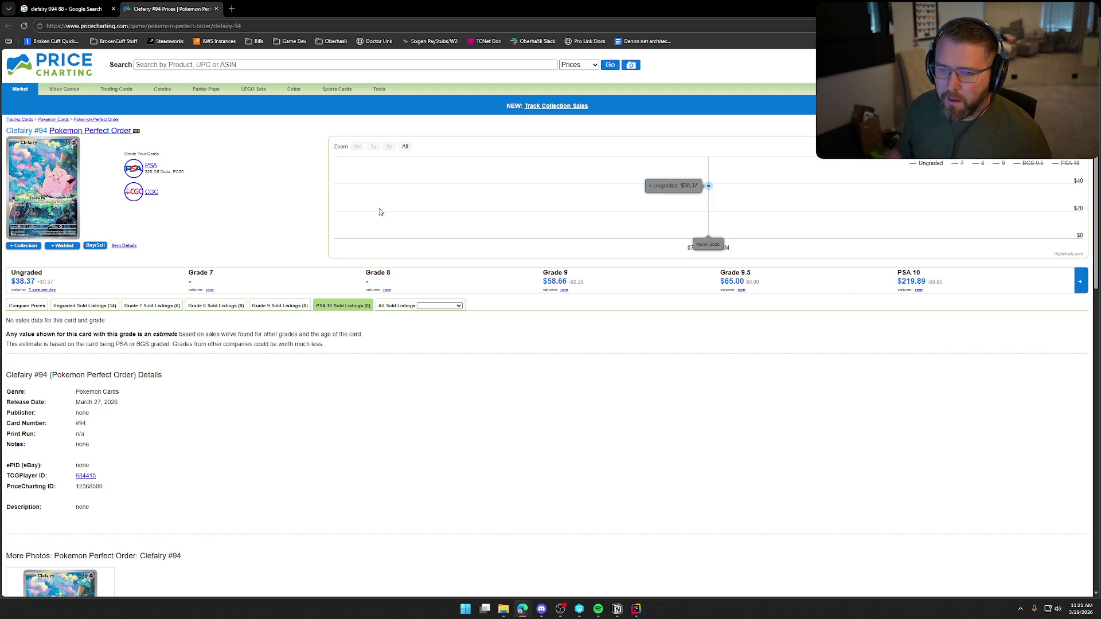
Open the Pokemon Perfect Order set list sorted by ungraded price, highest first
click(99, 131)
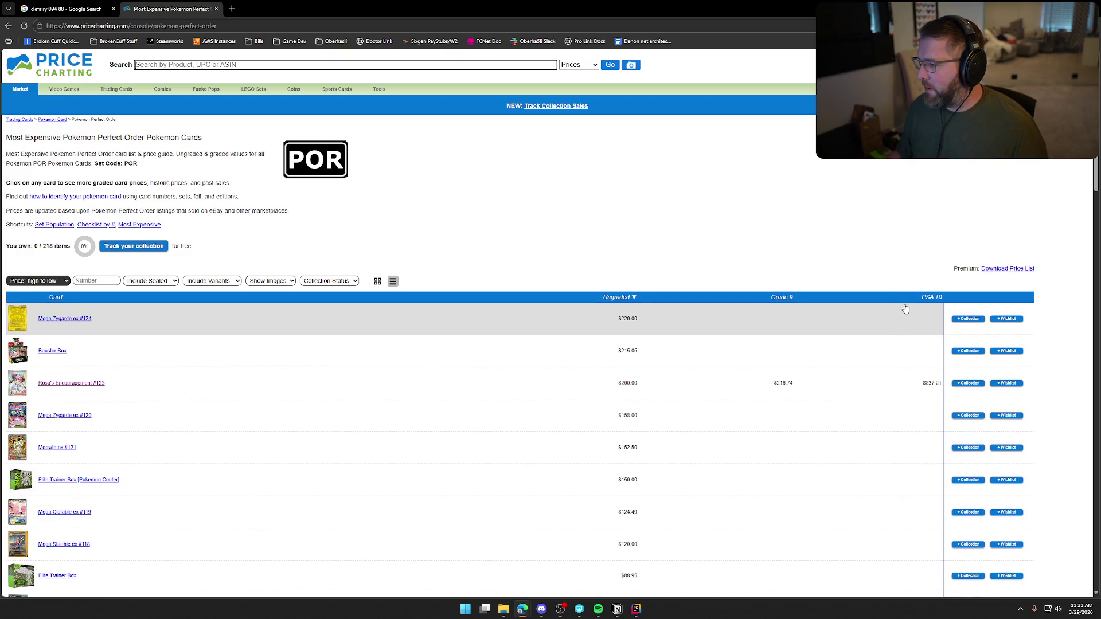
click(615, 299)
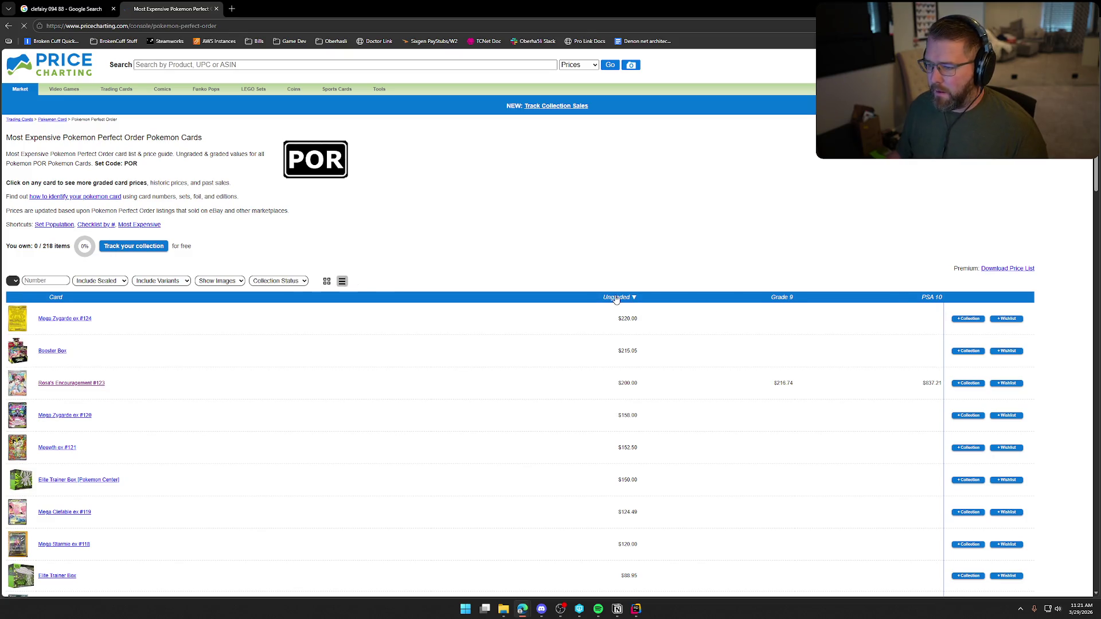
click(586, 300)
scroll(774, 417, down, 15)
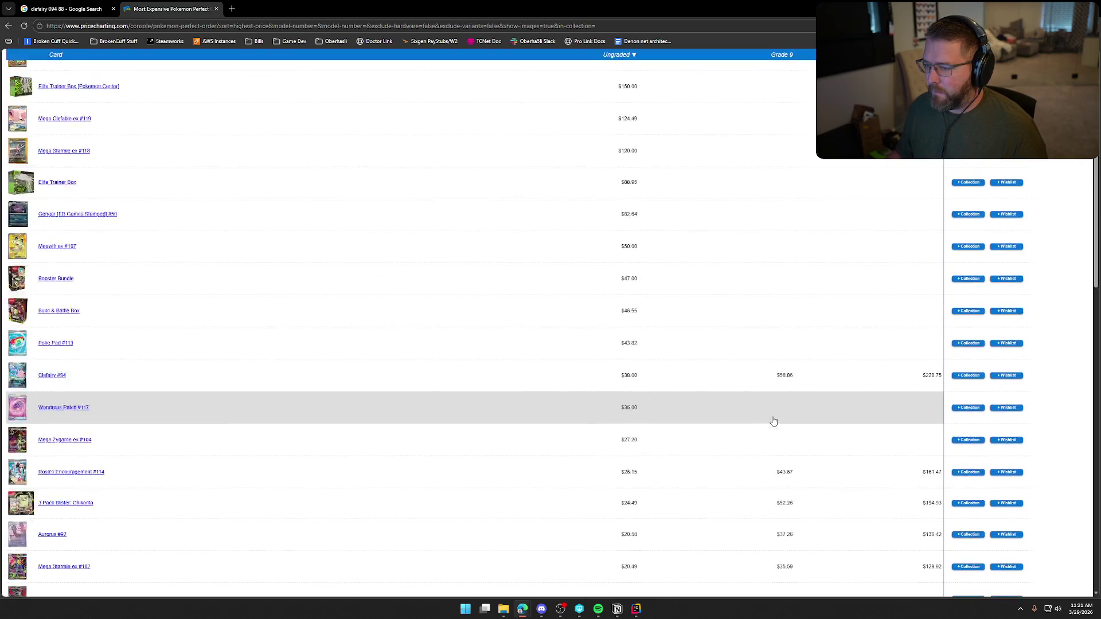
scroll(777, 417, down, 20)
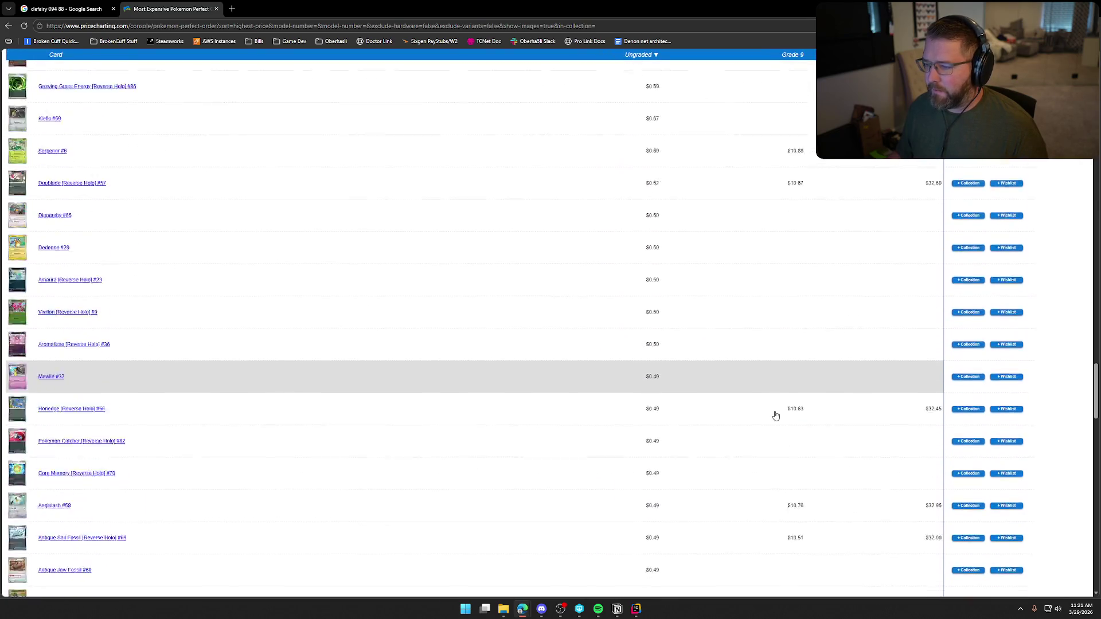
scroll(775, 415, down, 10)
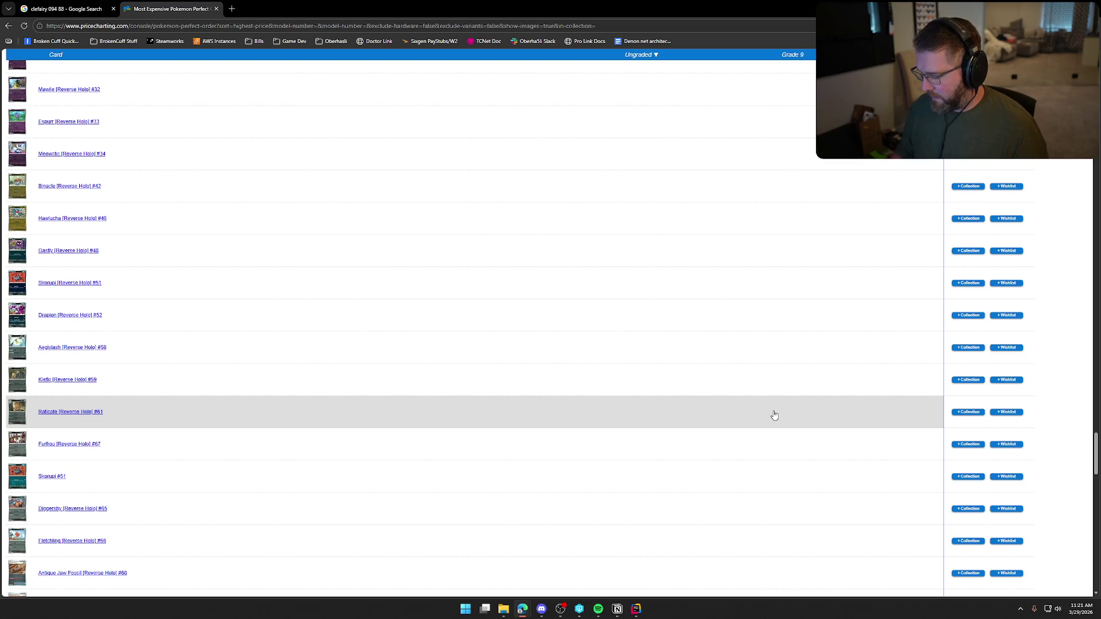
key(Home)
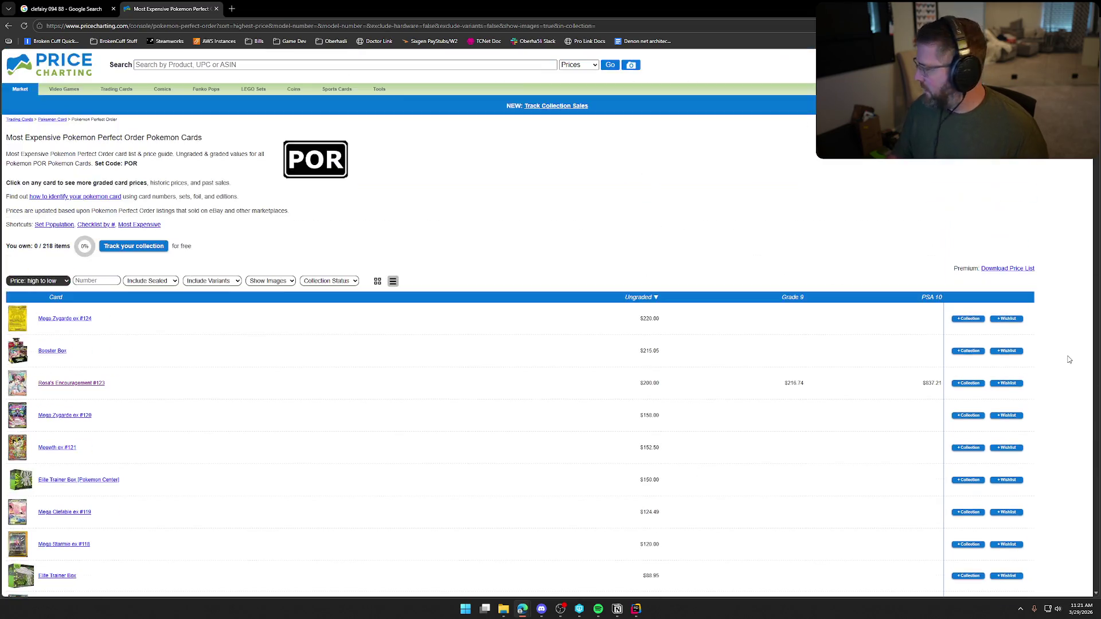
scroll(637, 238, down, 2)
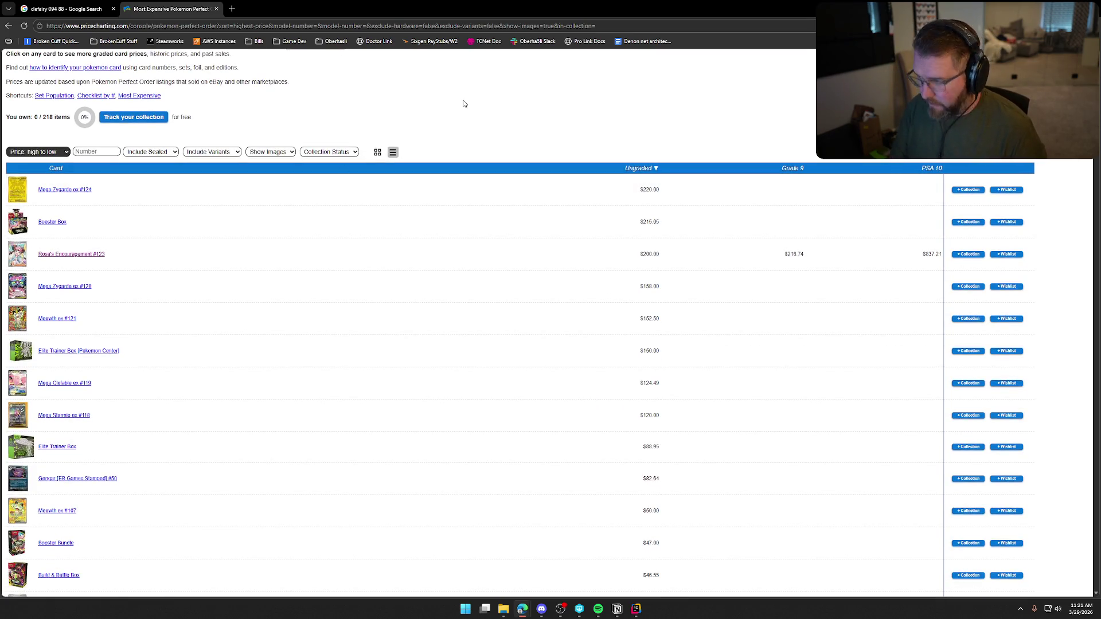
Search the page for #50 and step through the matches to the Gengar #50 card
text(#)
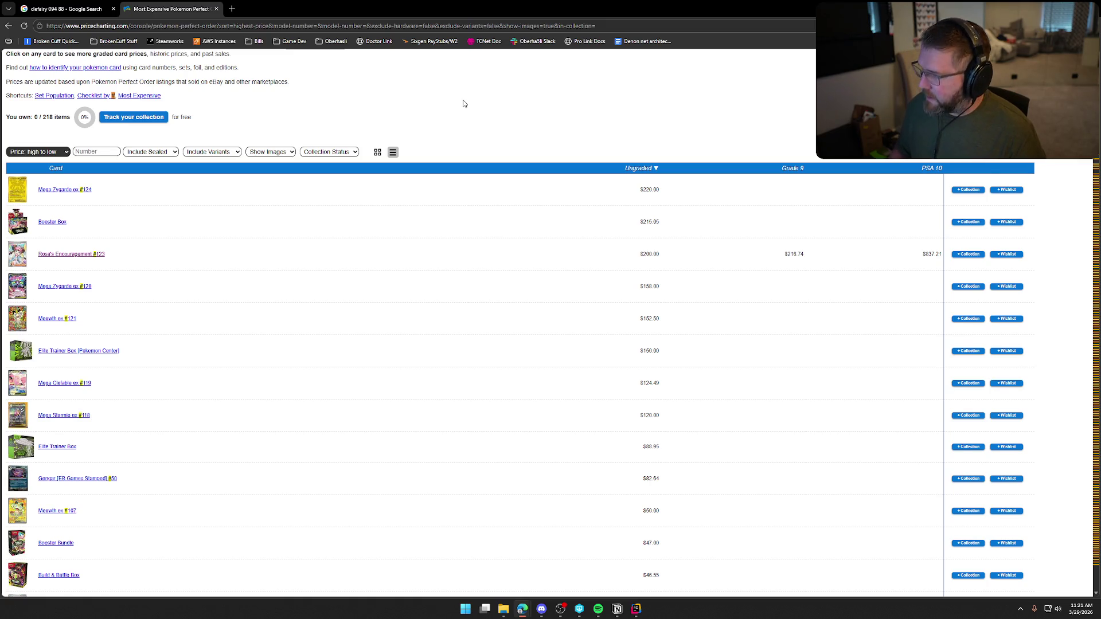
text(47)
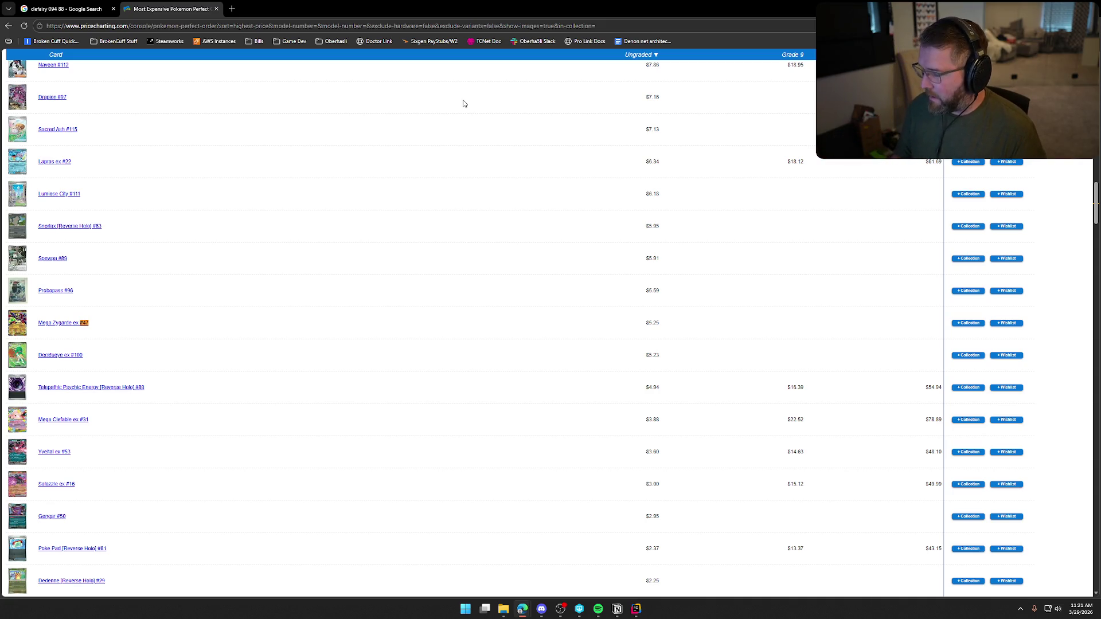
key(BackSpace)
key(BackSpace)
text(50)
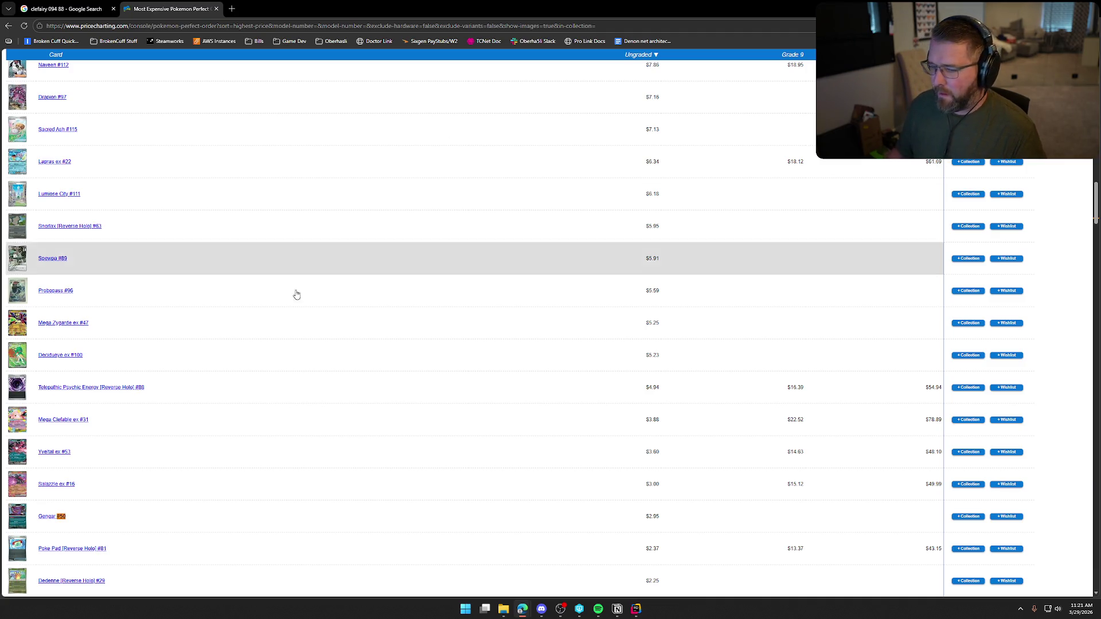
key(Return)
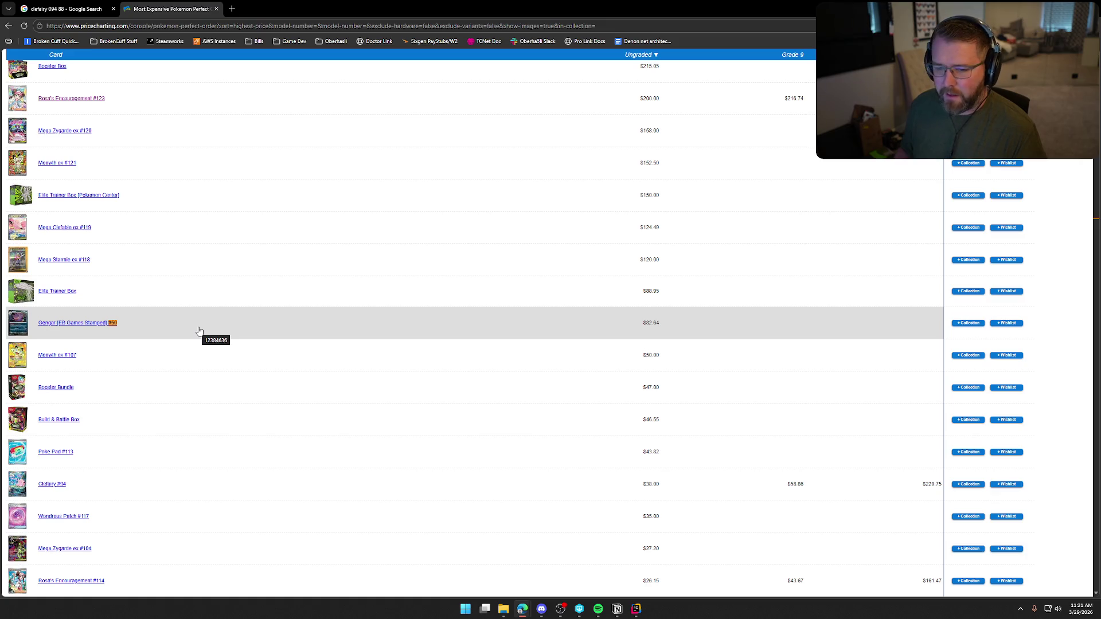
key(Return)
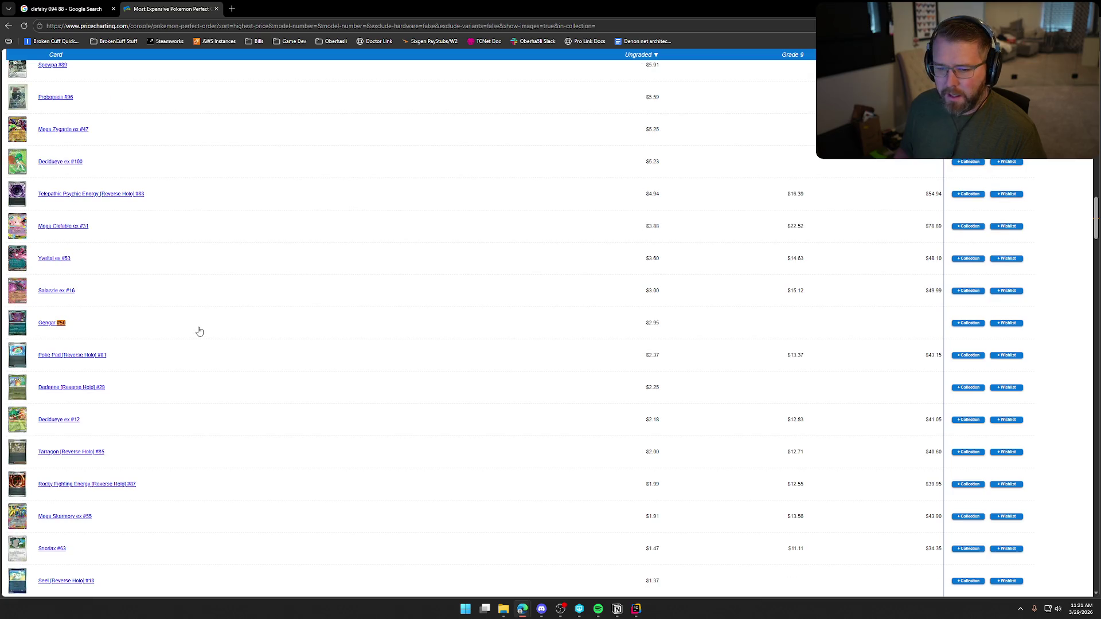
Inspect the Gengar #50 price page and its enlarged card image, then close it
middle_click(49, 325)
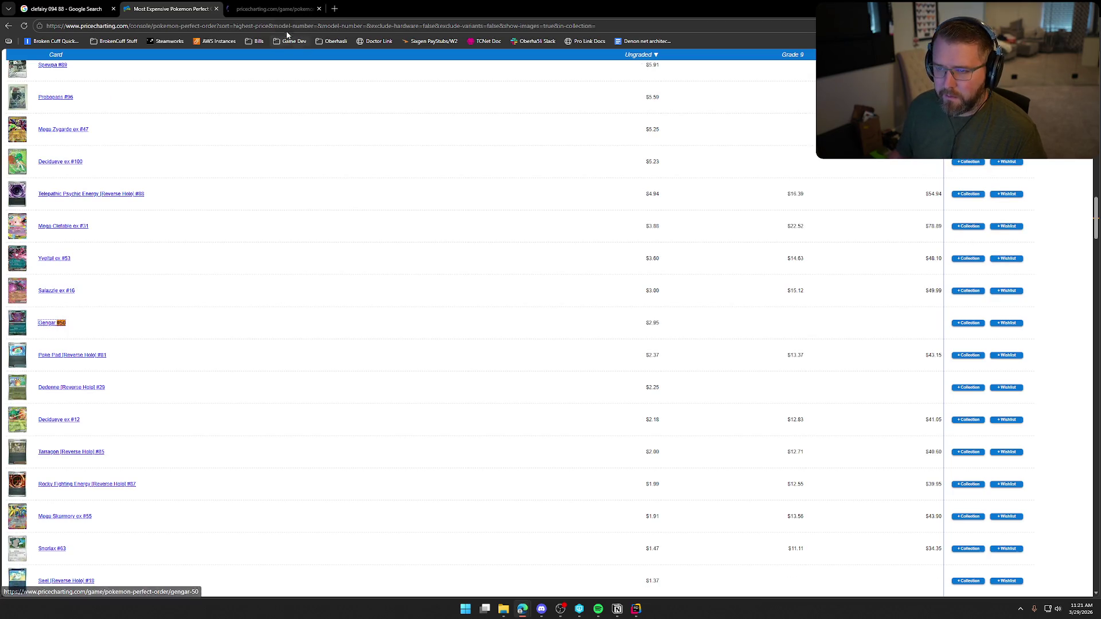
click(274, 8)
click(52, 213)
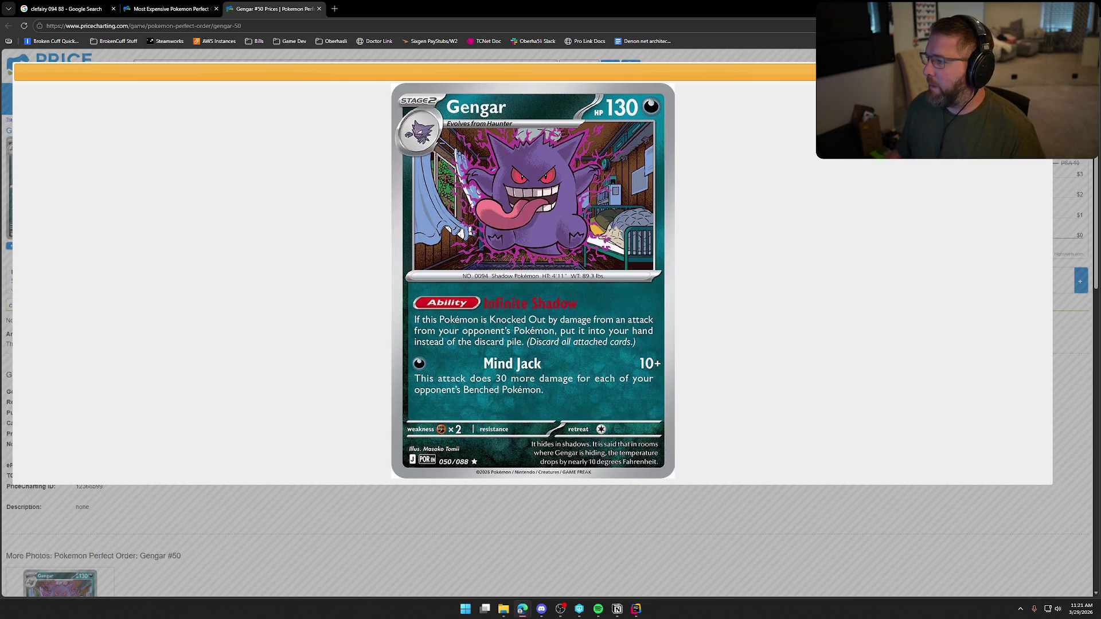
click(405, 391)
scroll(432, 389, down, 1)
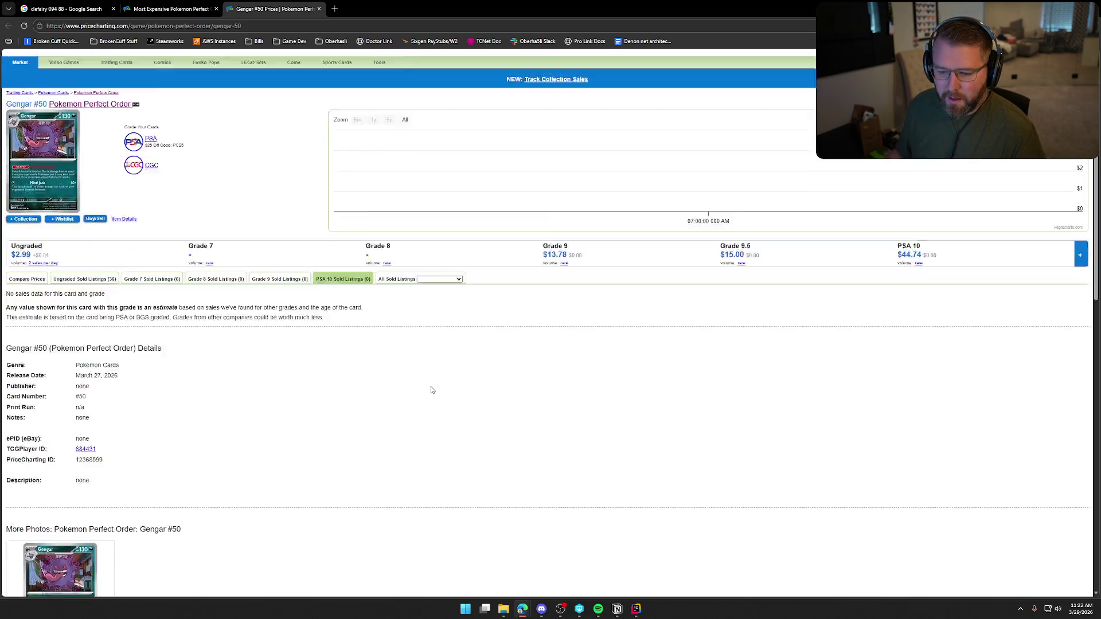
scroll(432, 390, down, 8)
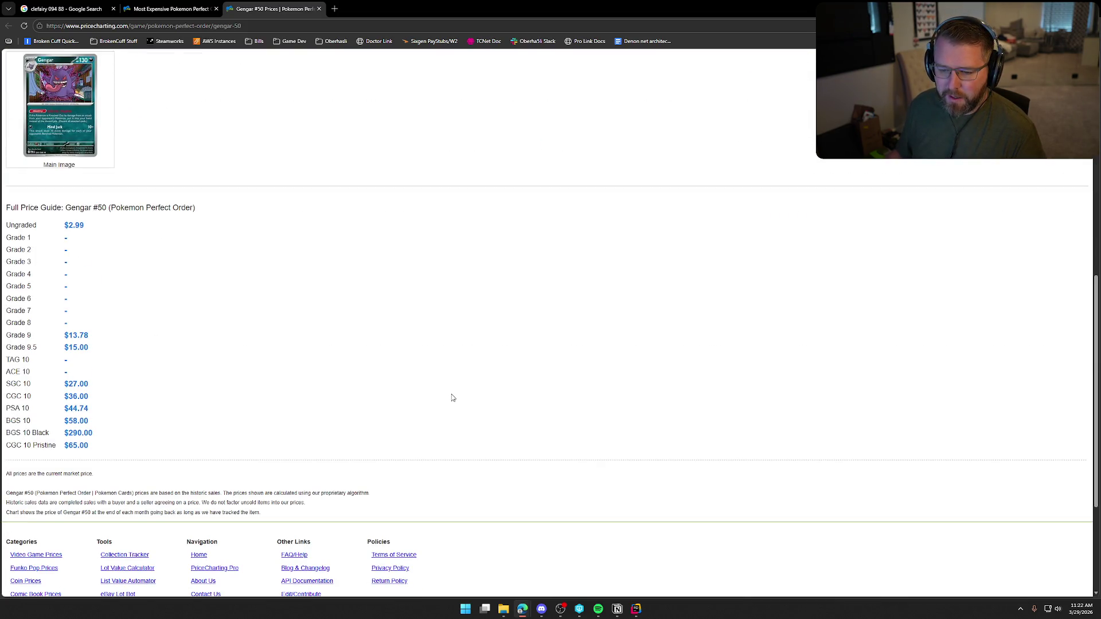
scroll(453, 398, up, 15)
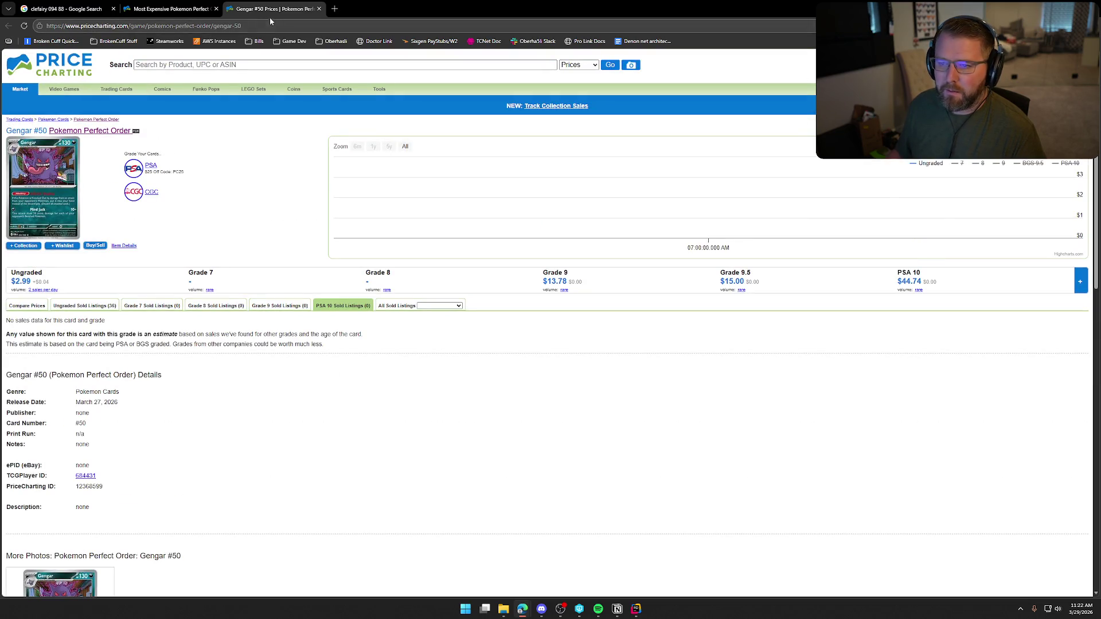
key(ctrl+w)
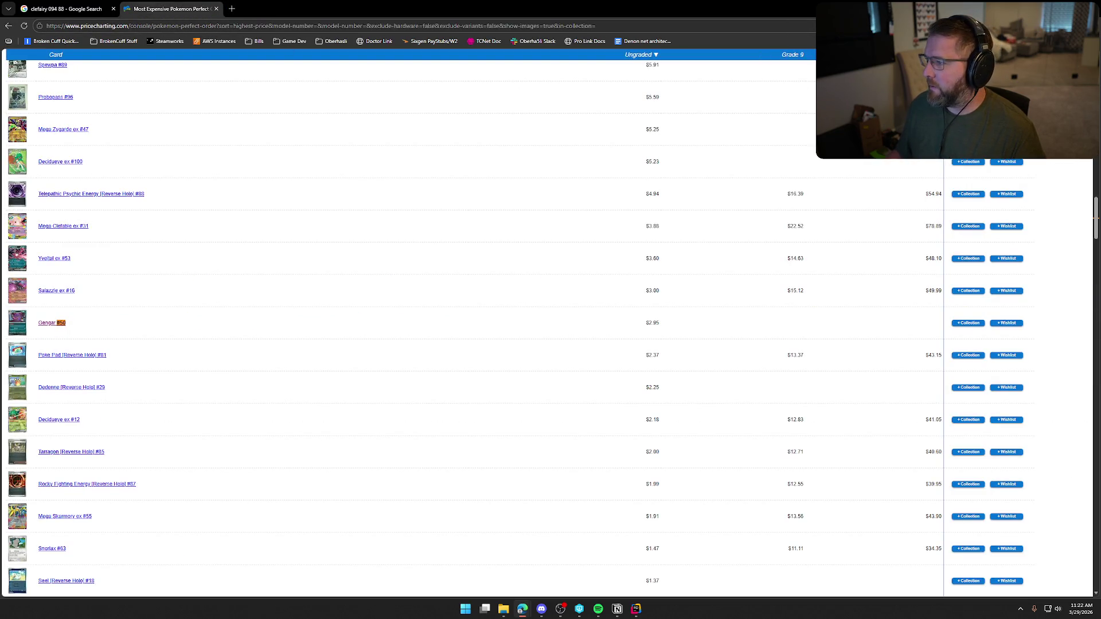
Check the Gengar [EB Games Stamped] #50 page and card image, then close that tab
key(Return)
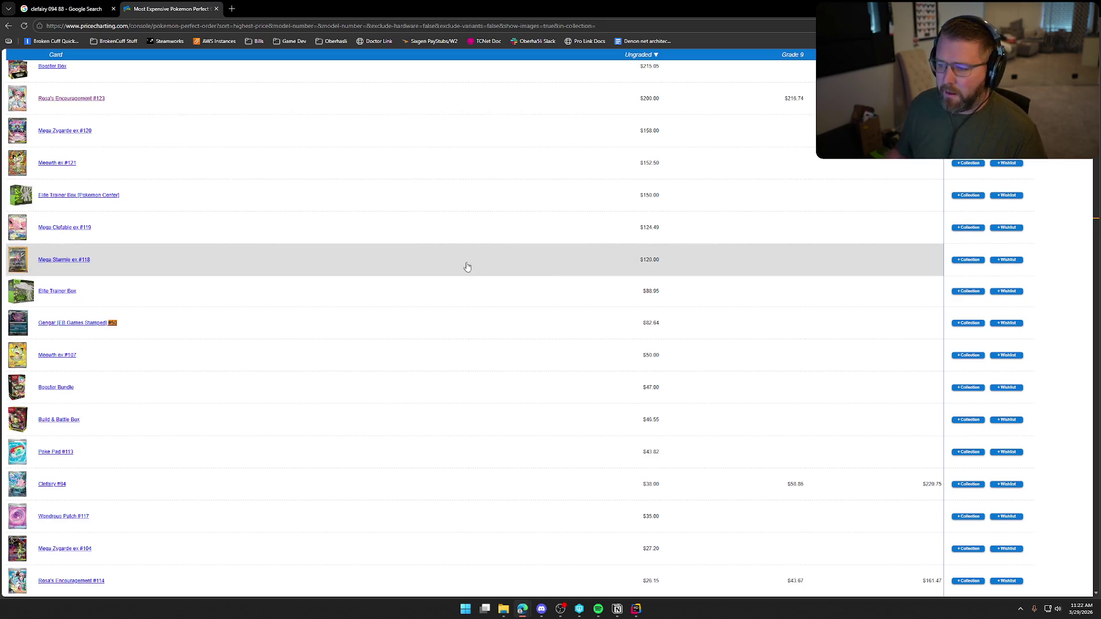
ctrl+click(95, 321)
key(ctrl+Tab)
click(38, 190)
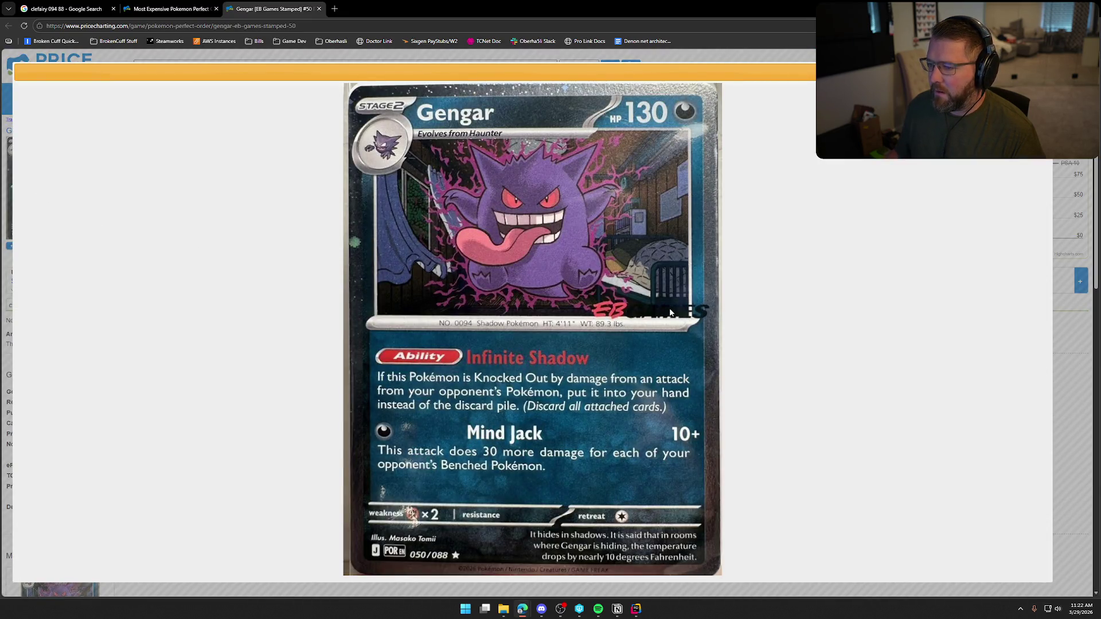
key(Escape)
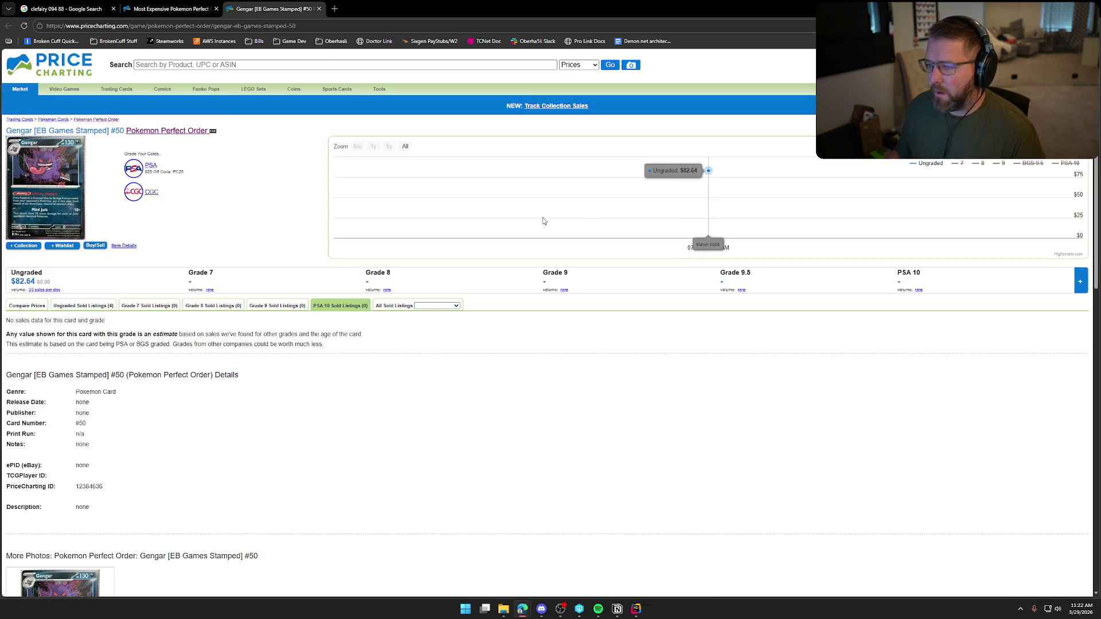
middle_click(246, 13)
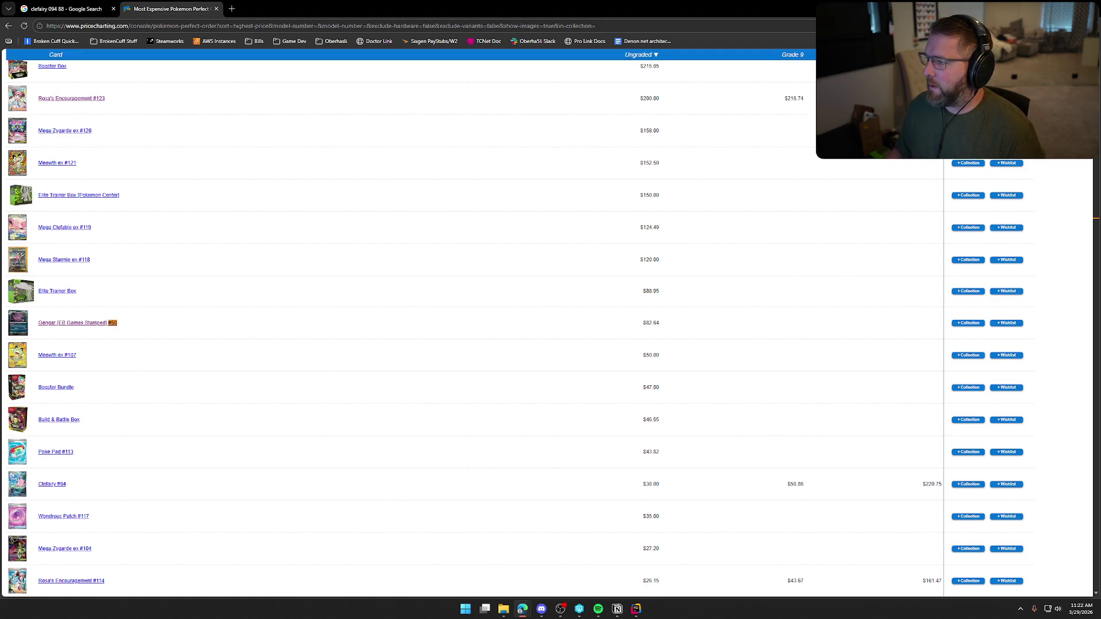
Search the list for #82 to find Meowth ex's ungraded price, then clear the search
key(BackSpace)
key(BackSpace)
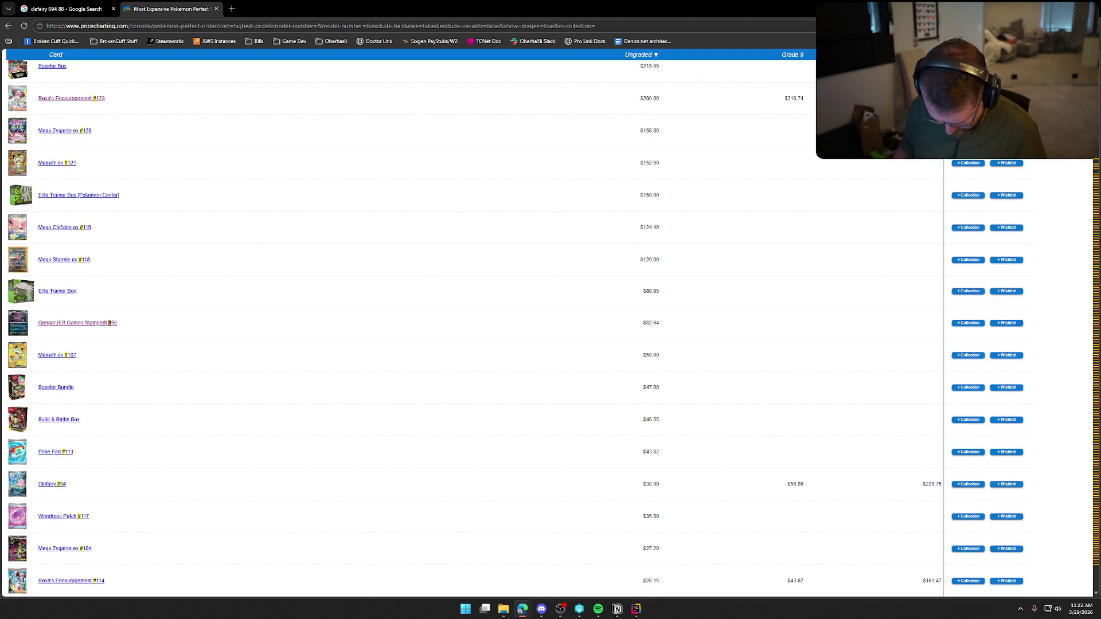
text(82)
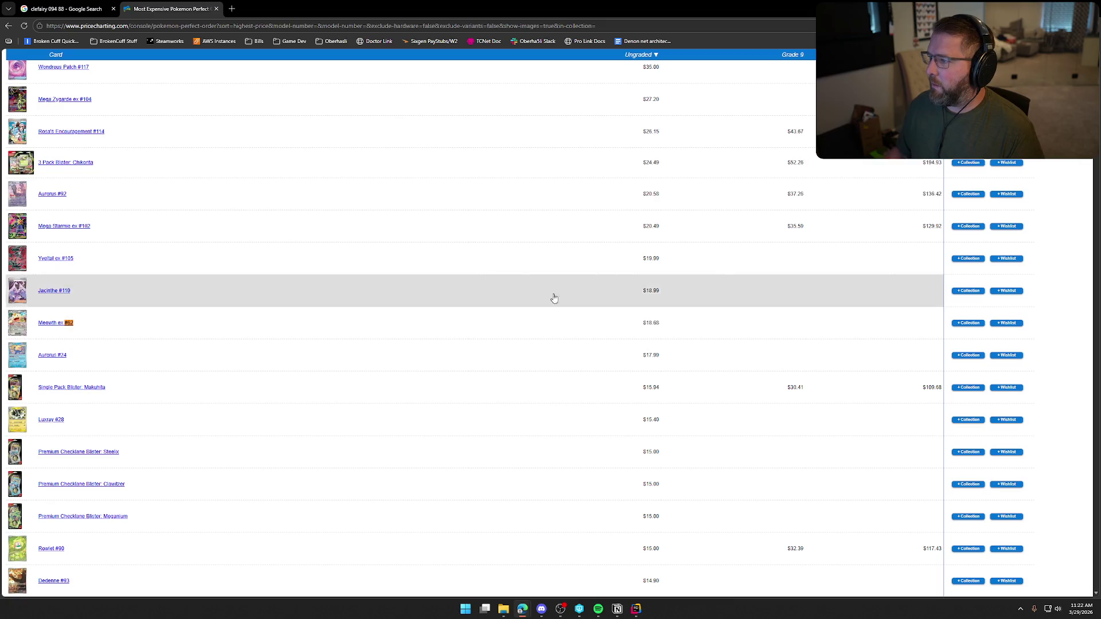
key(BackSpace)
key(BackSpace)
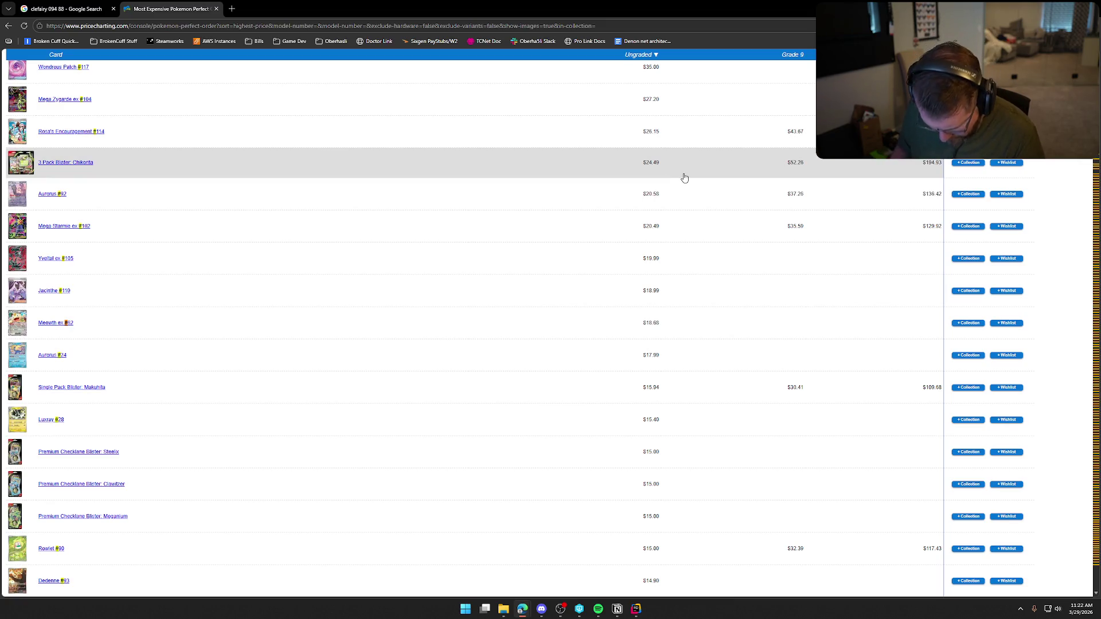
key(BackSpace)
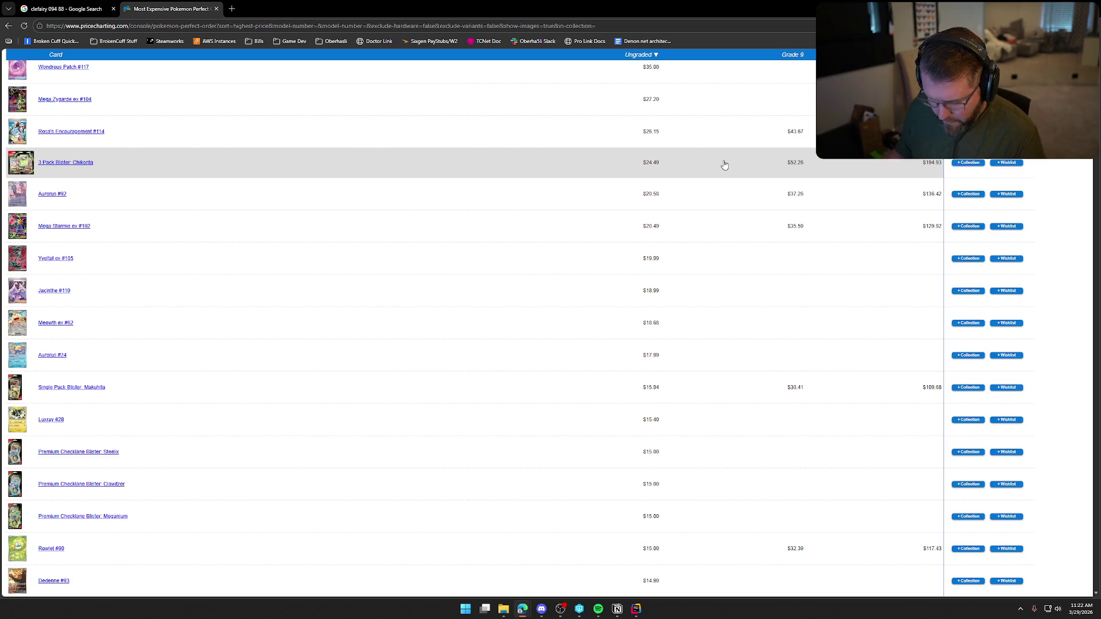
Search Google for 'talonflame 091 088' and open the PriceCharting Talonflame #91 page in a new tab
click(86, 9)
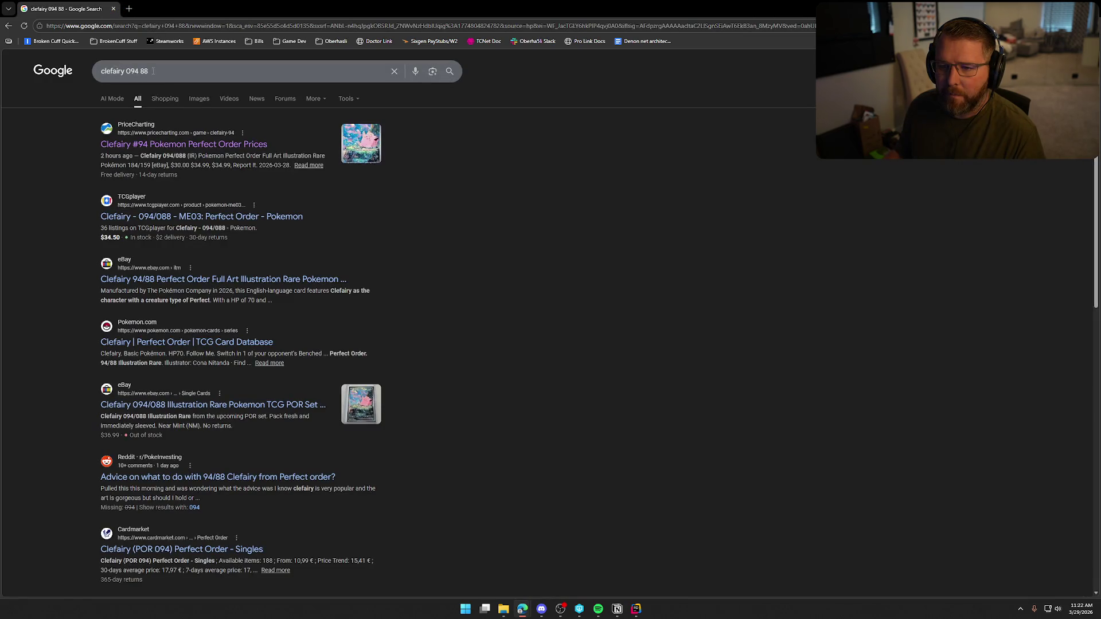
drag(153, 71, 83, 79)
text(talonflame)
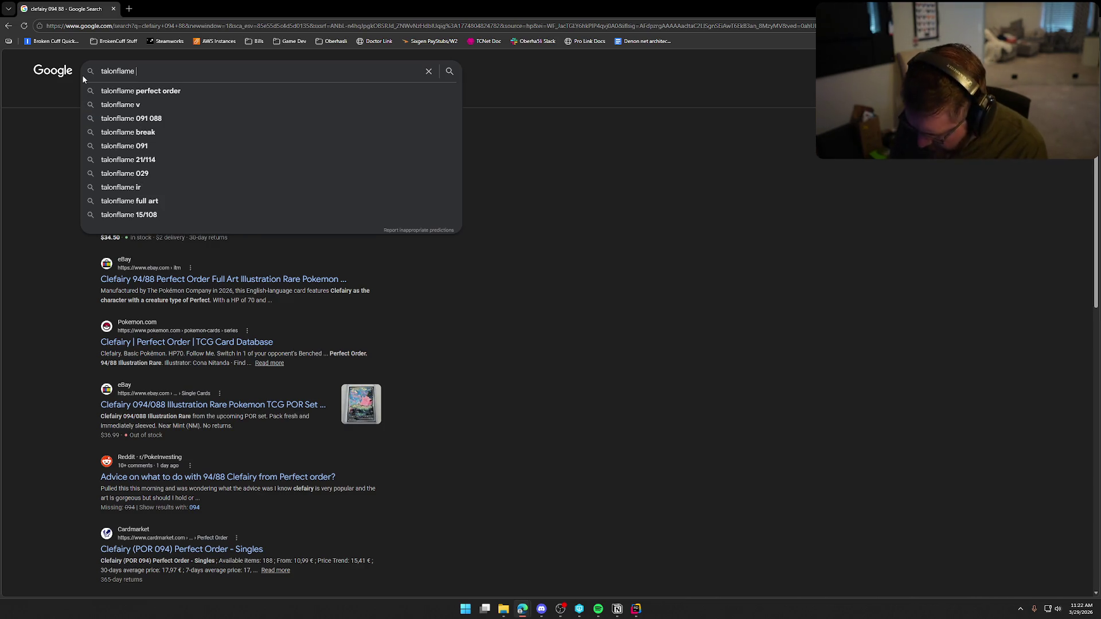
text( 091)
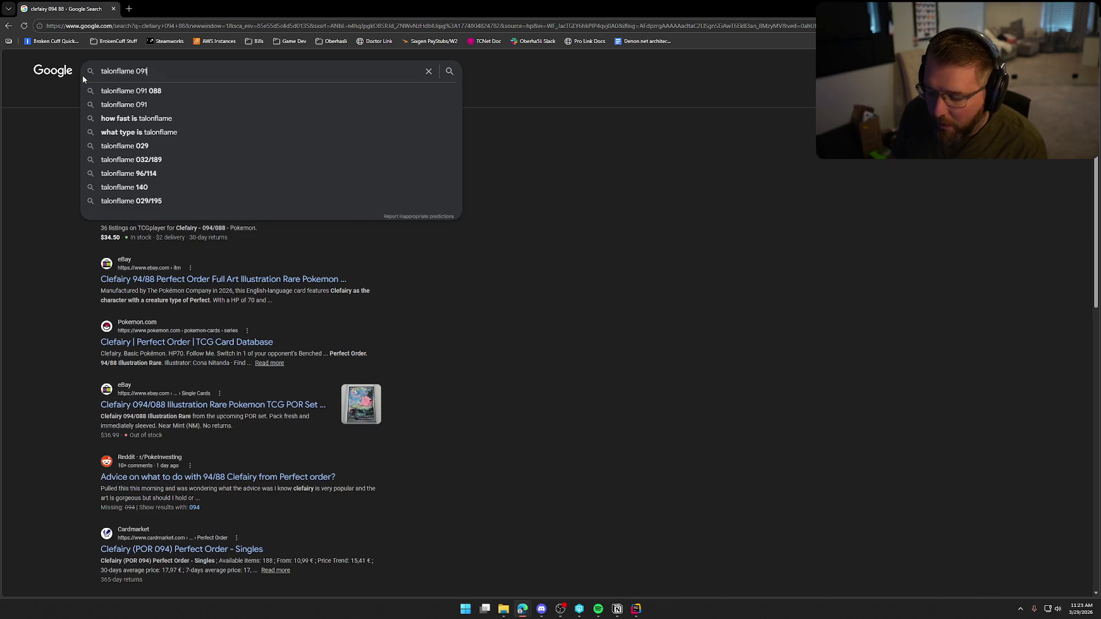
key(Down)
key(Return)
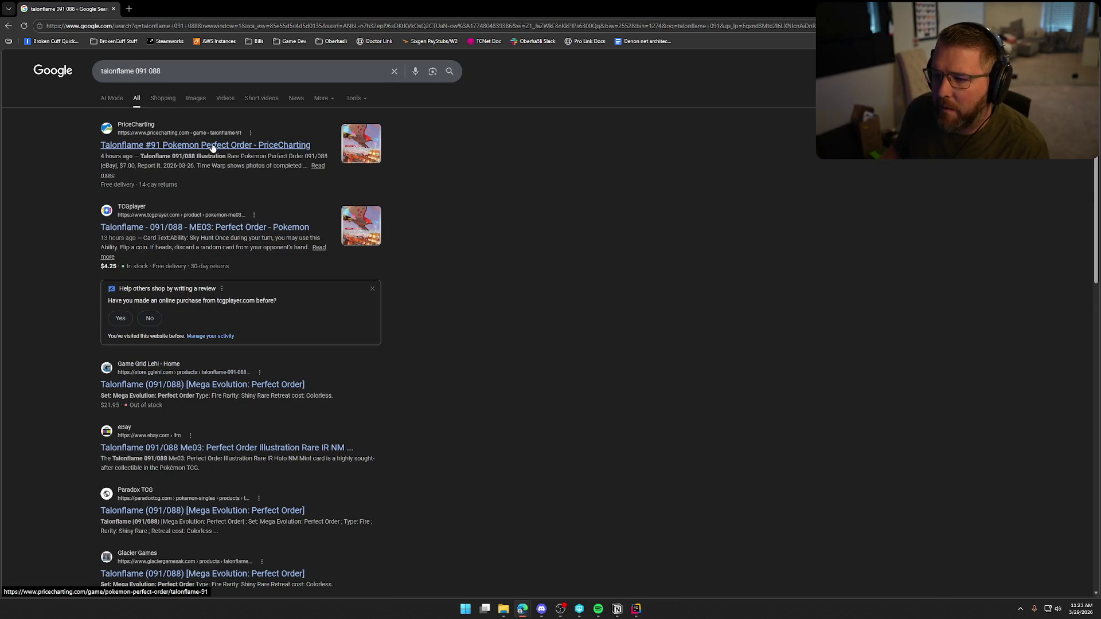
middle_click(212, 148)
click(183, 9)
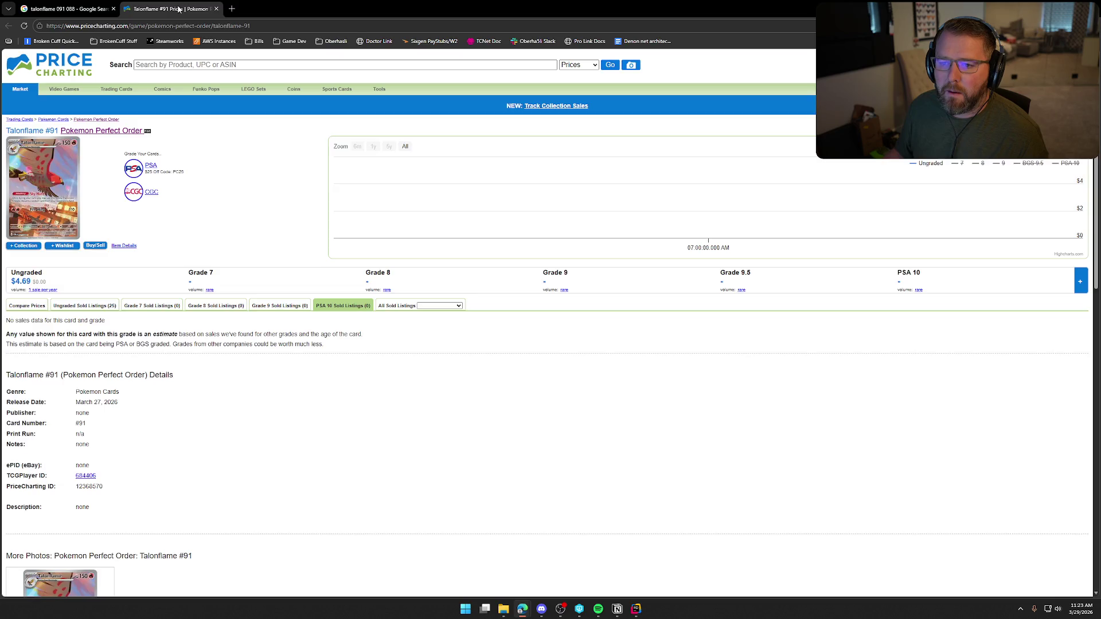
Close the Talonflame tab and reopen the PriceCharting Clefairy result from the clefairy 094 88 search
key(ctrl+w)
click(7, 26)
click(8, 26)
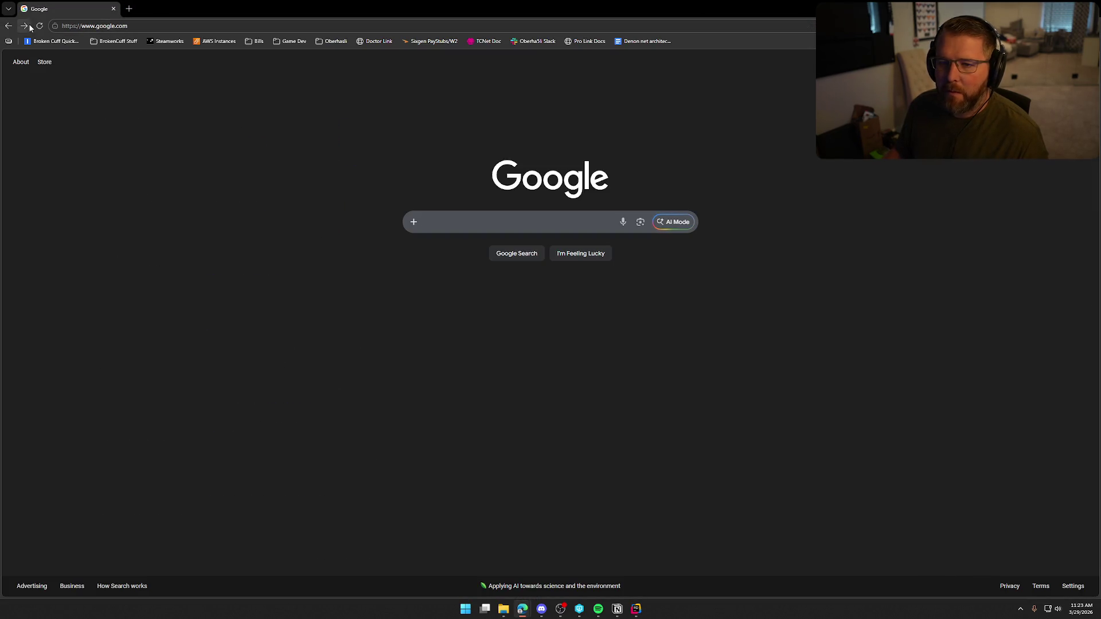
click(24, 25)
middle_click(174, 143)
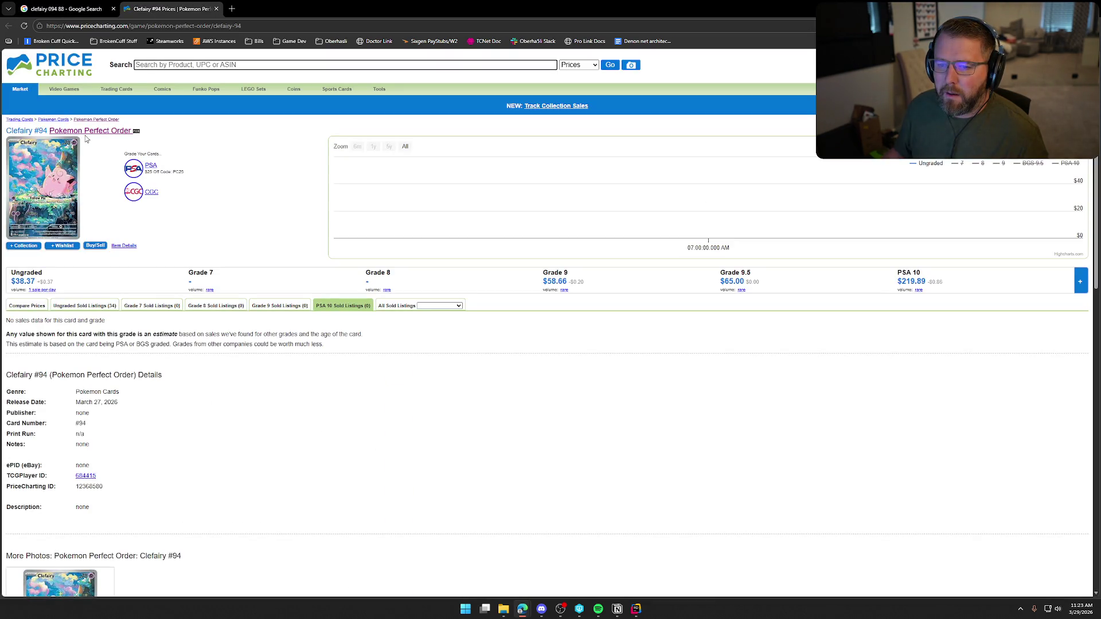
Open the Pokemon Perfect Order set list sorted most expensive first
click(87, 137)
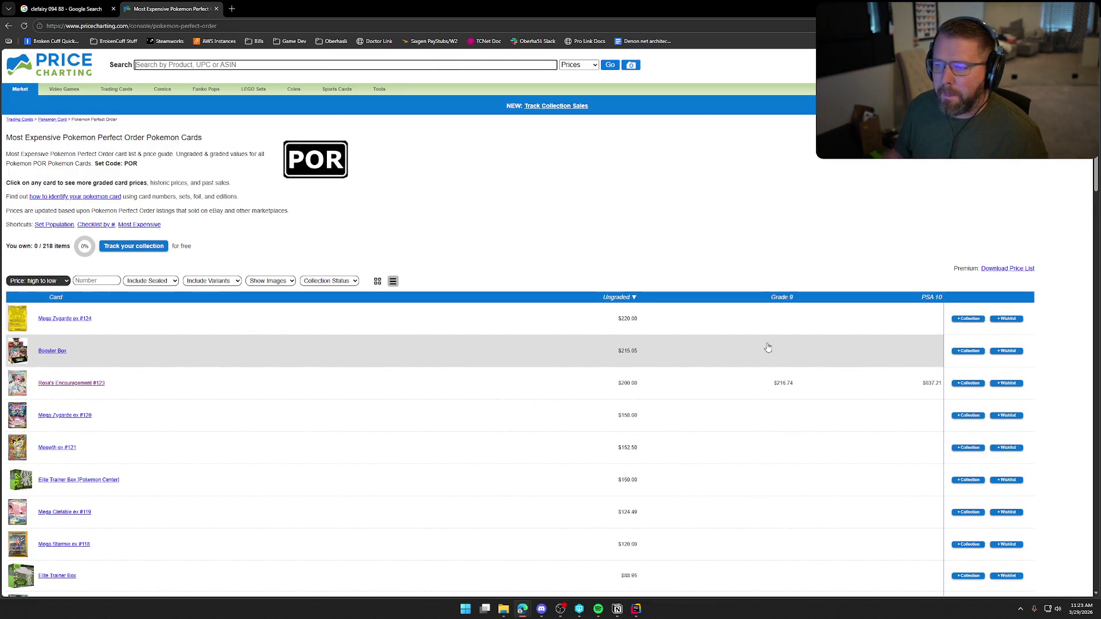
click(628, 298)
click(603, 299)
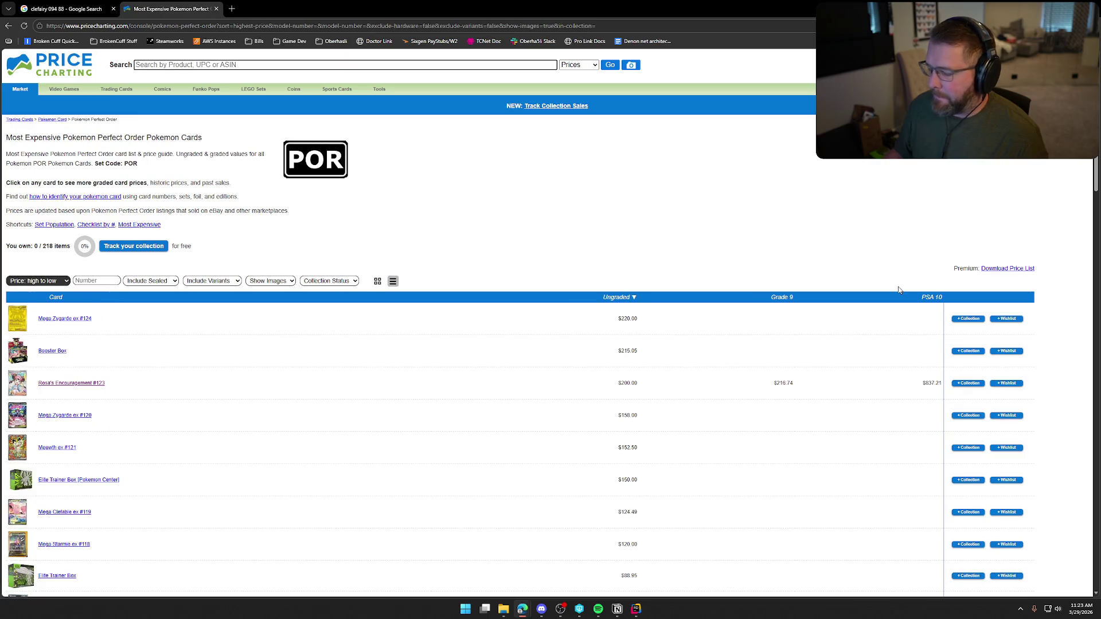
scroll(893, 297, down, 20)
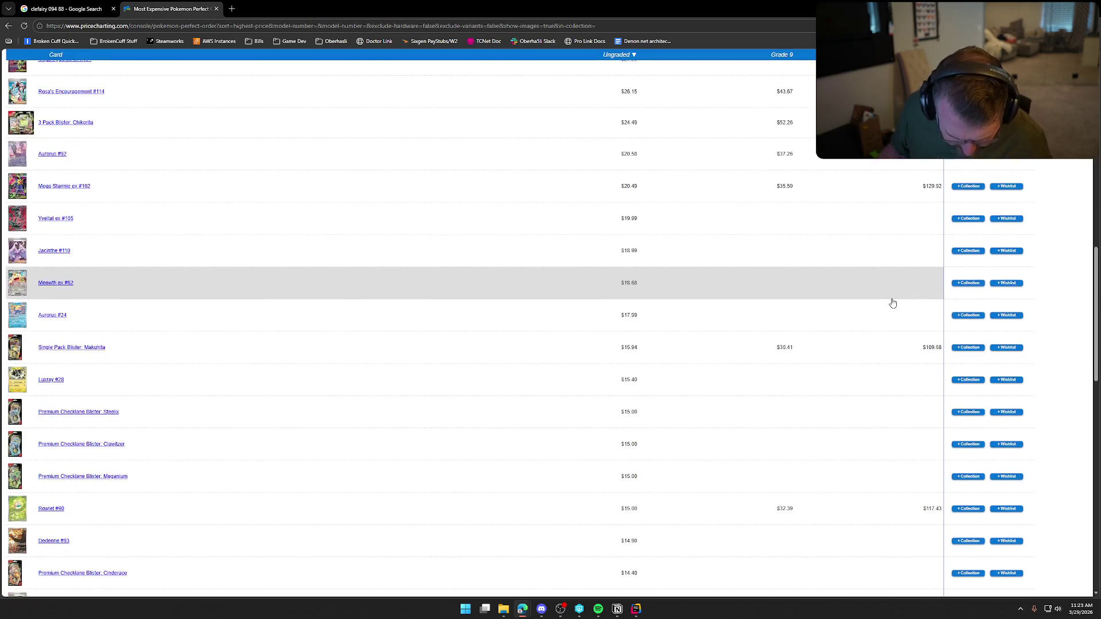
scroll(891, 304, down, 20)
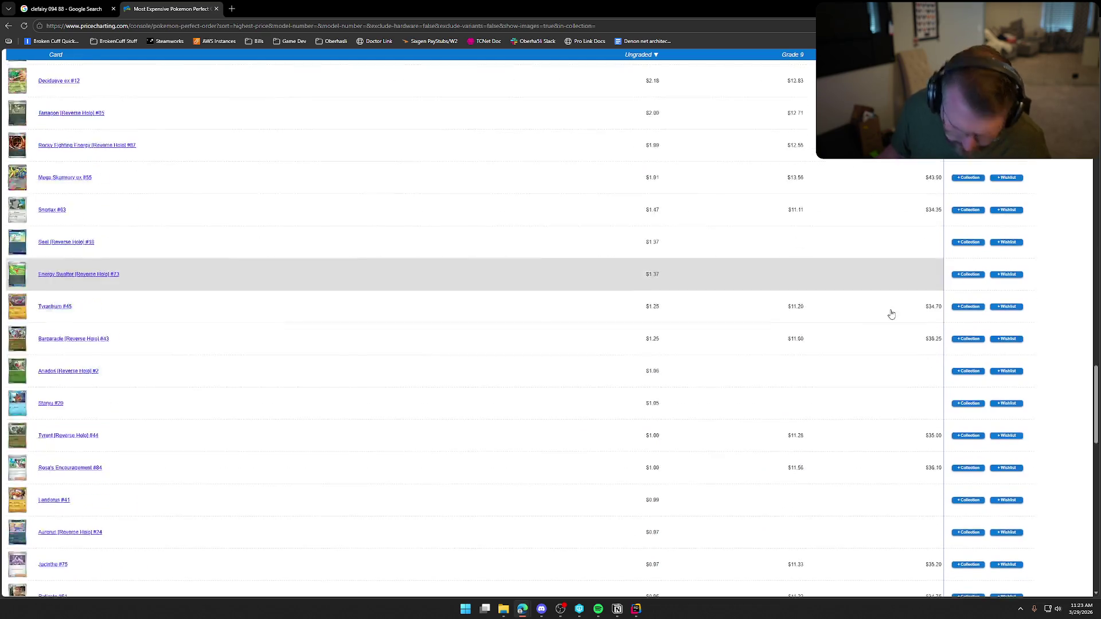
scroll(887, 327, down, 20)
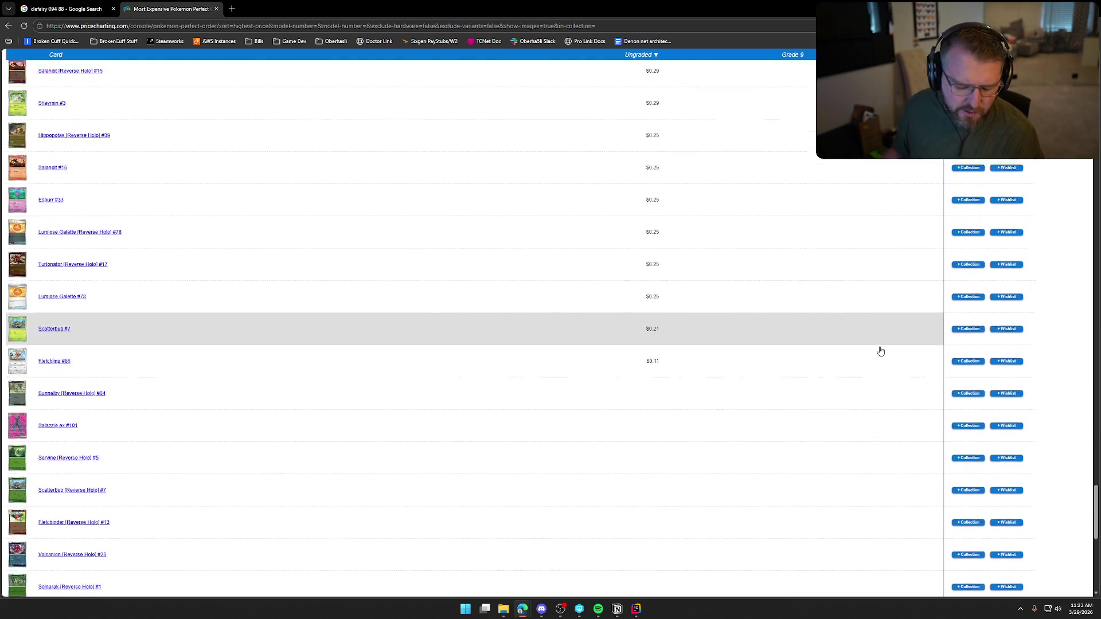
scroll(881, 351, down, 15)
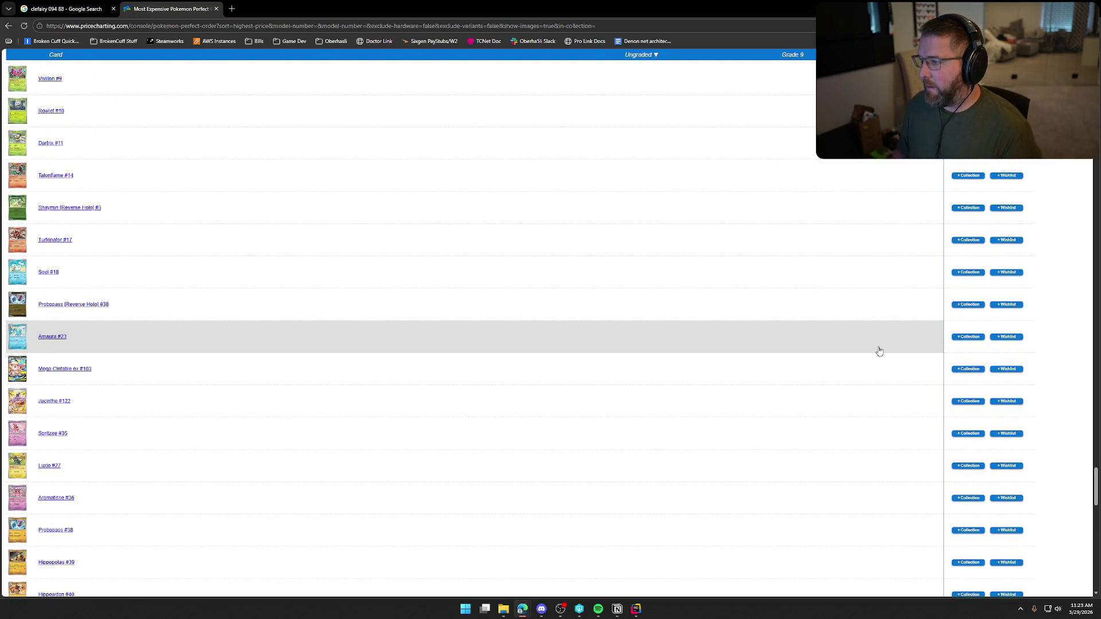
Find #63 and check the Snorlax [Reverse Holo] #63 price ($4.72), then close its tab
key(ctrl+f)
text(#63)
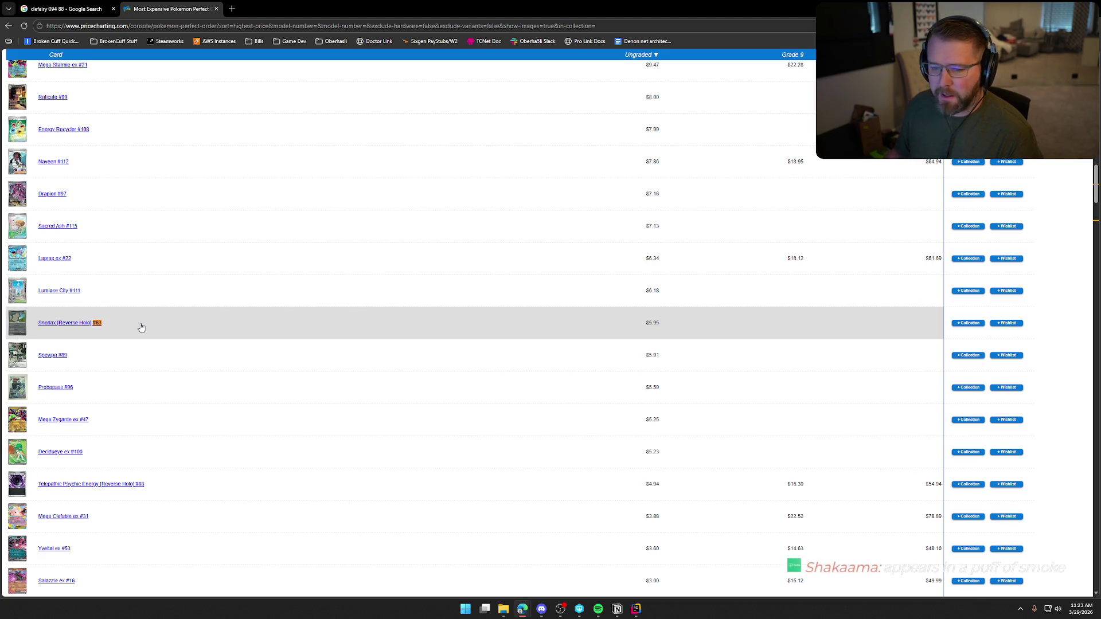
click(57, 323)
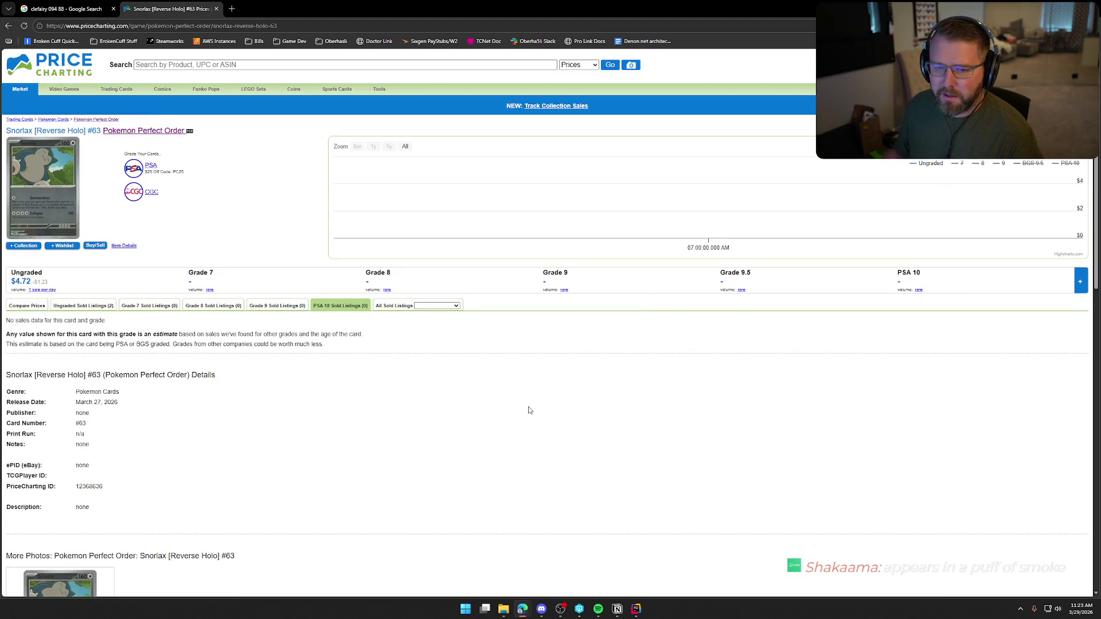
scroll(645, 412, down, 10)
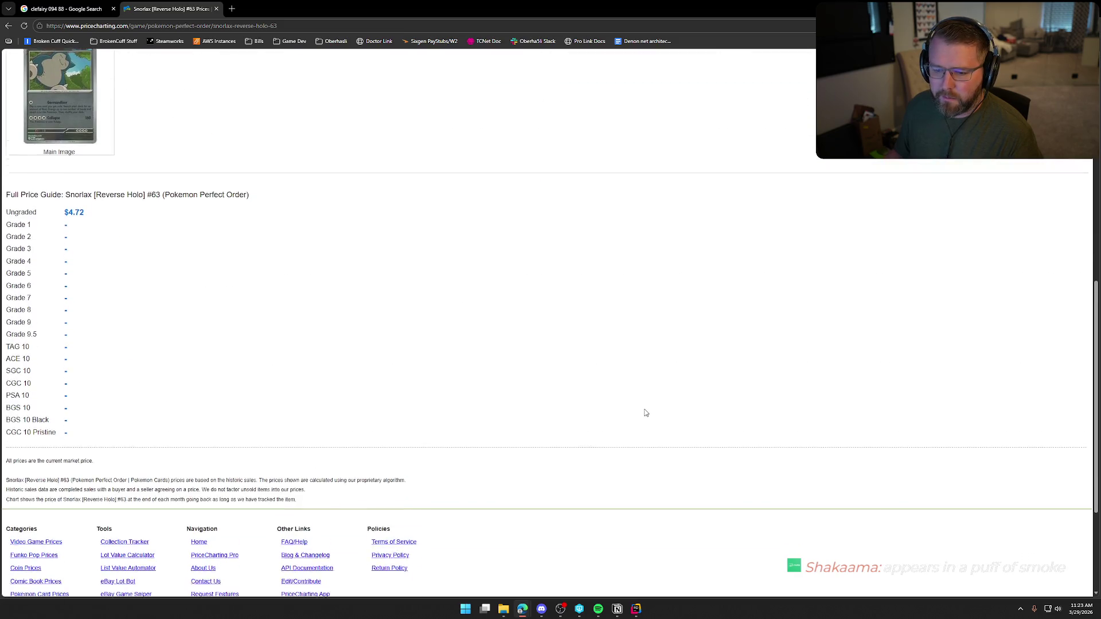
scroll(647, 413, up, 10)
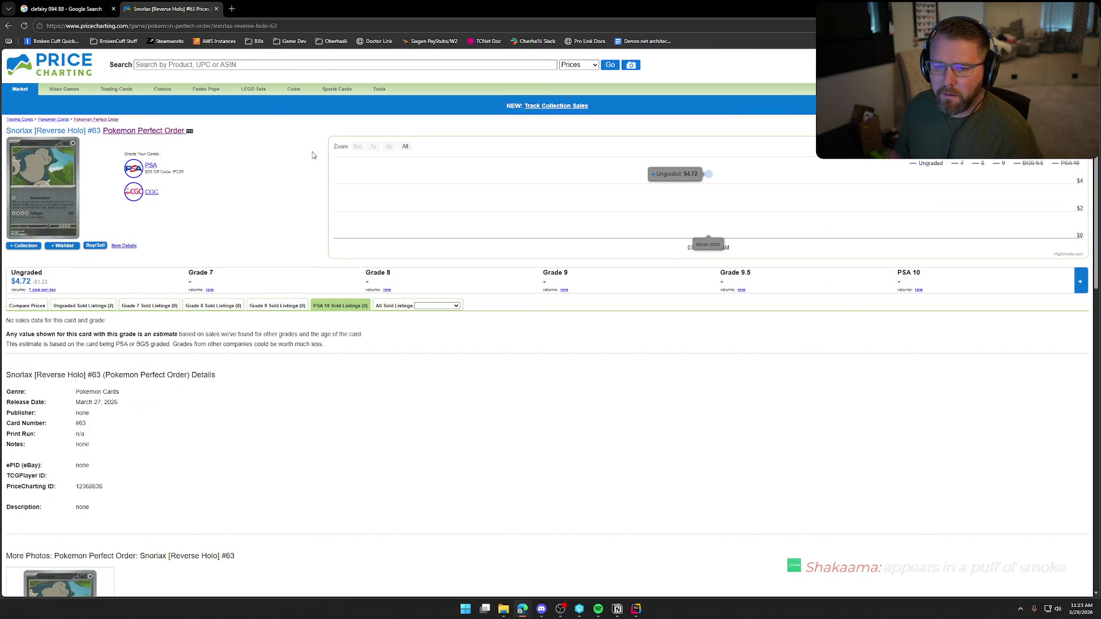
click(216, 9)
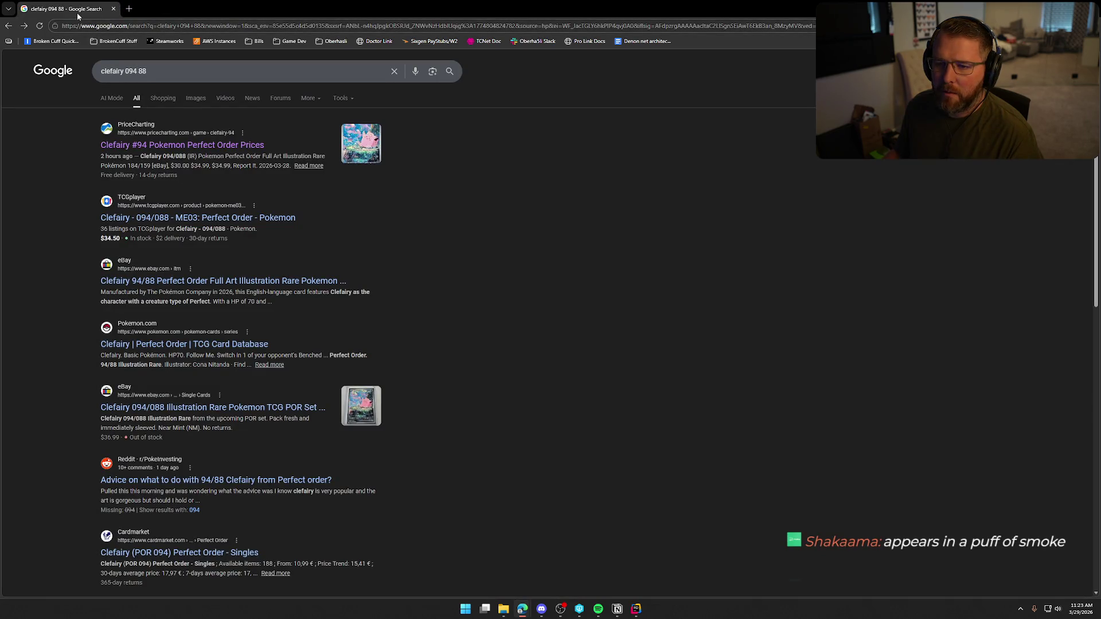
Switch from Chrome to the JetBrains Rider TrailNError solution with Alt+Tab
key(alt+Tab)
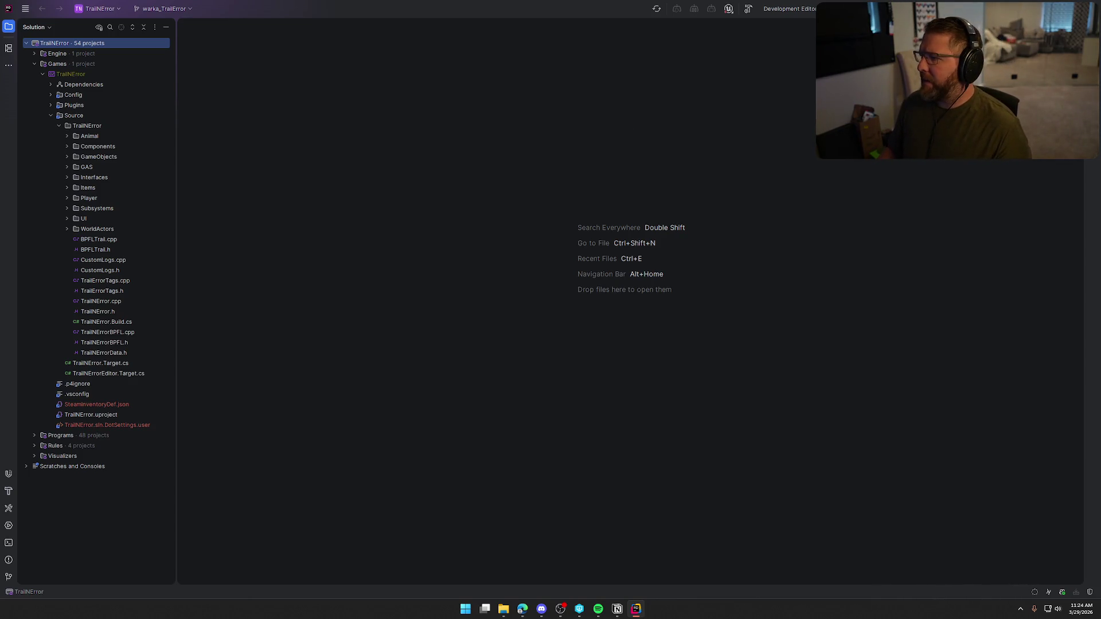
Start a build in Rider, review the Notion Sound Pass checklist, and close Notion
click(749, 8)
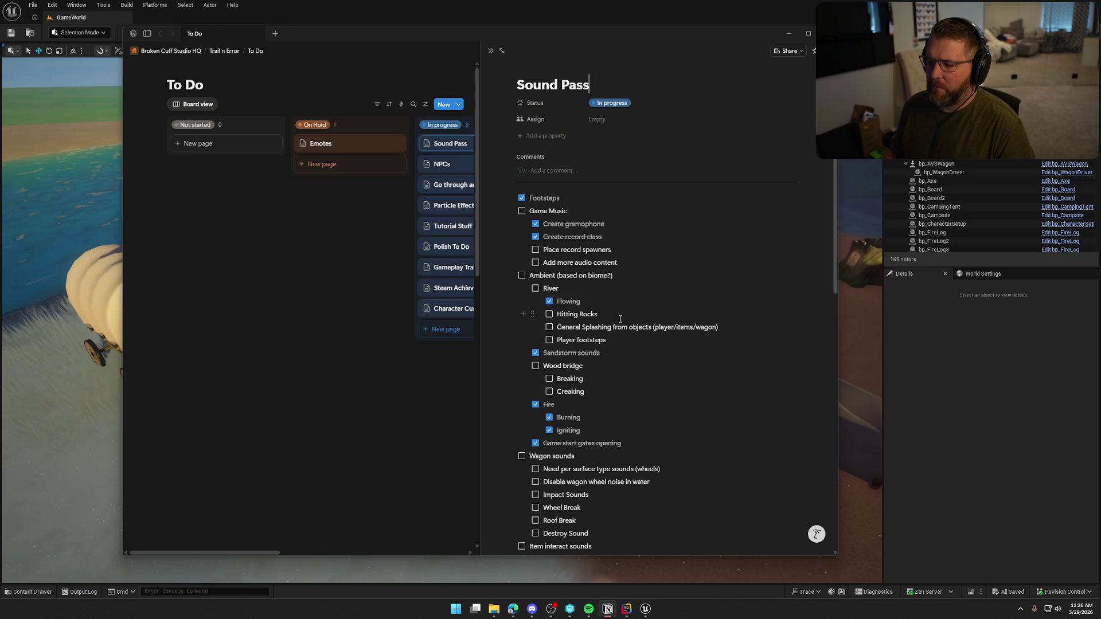
scroll(620, 319, down, 2)
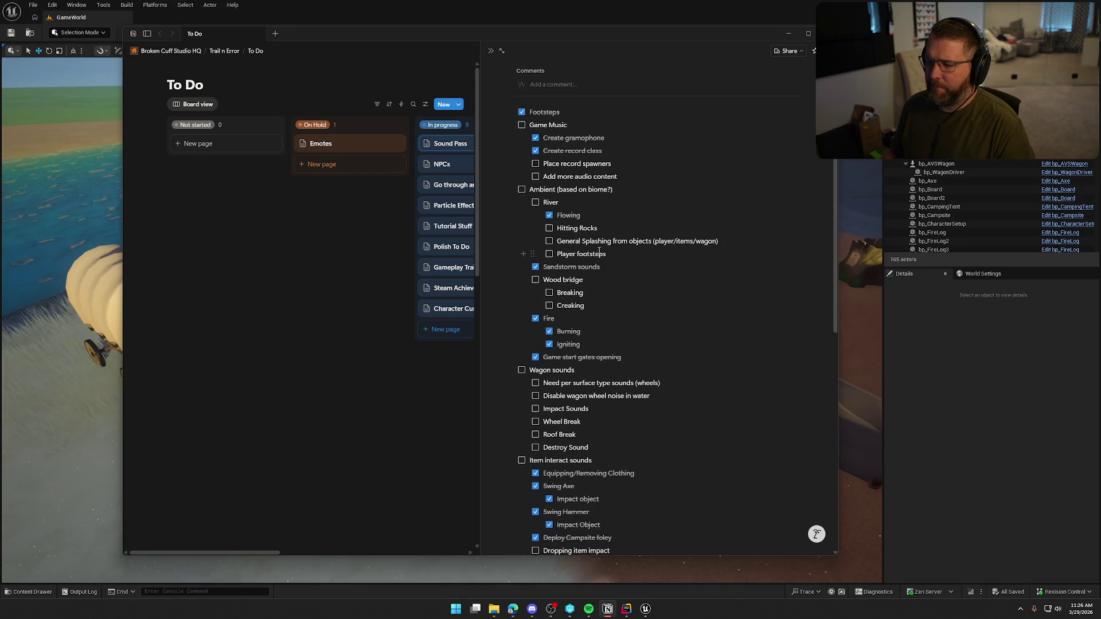
click(411, 35)
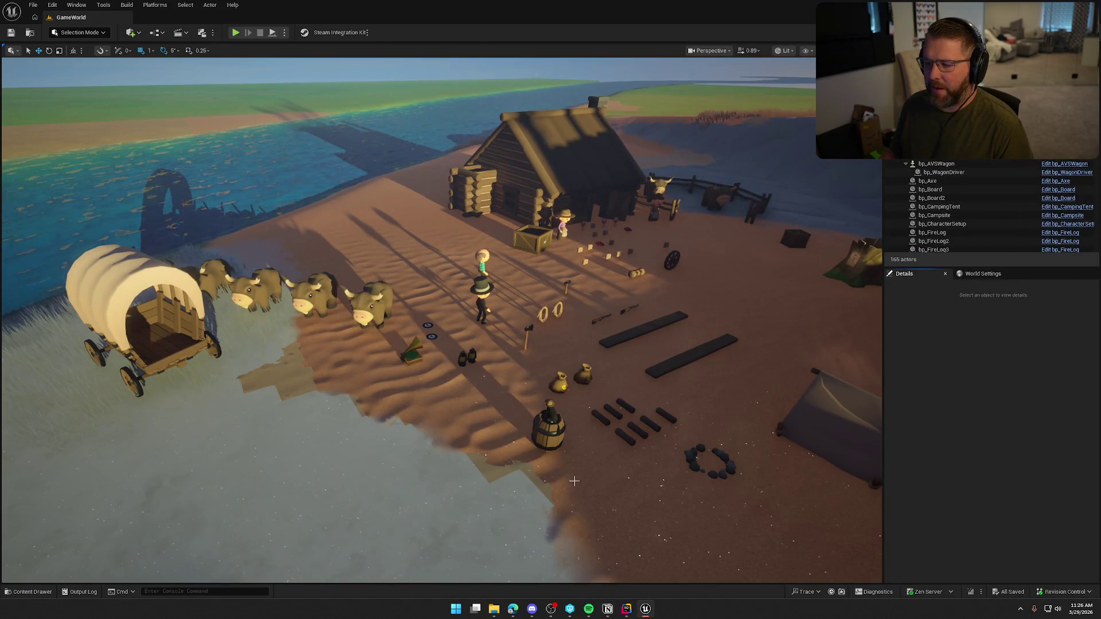
mouse_move(628, 615)
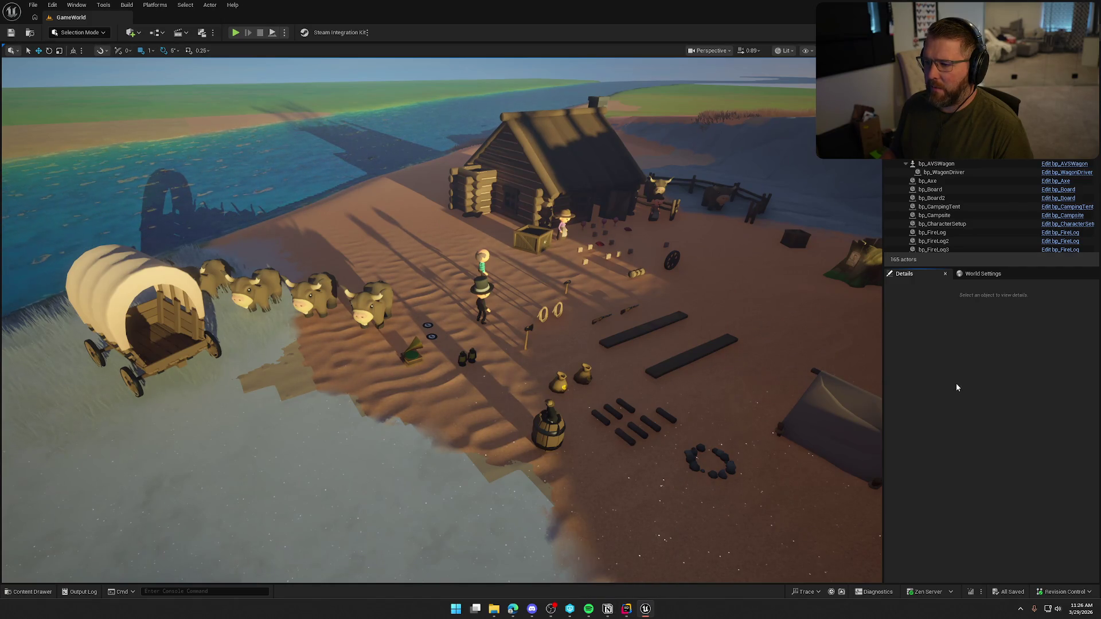
Open WaterFloat.h from the Components folder of the Rider solution
click(626, 609)
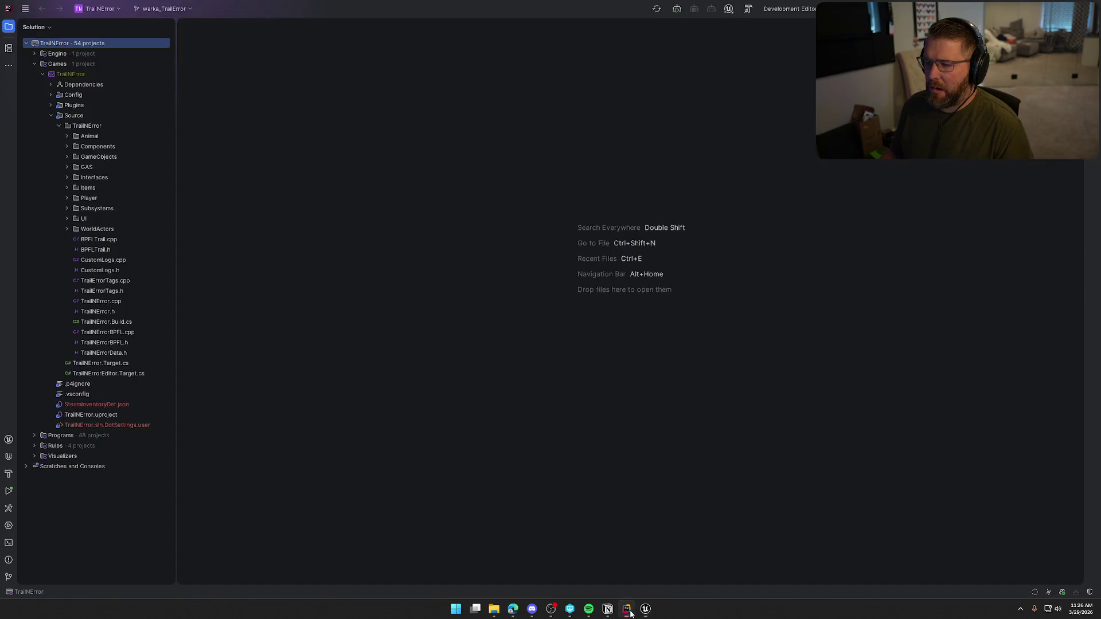
click(68, 146)
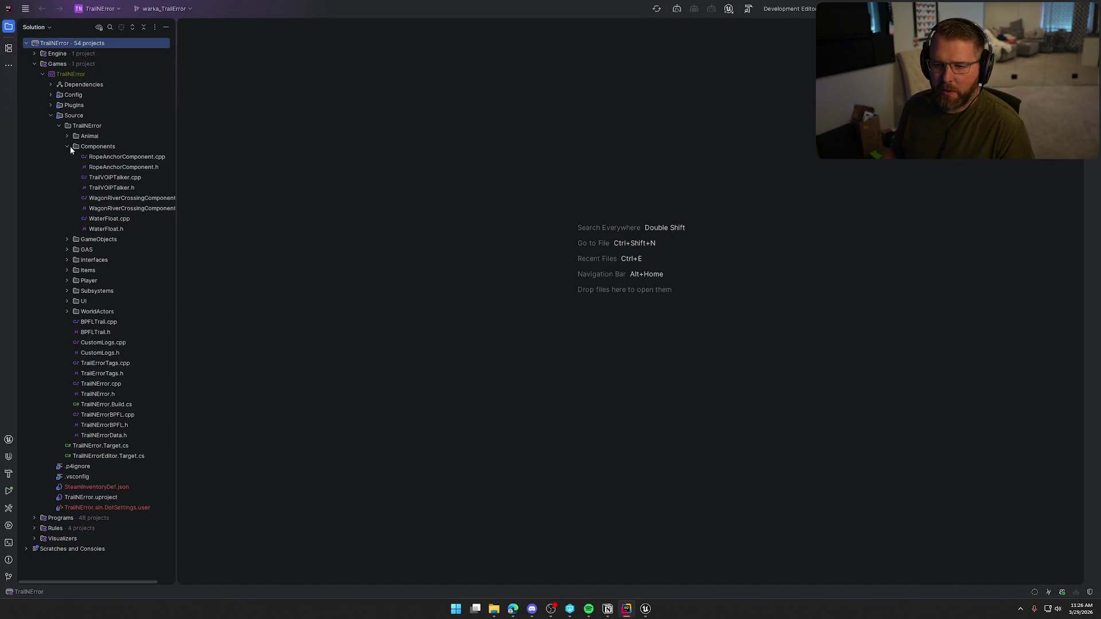
double_click(121, 230)
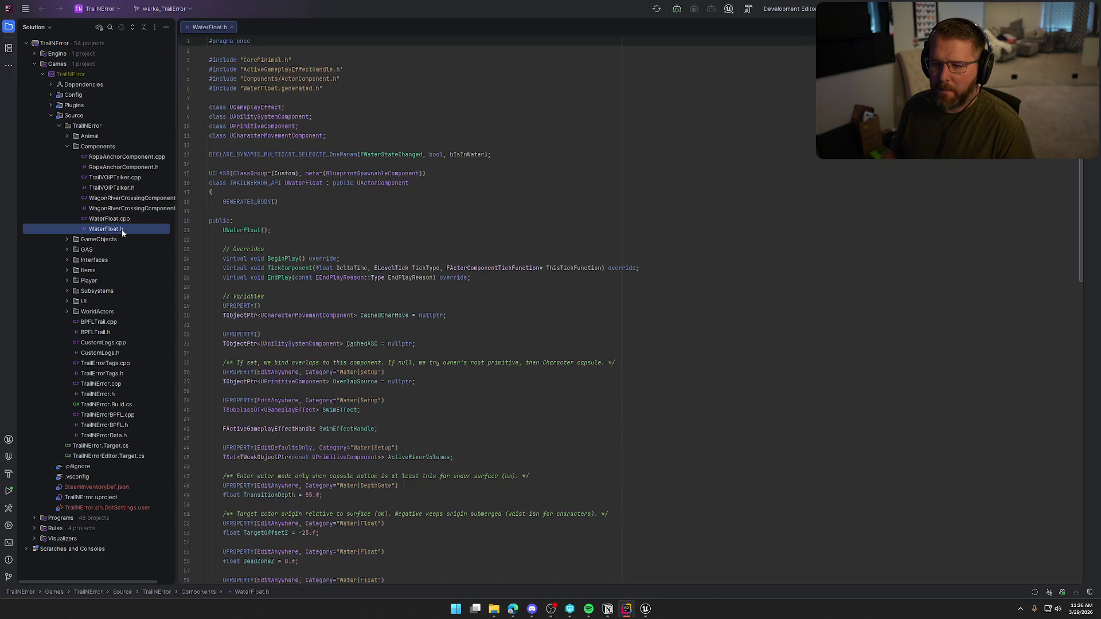
Read through WaterFloat.h and jump from OnBeginOverlap to its implementation in WaterFloat.cpp
scroll(461, 360, down, 3)
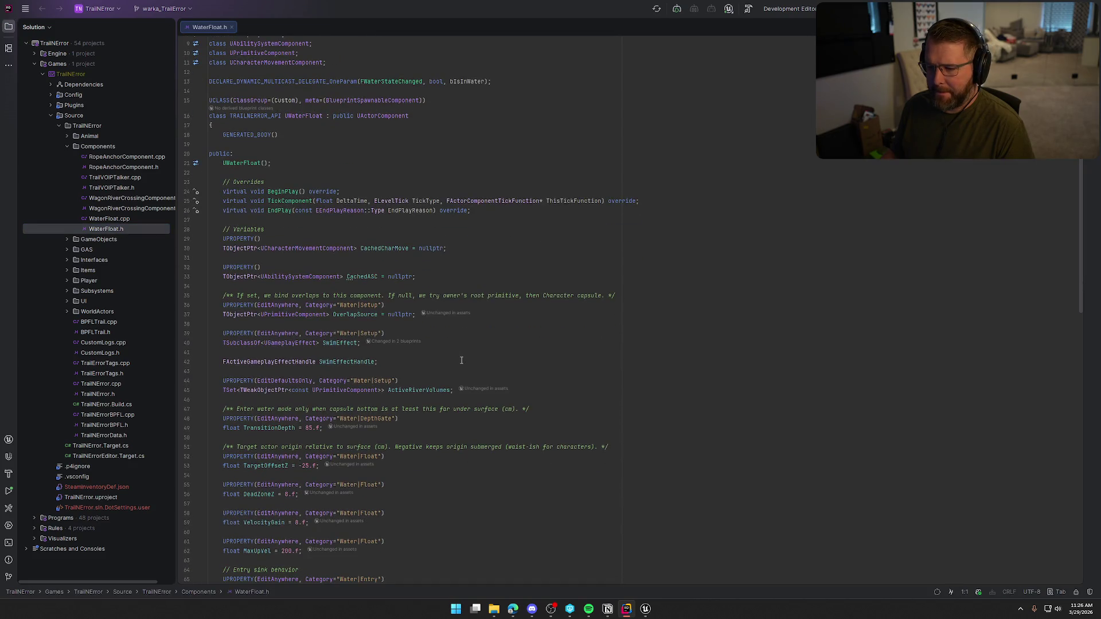
scroll(461, 361, down, 3)
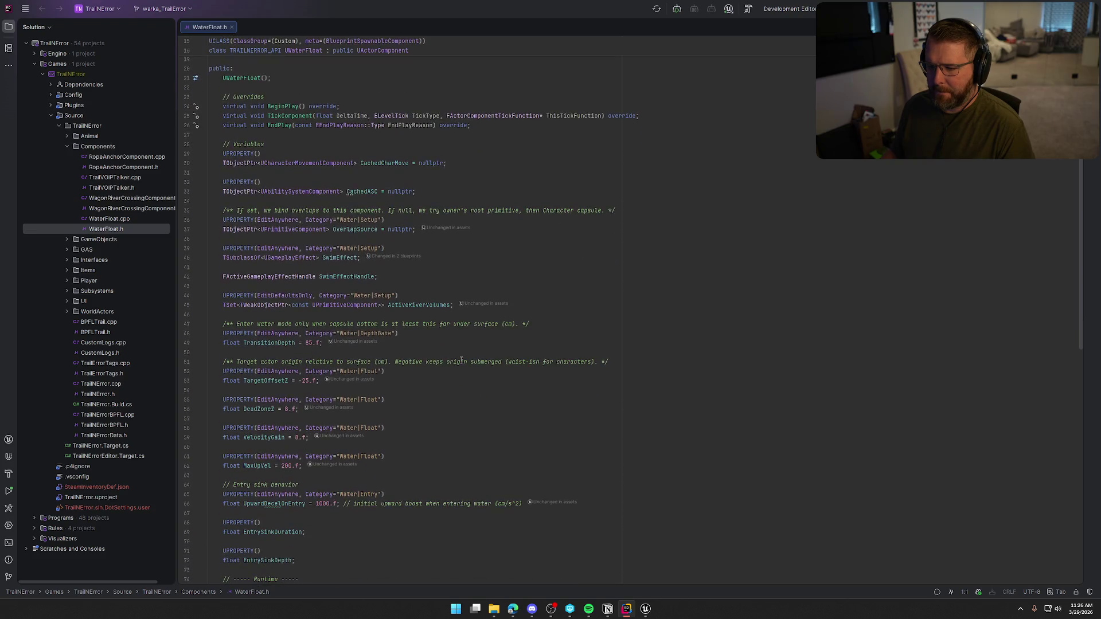
scroll(461, 360, down, 3)
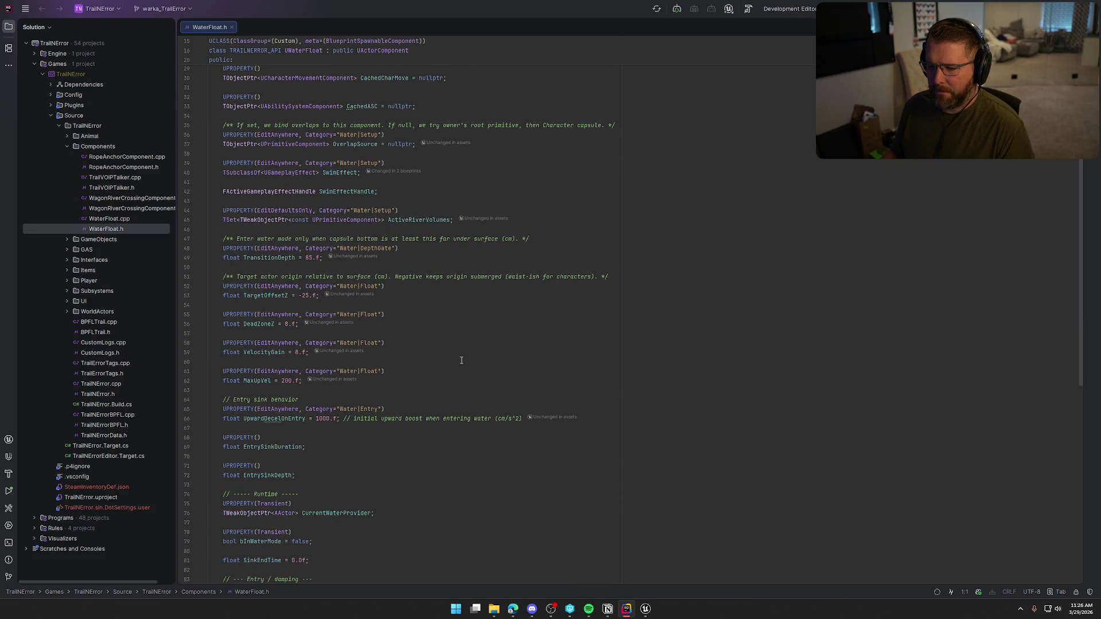
scroll(461, 360, down, 3)
scroll(461, 361, down, 3)
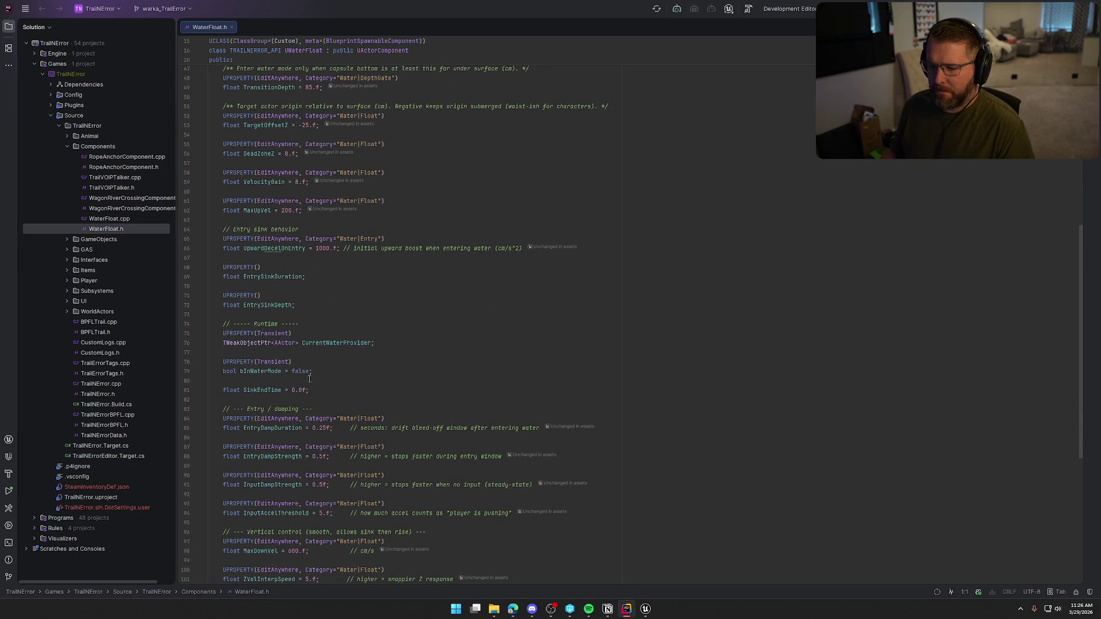
scroll(322, 371, down, 4)
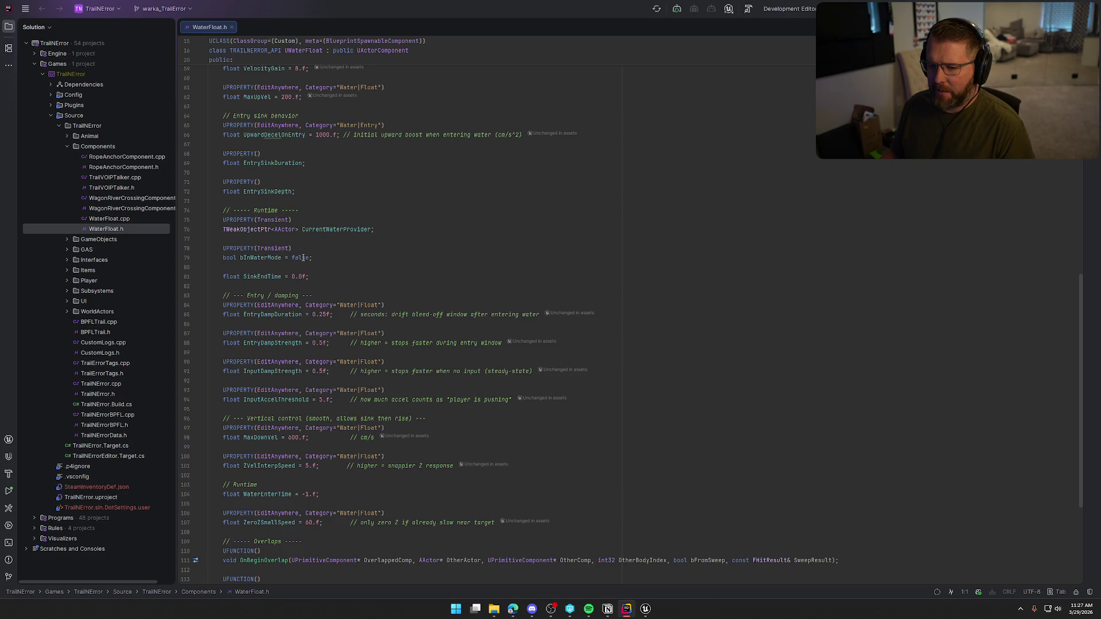
scroll(466, 331, down, 3)
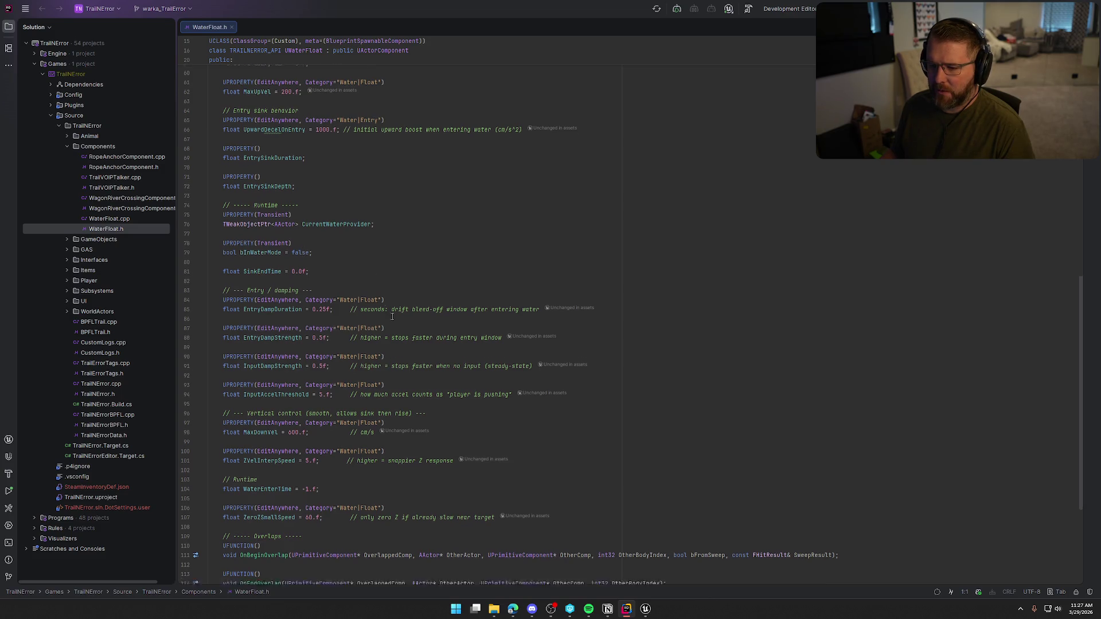
scroll(506, 337, down, 3)
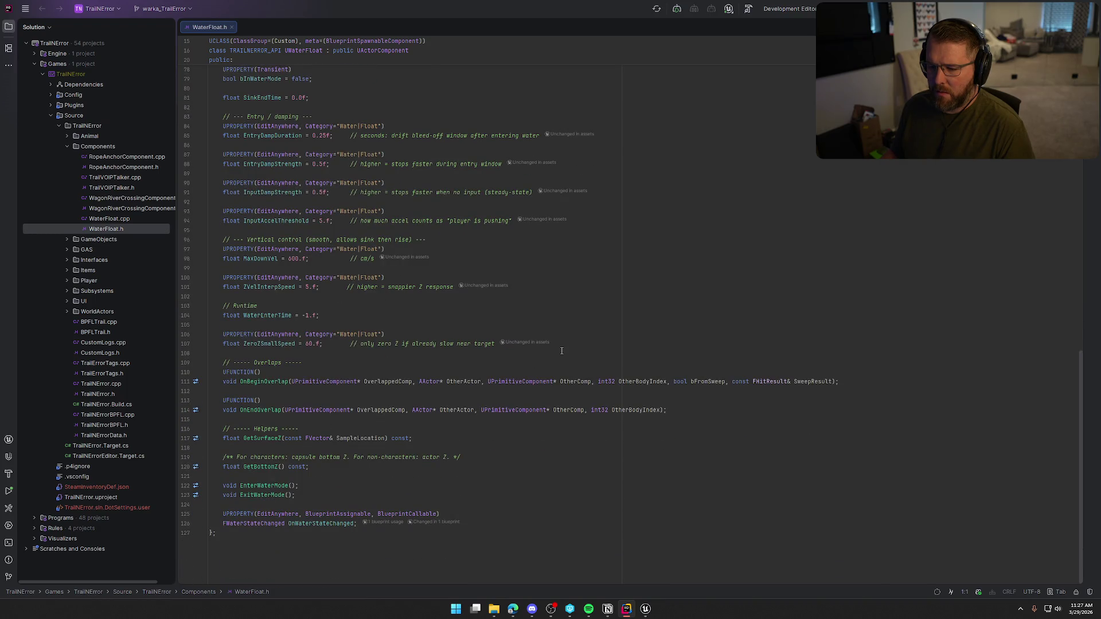
click(264, 381)
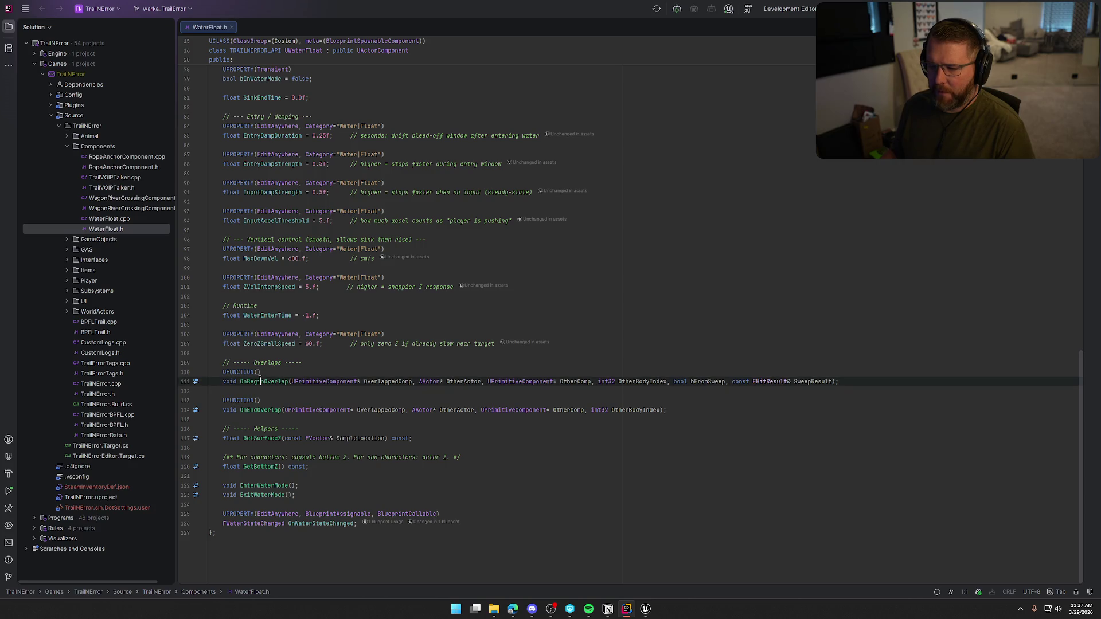
key(ctrl+b)
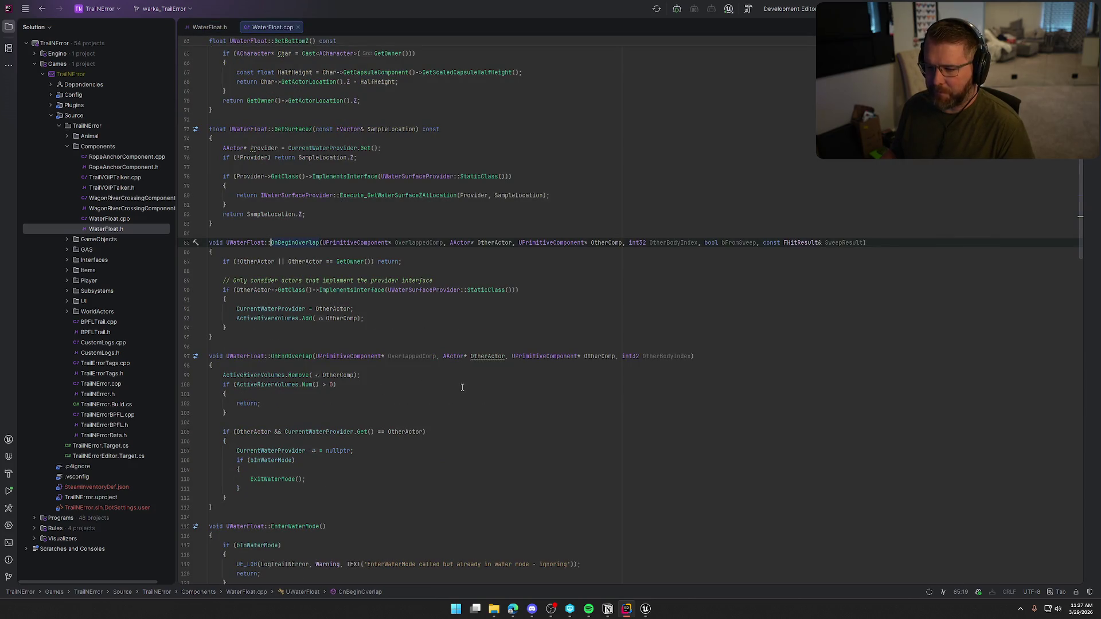
click(243, 310)
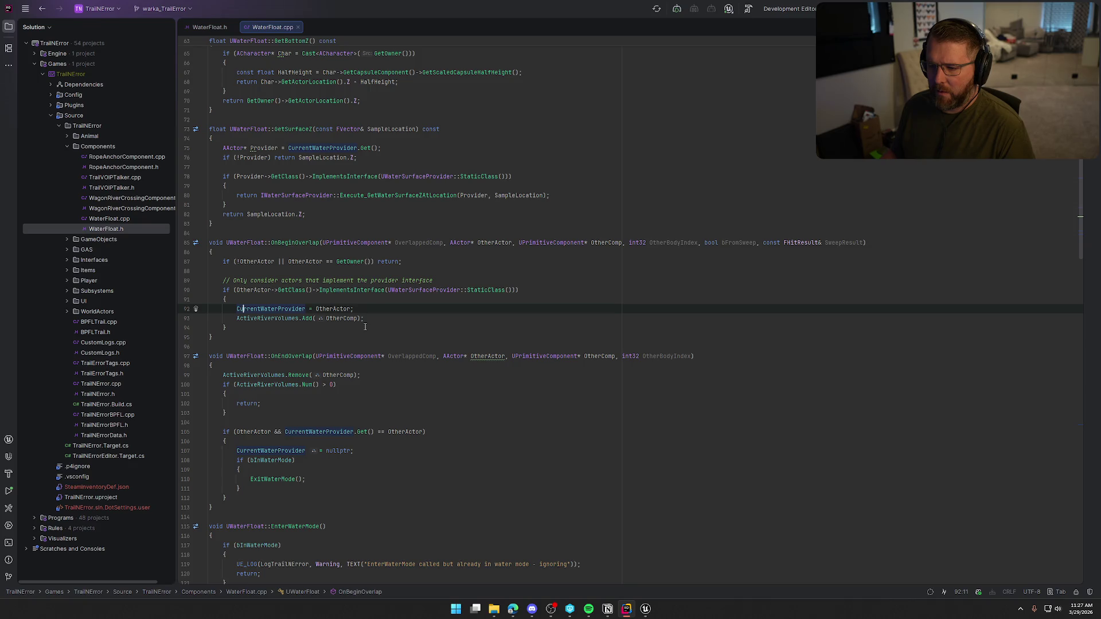
mouse_move(392, 292)
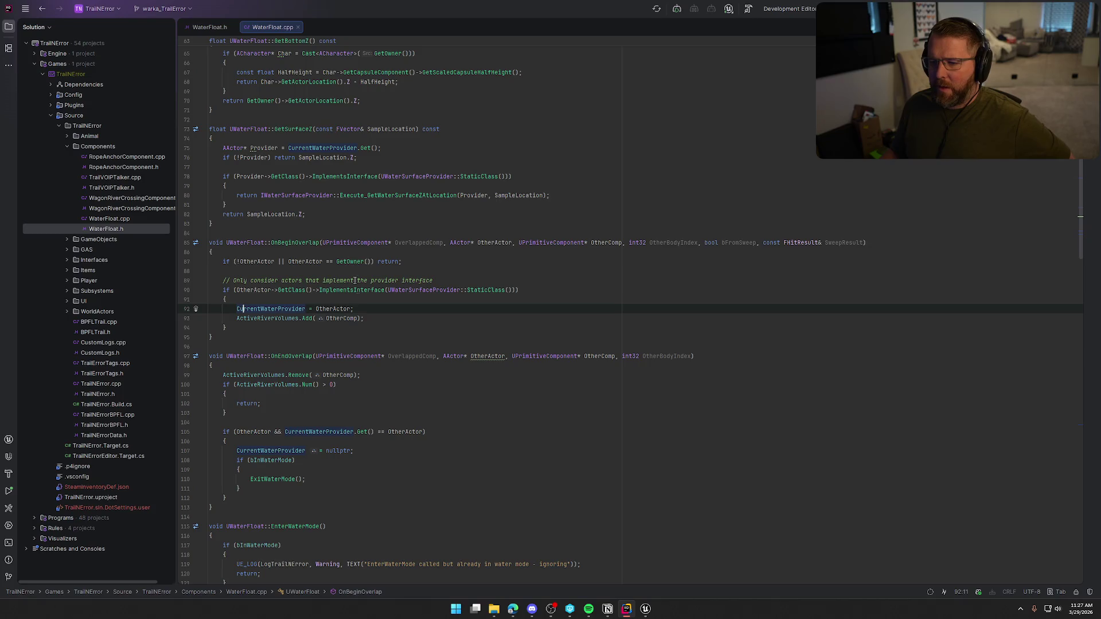
scroll(356, 331, up, 8)
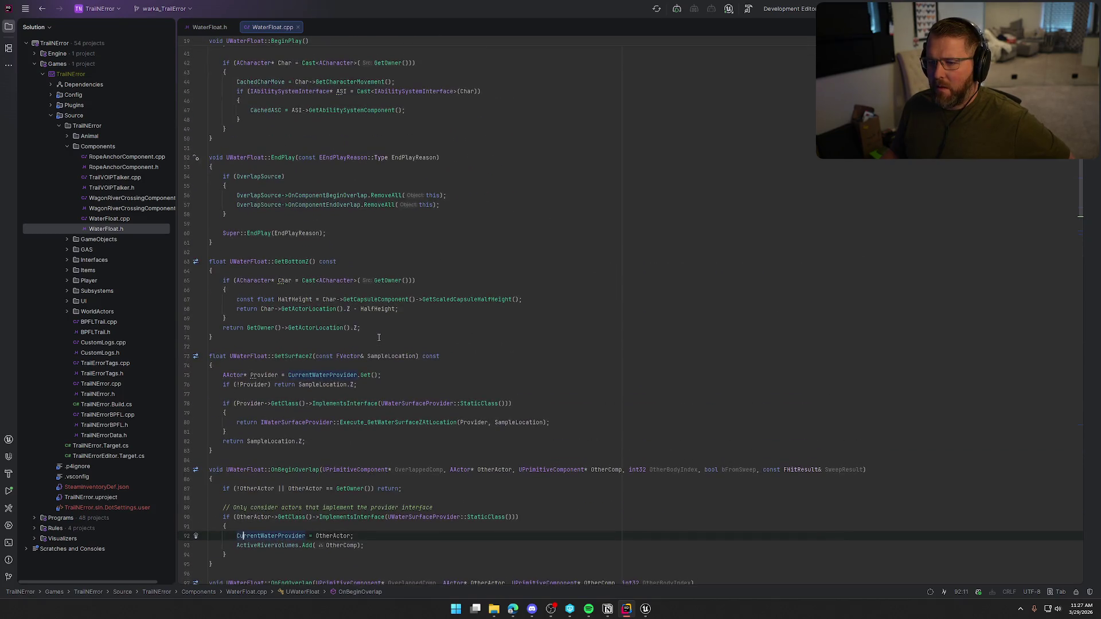
scroll(378, 338, up, 4)
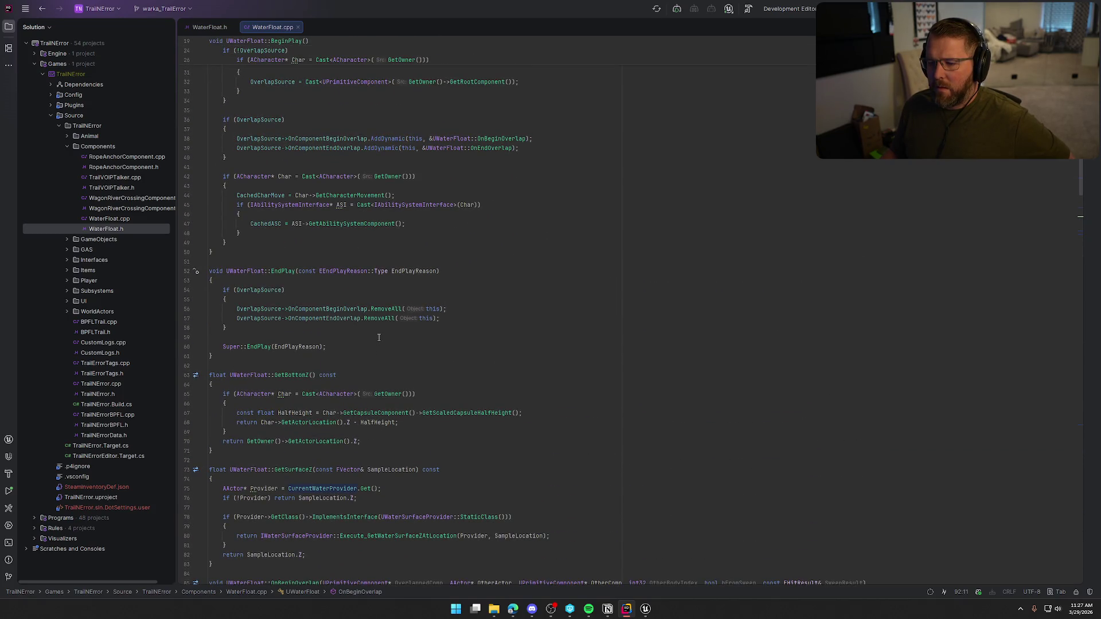
scroll(379, 337, up, 4)
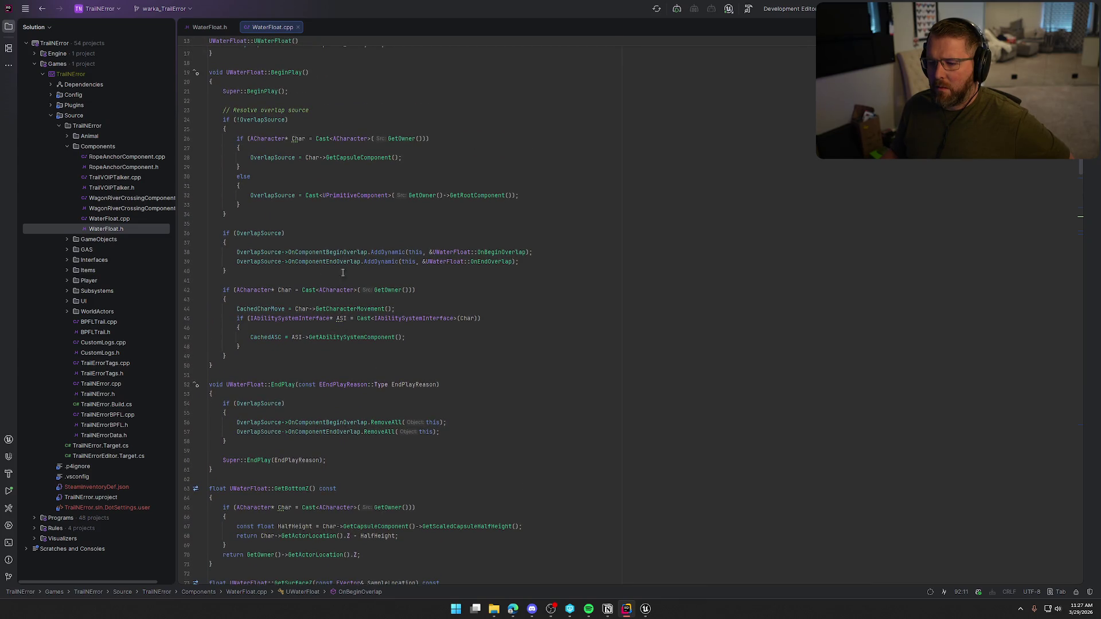
click(244, 236)
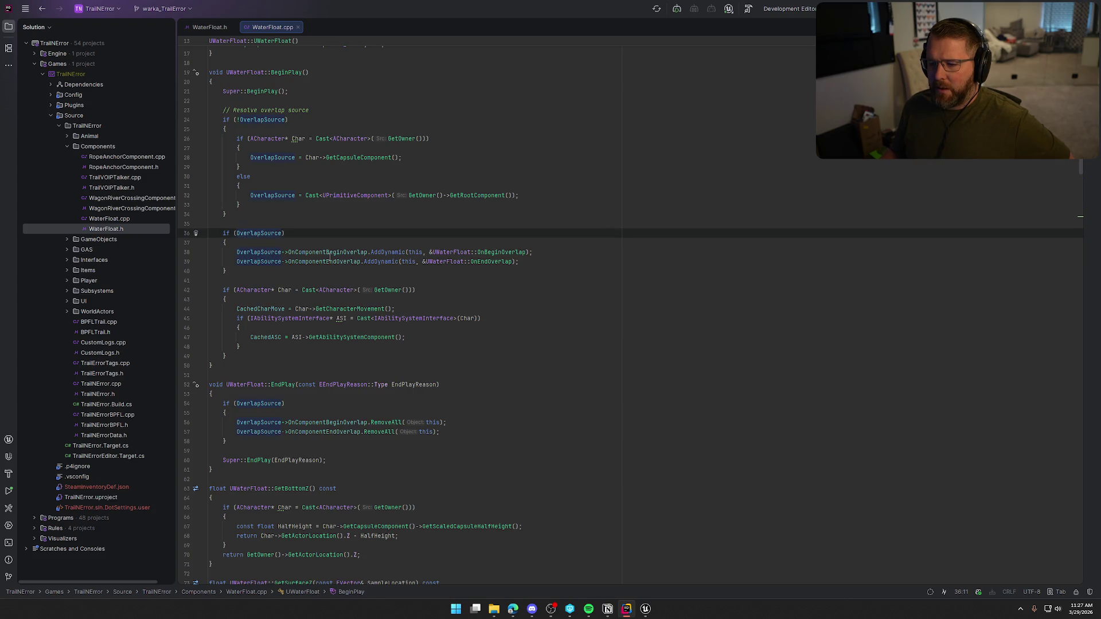
scroll(253, 238, up, 3)
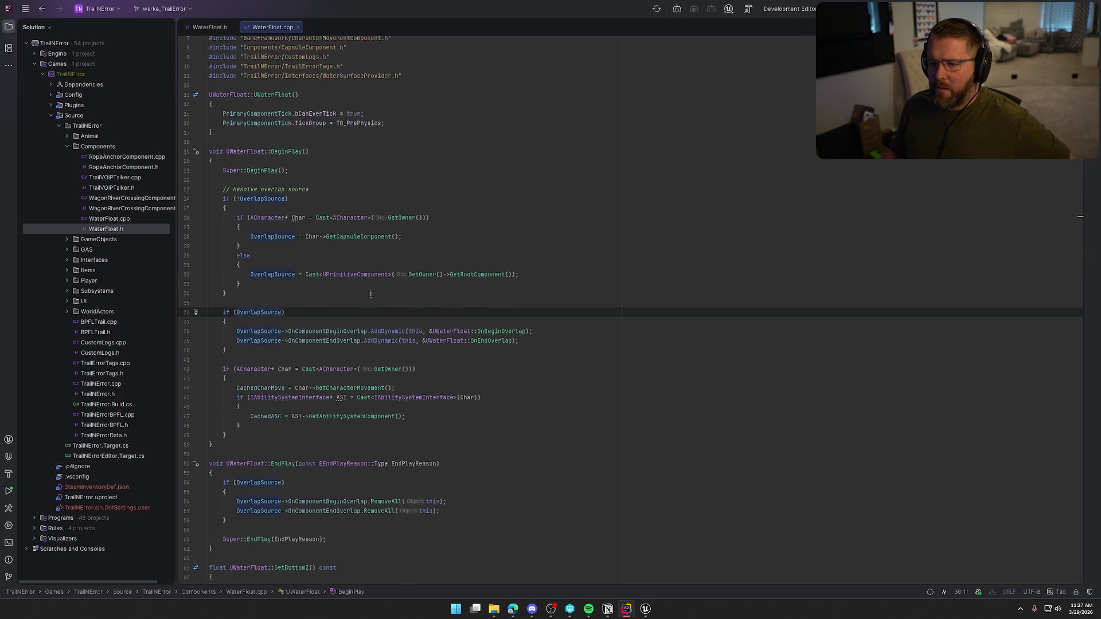
scroll(392, 319, down, 12)
scroll(392, 319, down, 3)
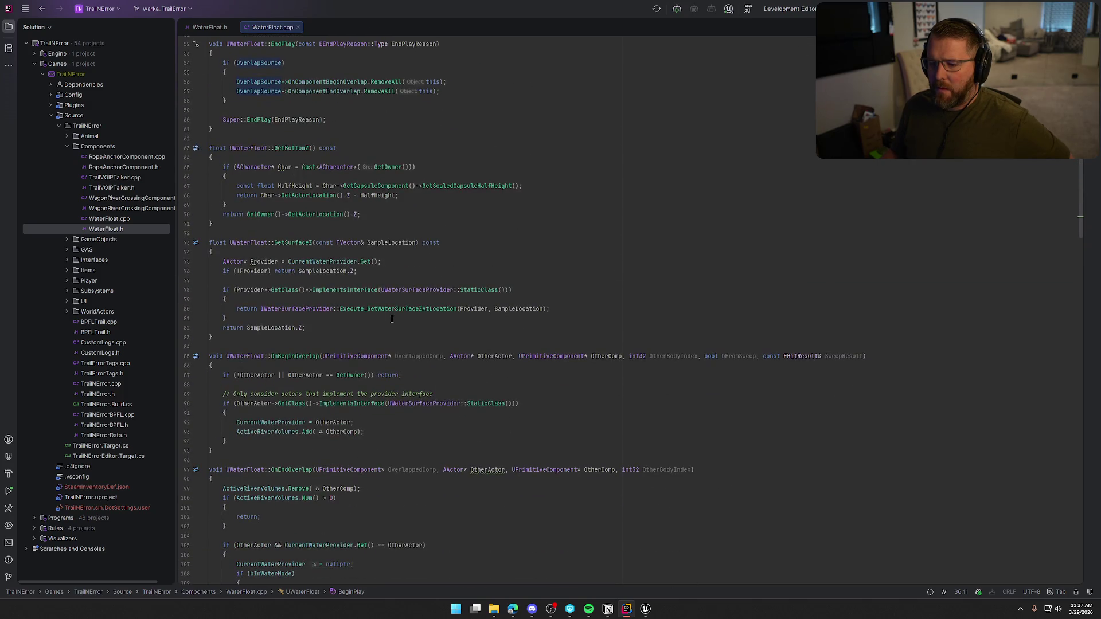
scroll(392, 319, down, 5)
click(245, 281)
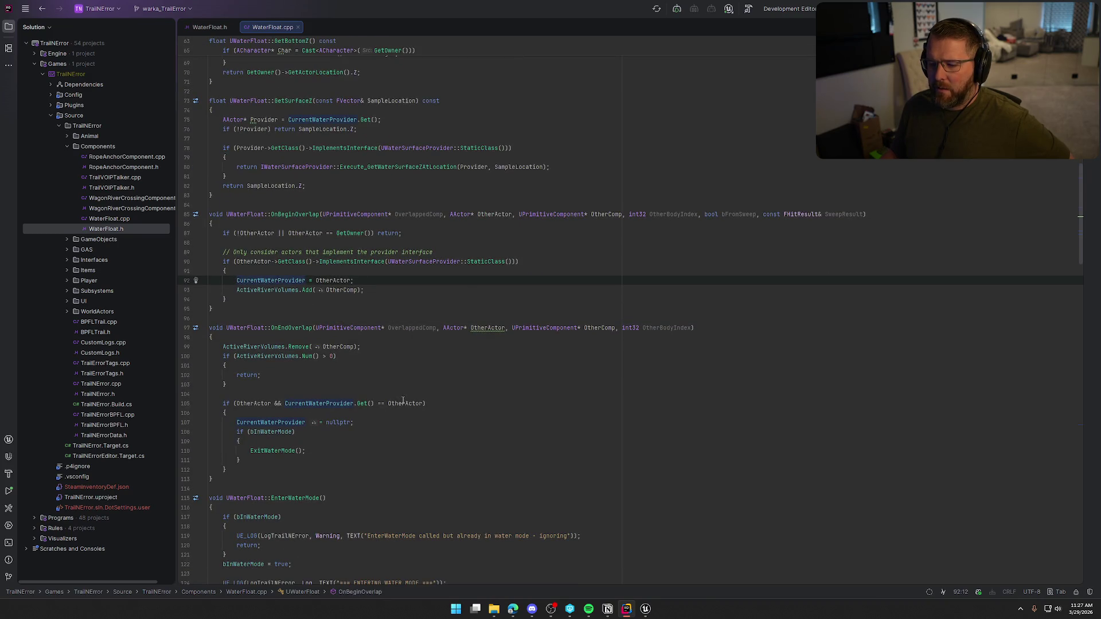
scroll(403, 401, down, 20)
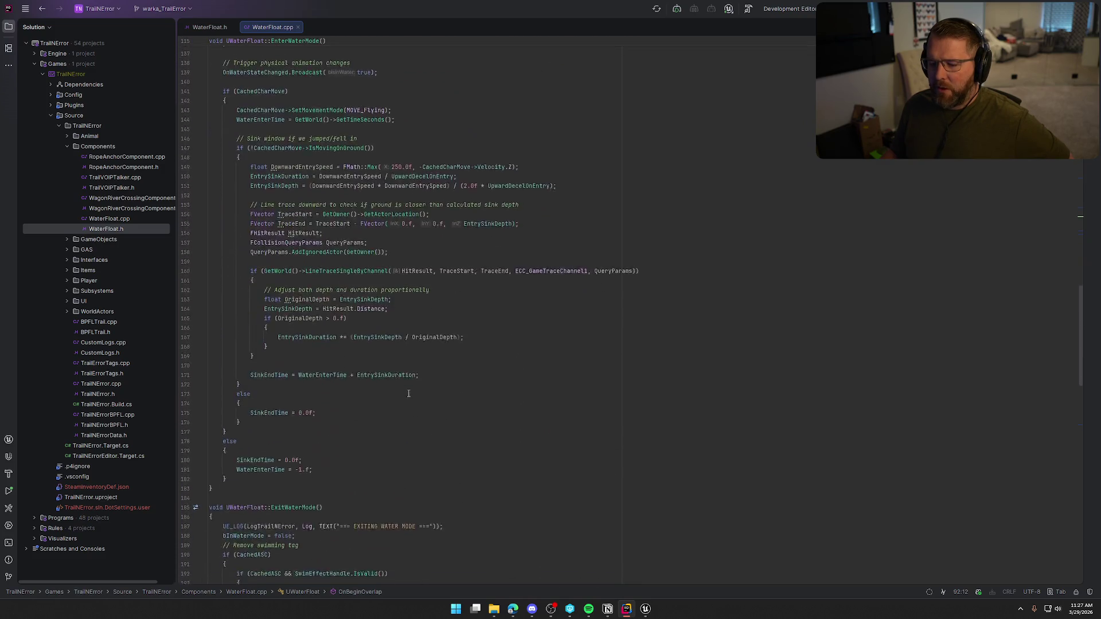
Inspect the bInWaterMode check and EnterWaterMode call in WaterFloat.cpp's tick
scroll(408, 394, down, 15)
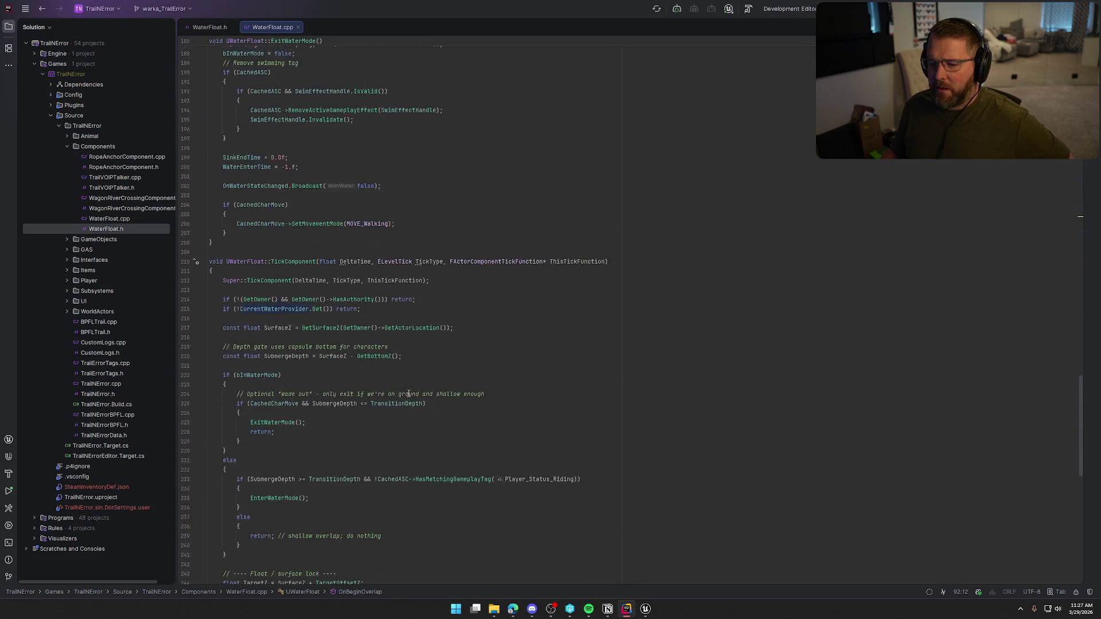
scroll(409, 394, down, 4)
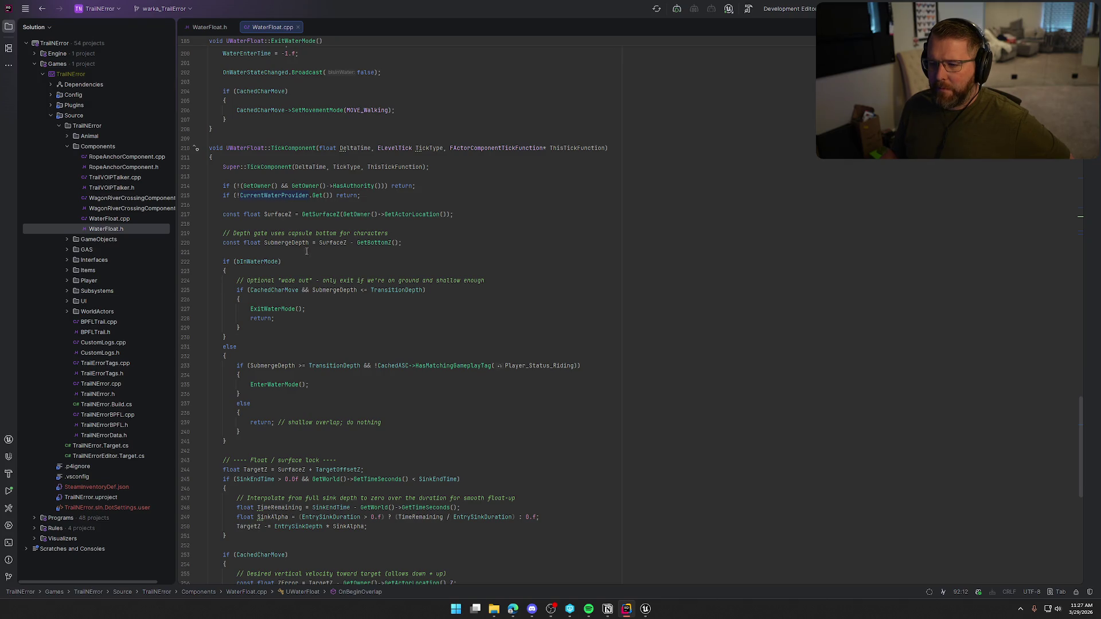
click(250, 262)
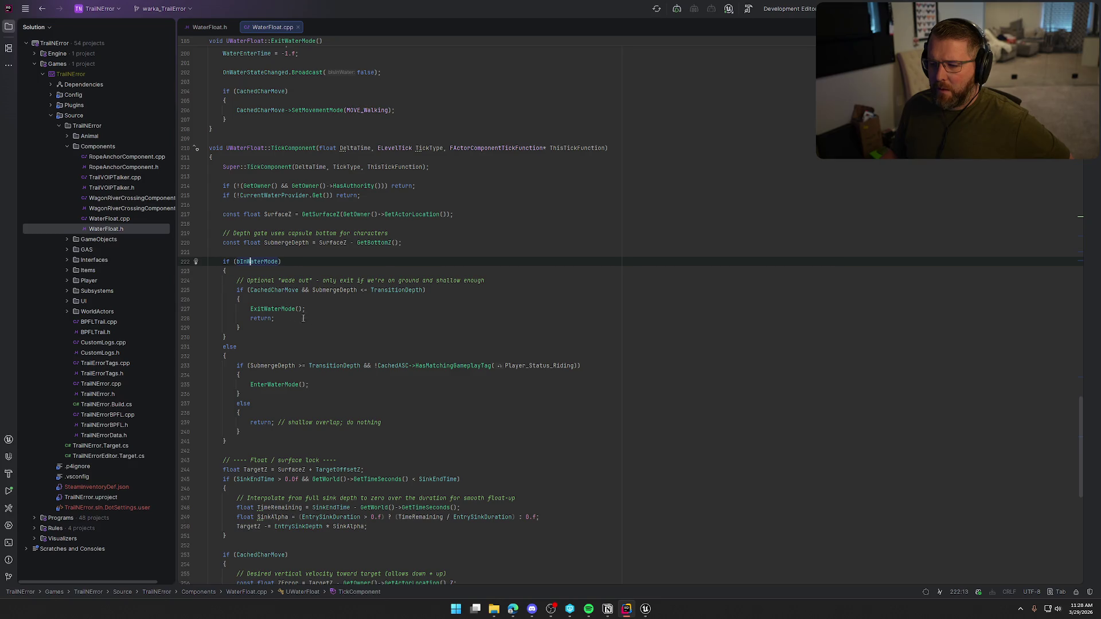
scroll(303, 319, down, 2)
click(267, 328)
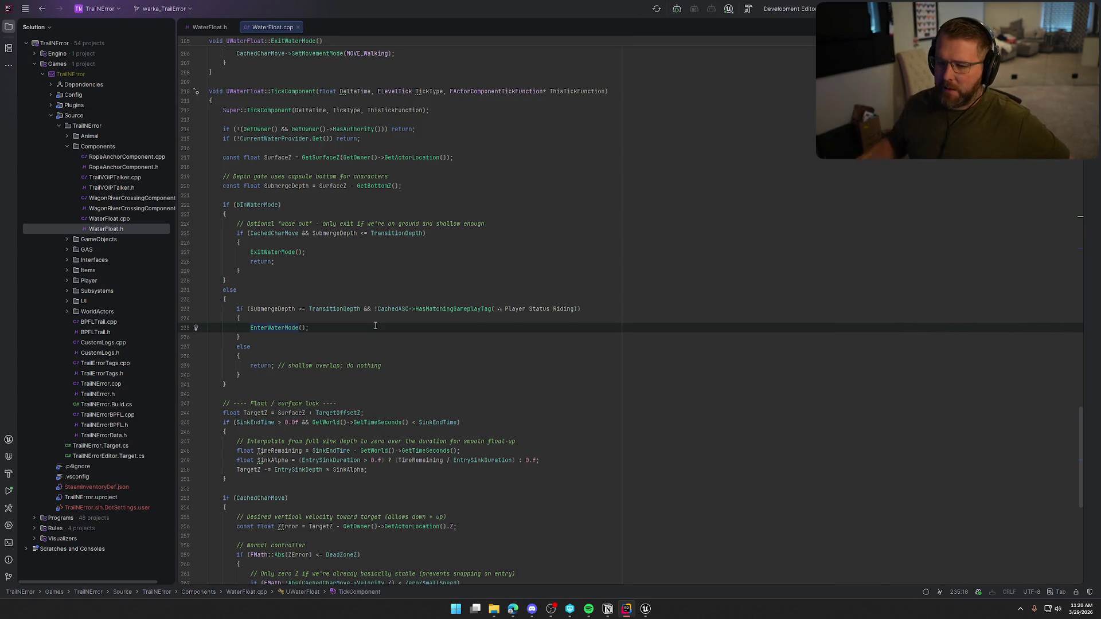
scroll(375, 325, down, 5)
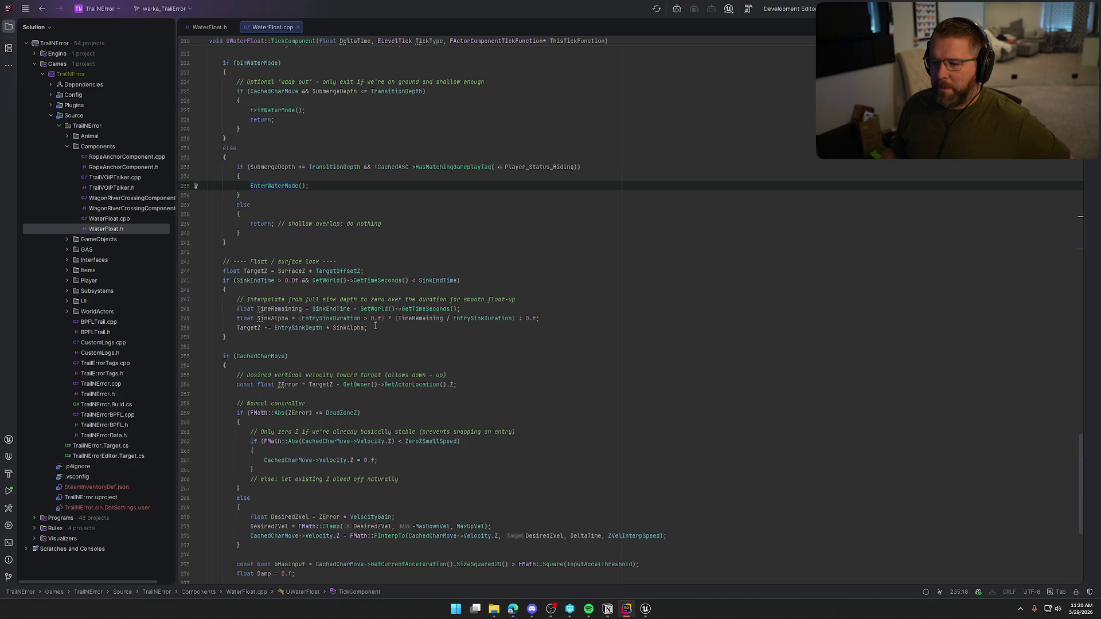
scroll(376, 326, down, 10)
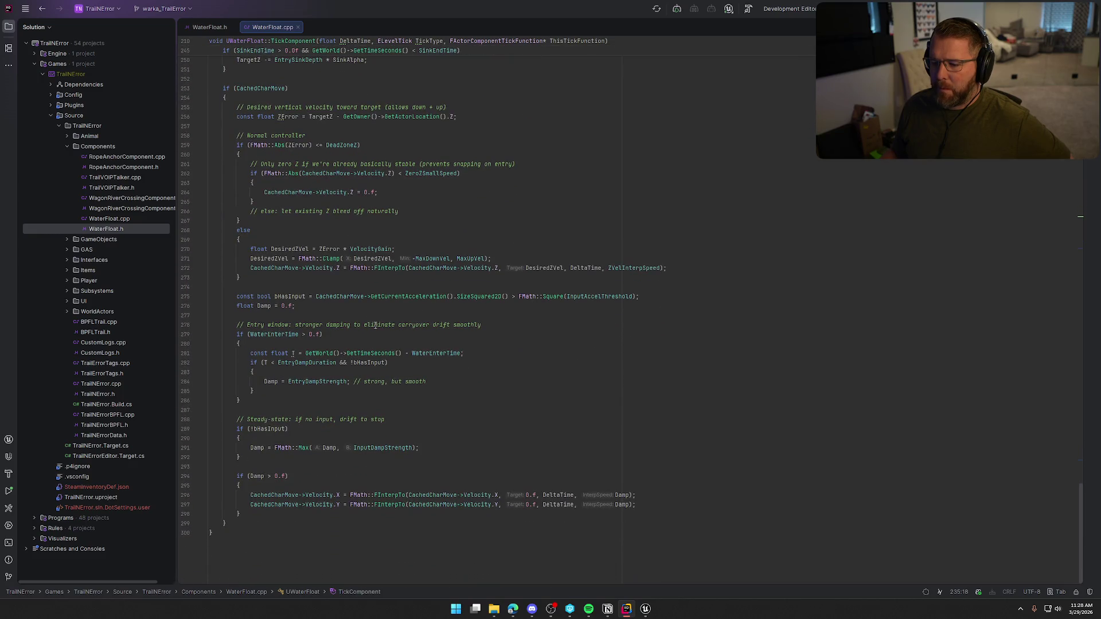
scroll(376, 326, up, 15)
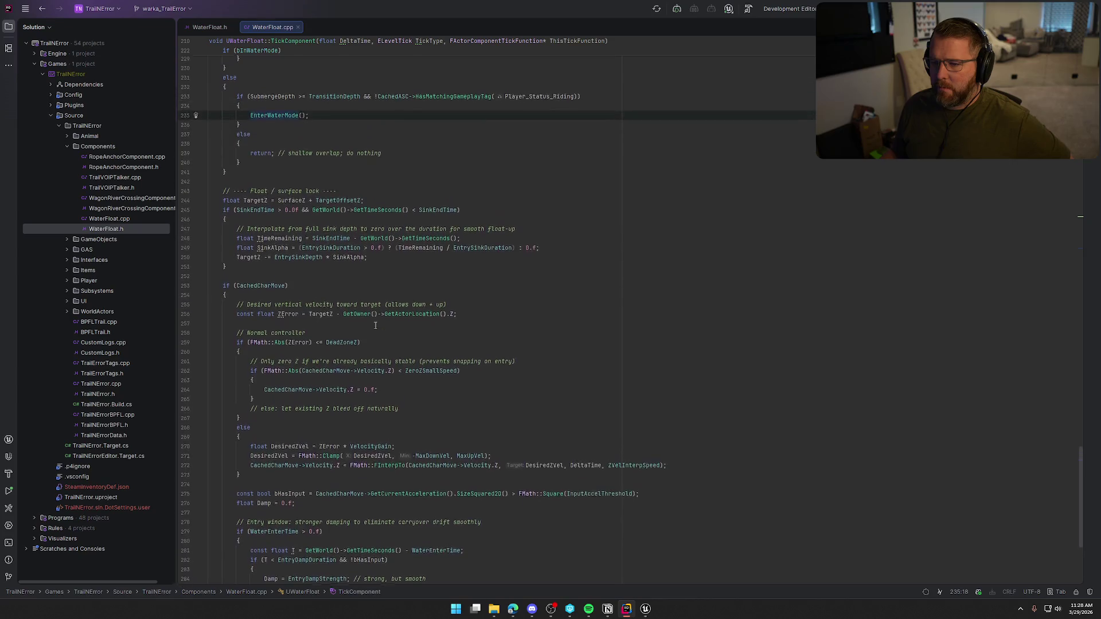
scroll(376, 326, up, 20)
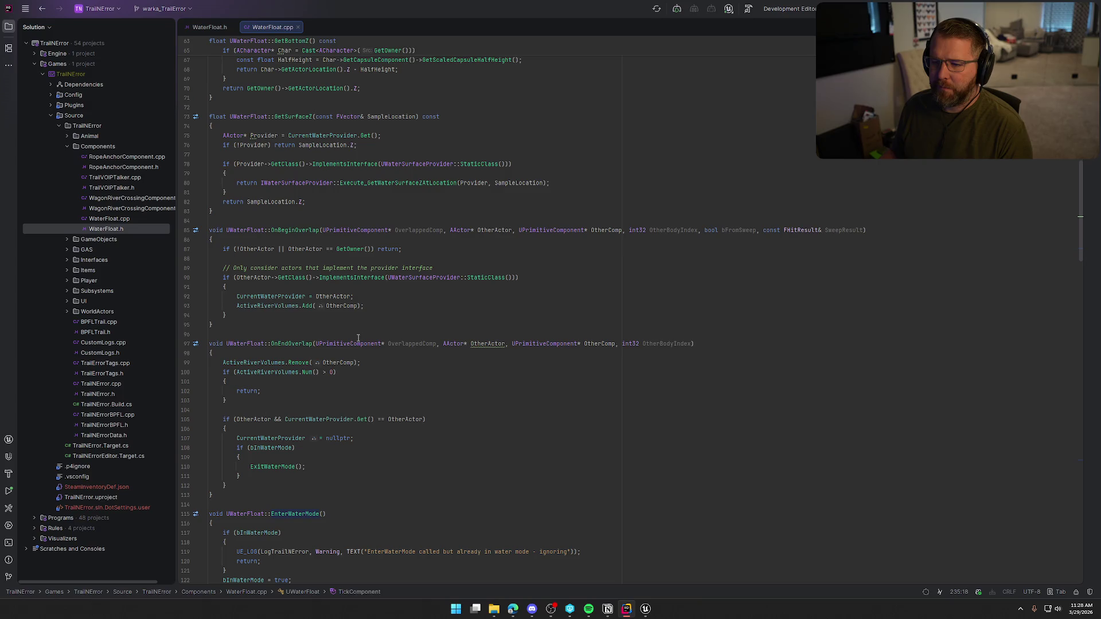
scroll(359, 338, up, 5)
scroll(359, 338, down, 9)
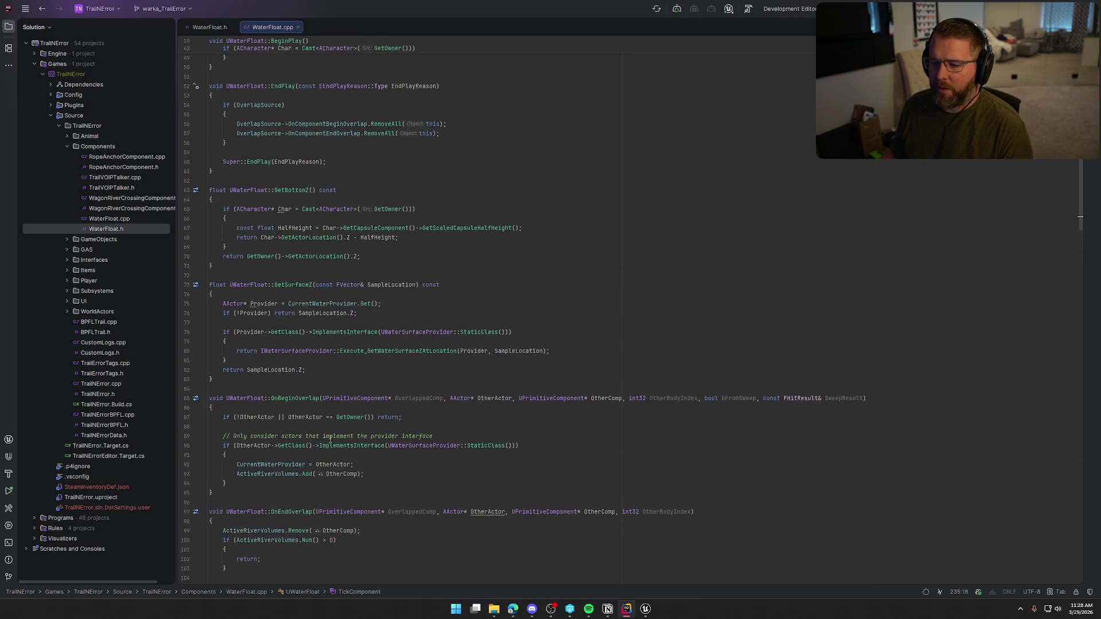
Check the CurrentWaterProvider assignment in OnBeginOverlap, then bring Unreal Editor to the front
click(396, 211)
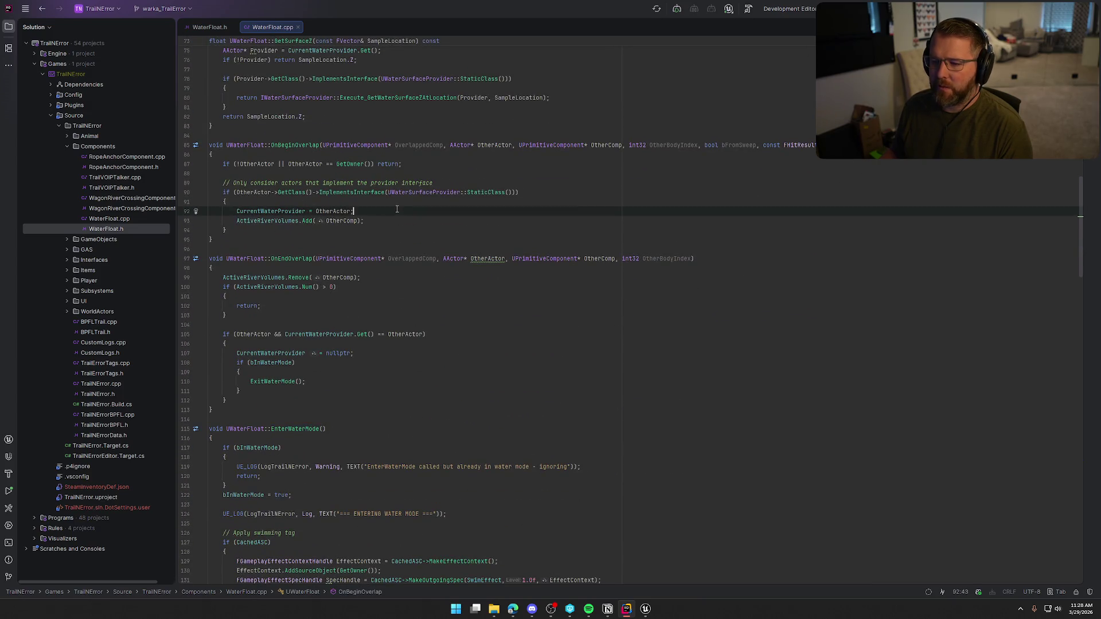
click(268, 212)
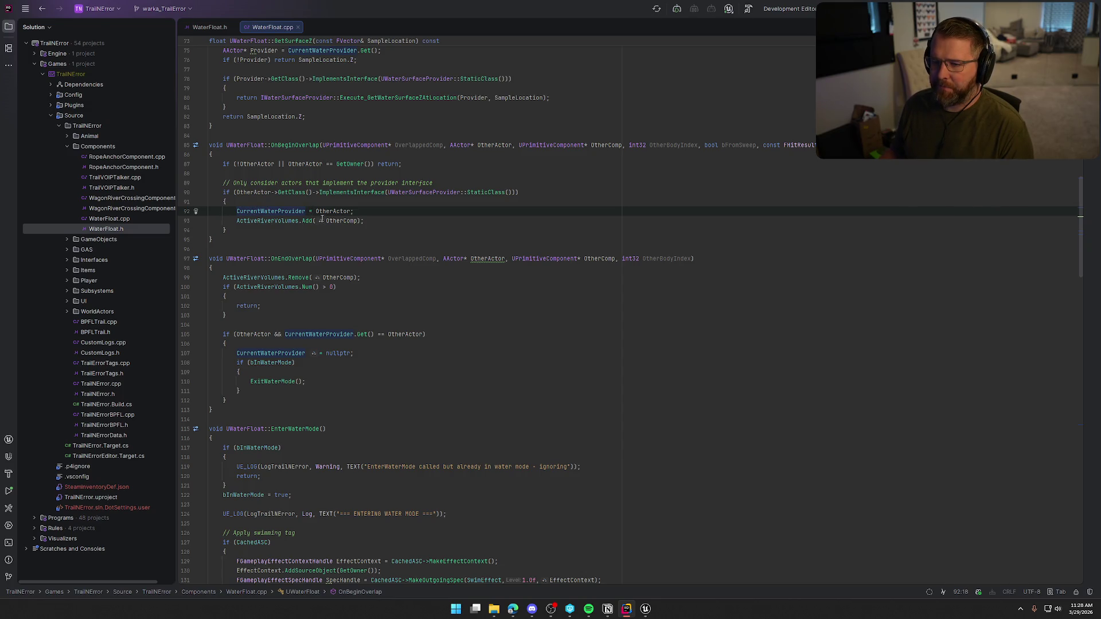
click(646, 609)
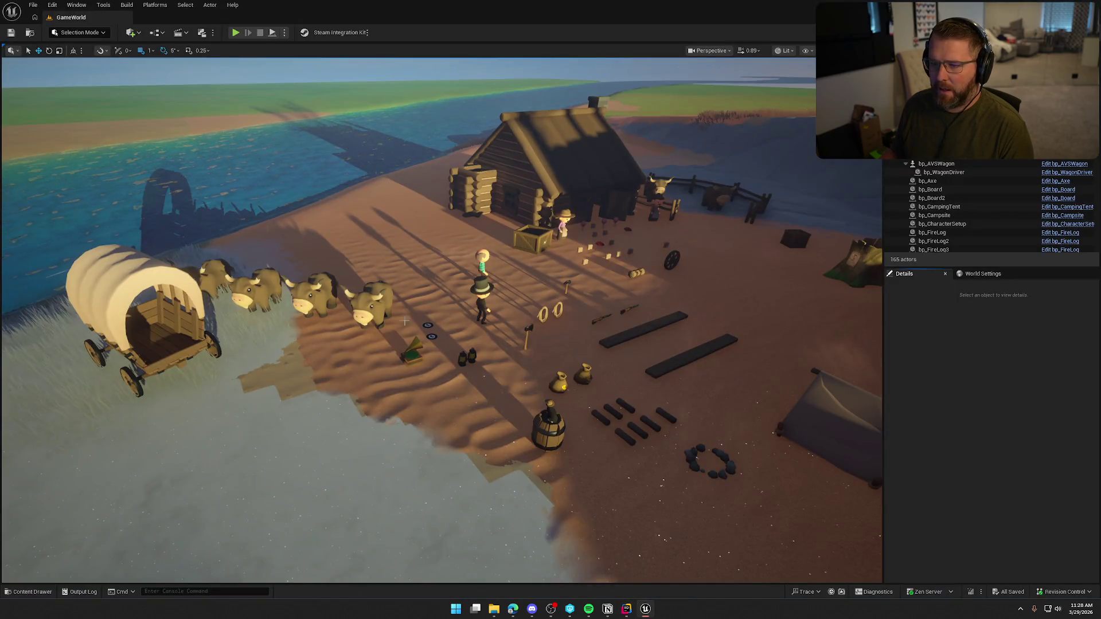
Open the ABP_Player animation blueprint from Content/Art/Anims via the Content Drawer
key(ctrl+space)
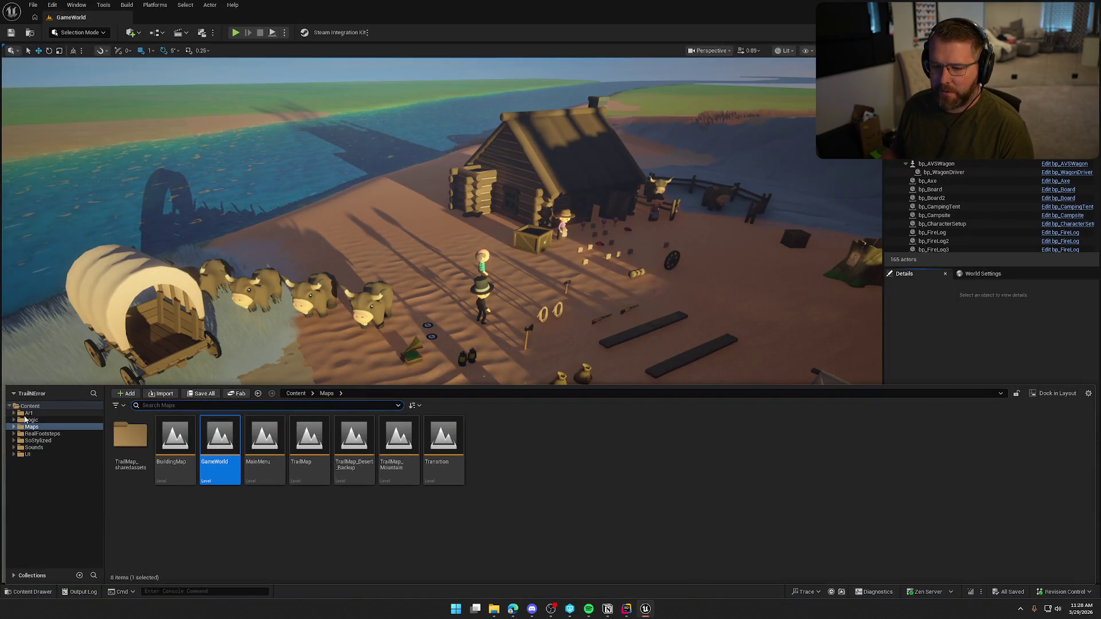
click(36, 420)
click(36, 414)
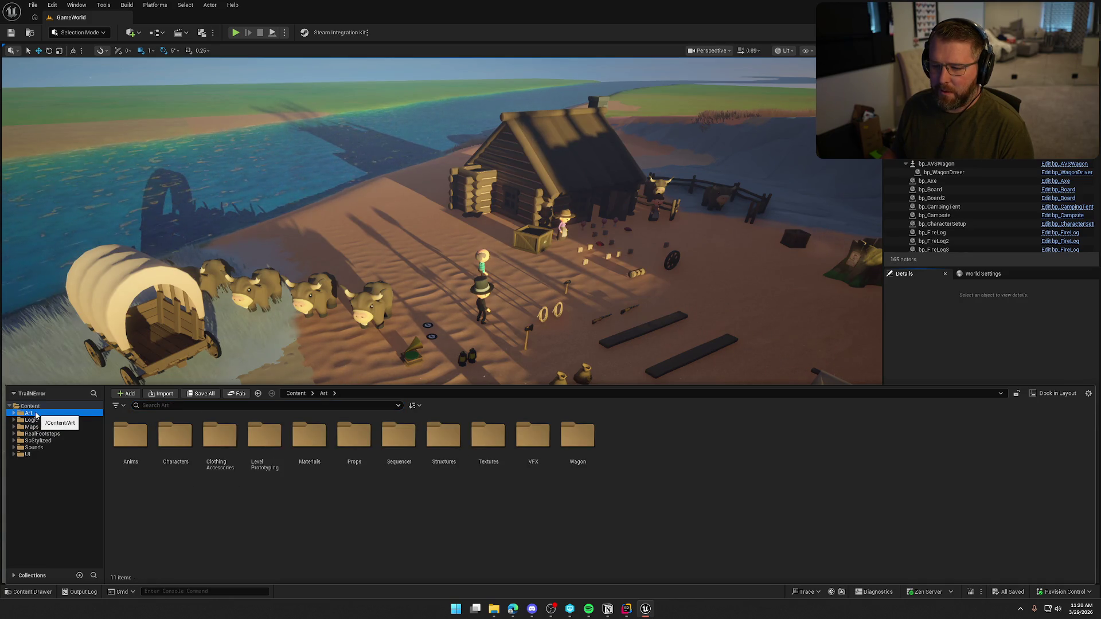
double_click(130, 436)
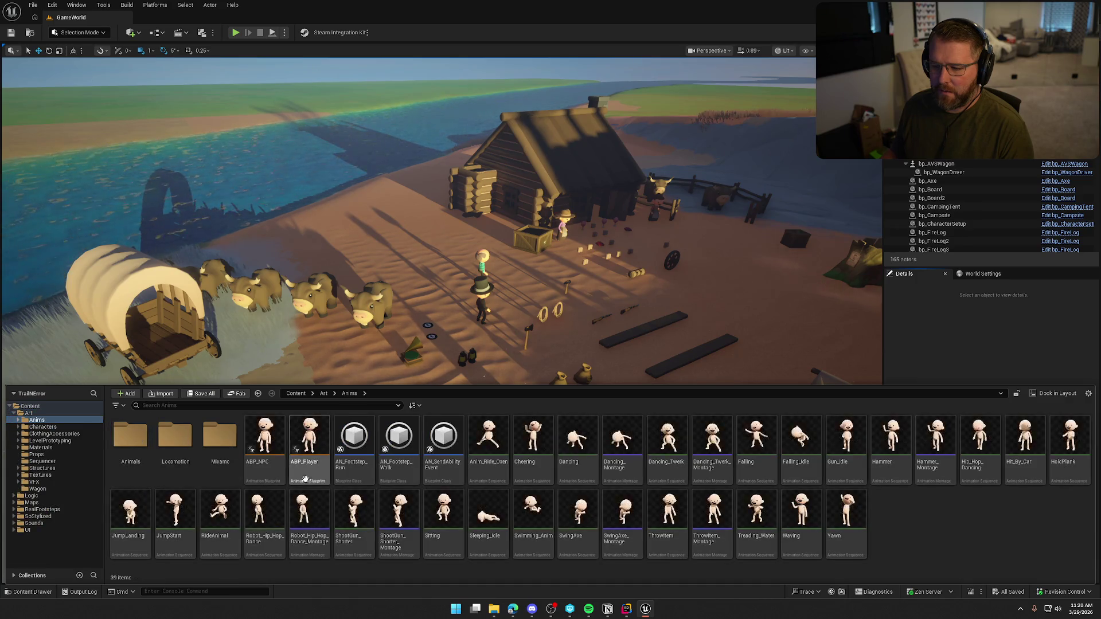
double_click(322, 461)
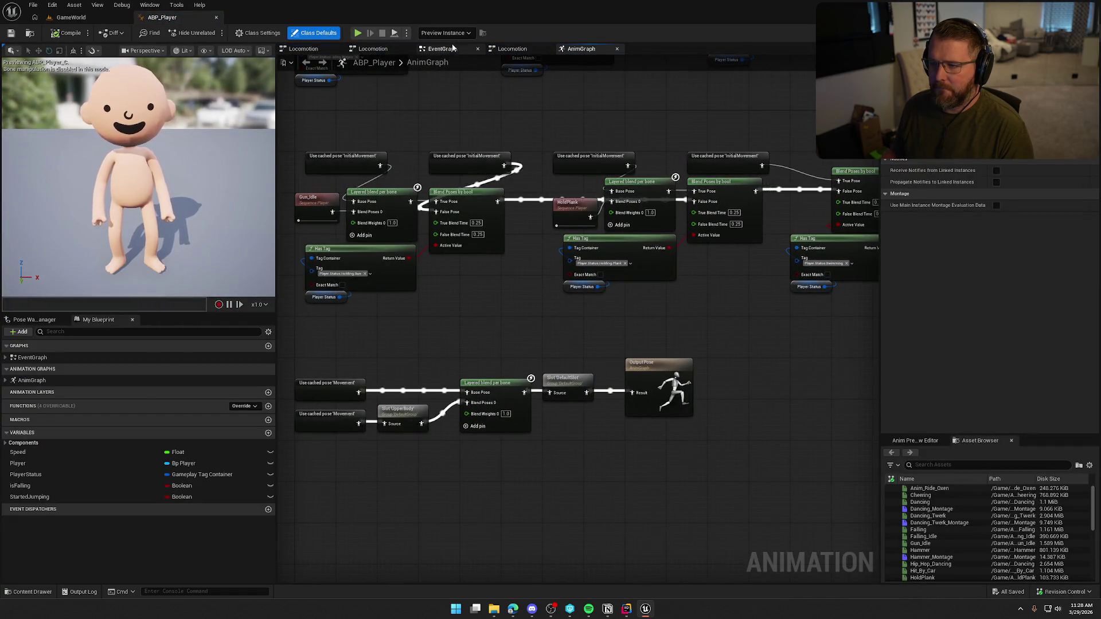
View ABP_Player's EventGraph, panning until both event chains are visible
click(453, 48)
scroll(546, 386, up, 2)
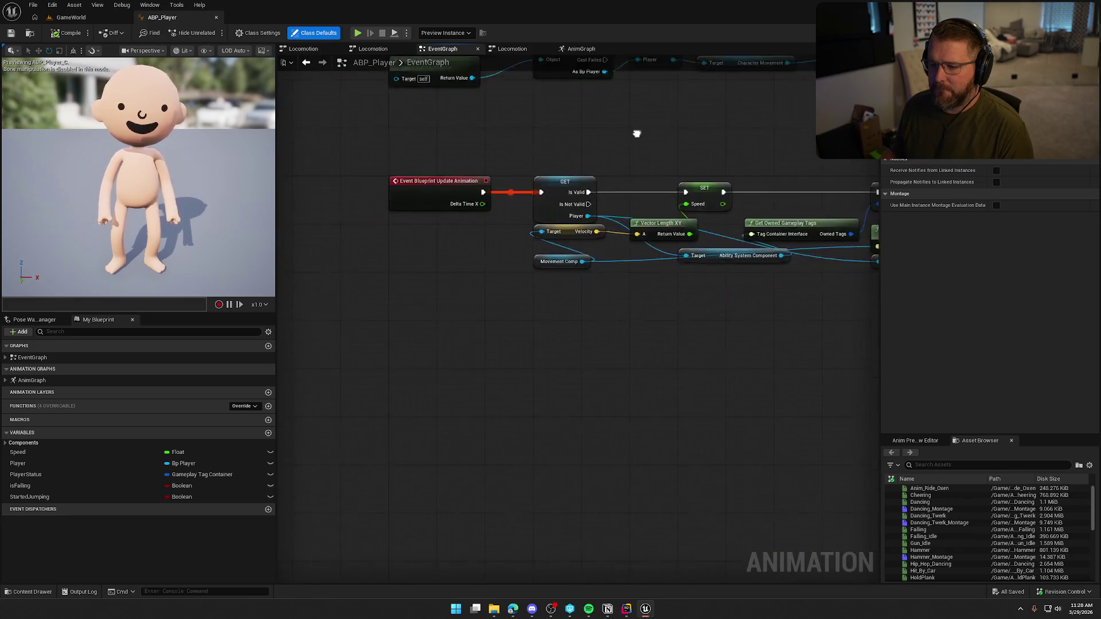
mouse_move(637, 133)
mouse_down()
mouse_move(590, 266)
mouse_move(566, 253)
mouse_up()
Open the bp_Player Blueprint from Content/Logic/Player in the Content Drawer
key(ctrl+space)
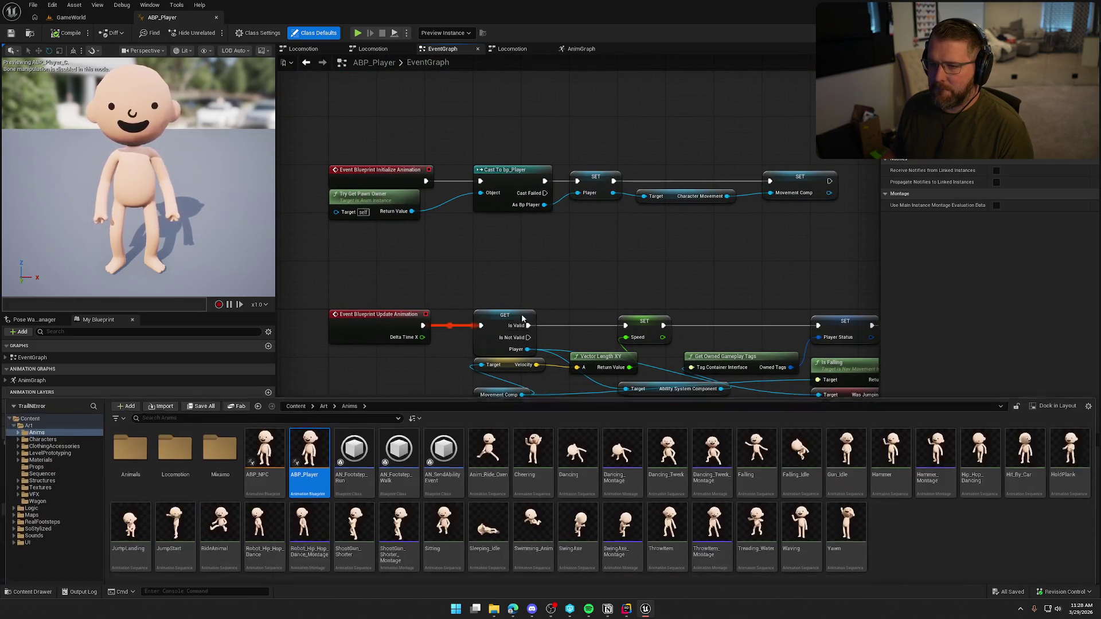
click(46, 496)
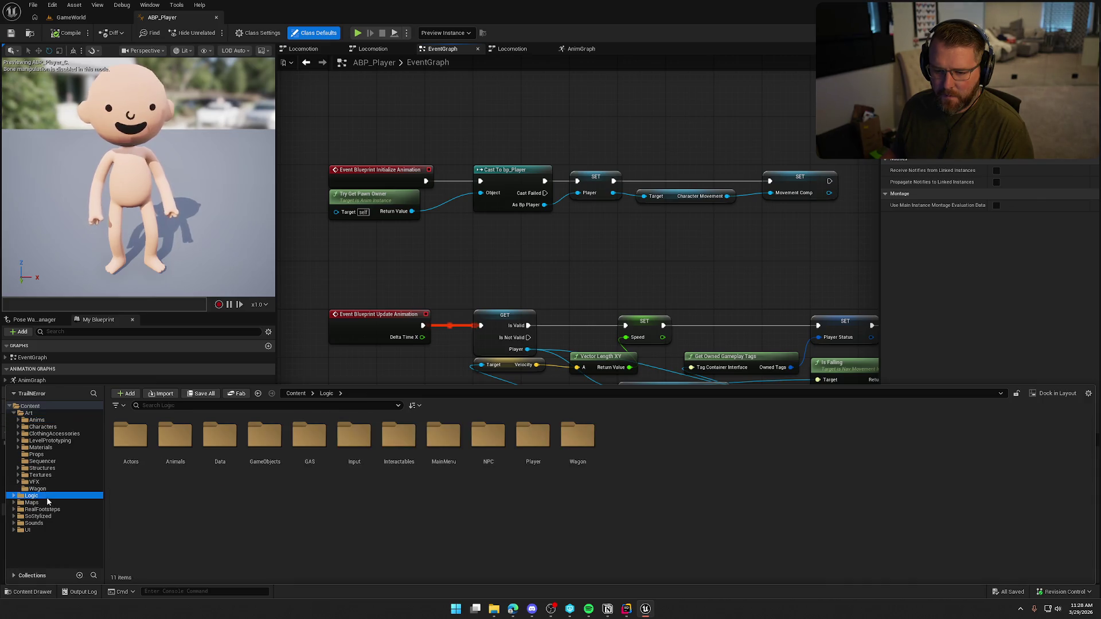
double_click(534, 439)
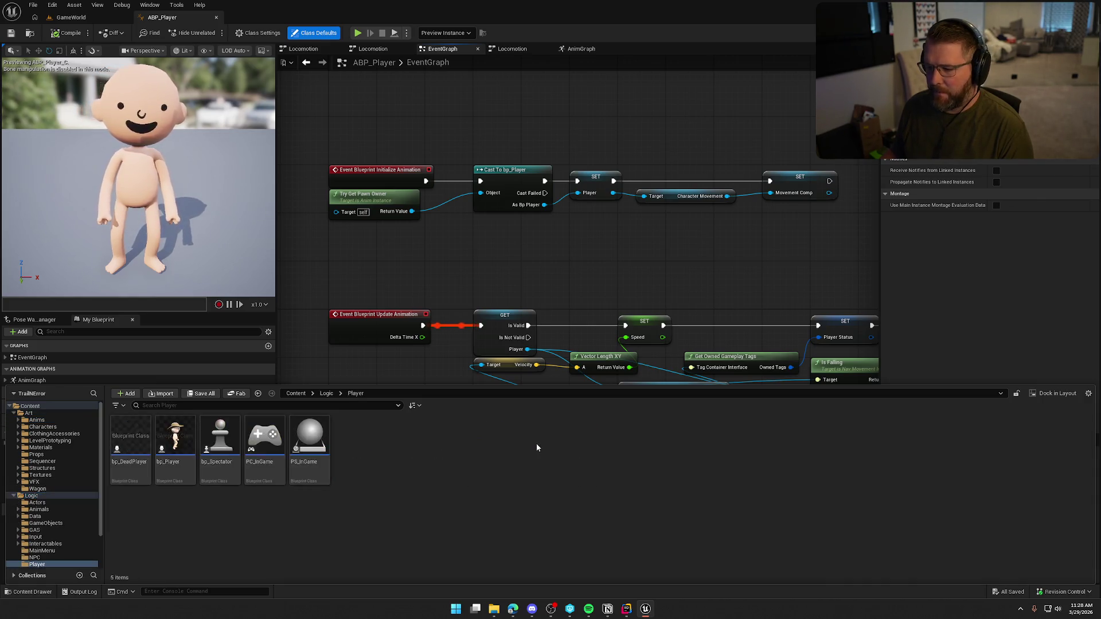
double_click(161, 444)
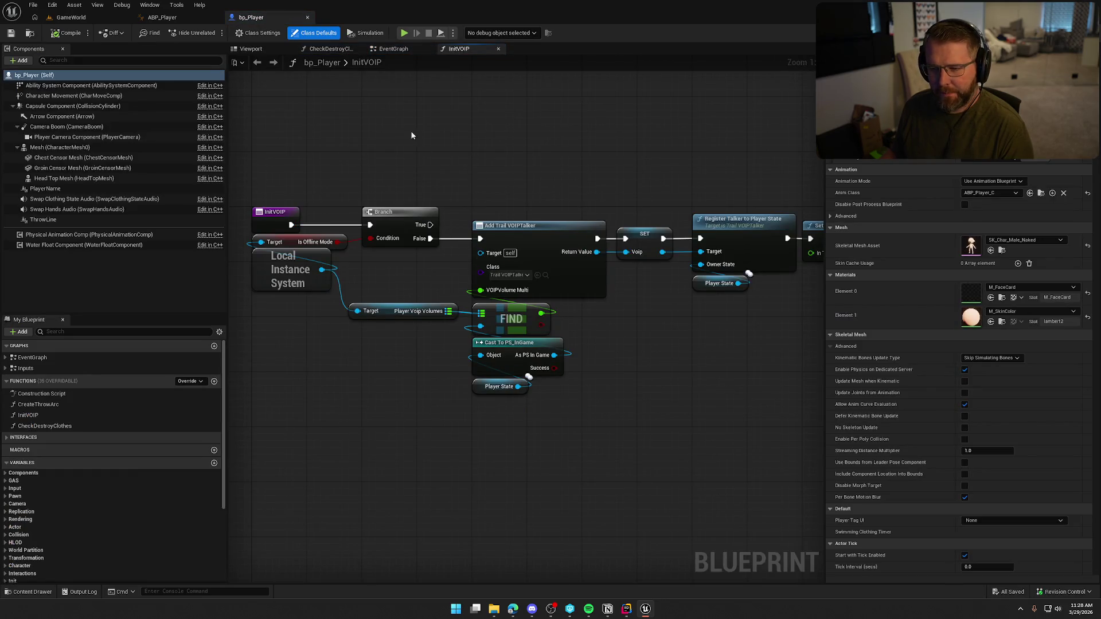
Expand bp_Player's Inputs and EventGraph lists, then show the Art/Anims folder in the Content Drawer
click(5, 368)
click(5, 357)
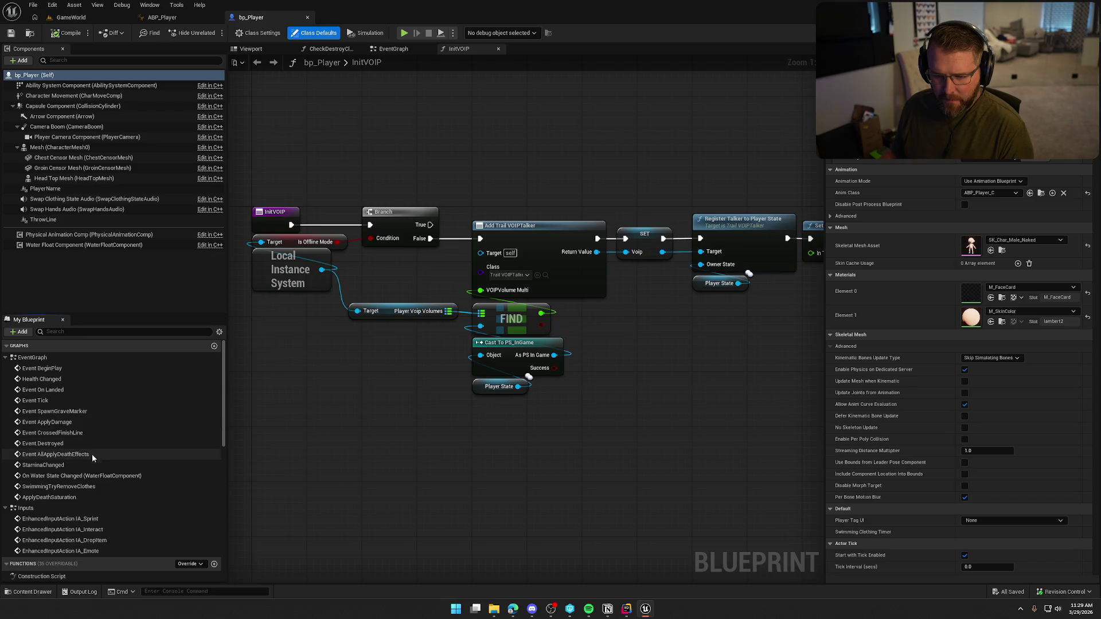
scroll(97, 492, down, 2)
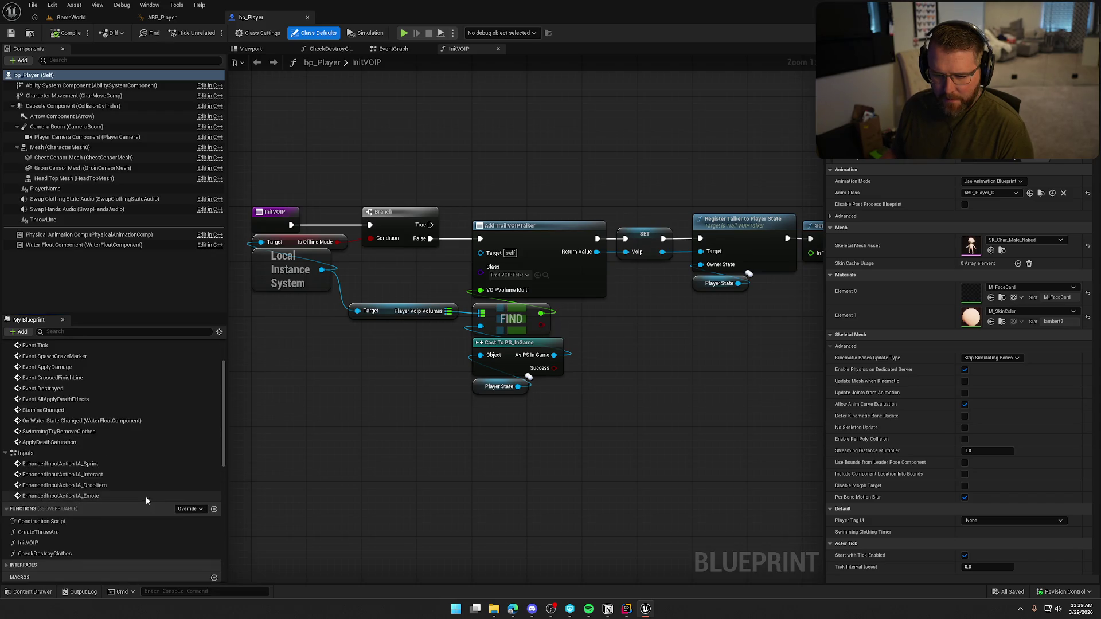
key(ctrl+space)
click(36, 420)
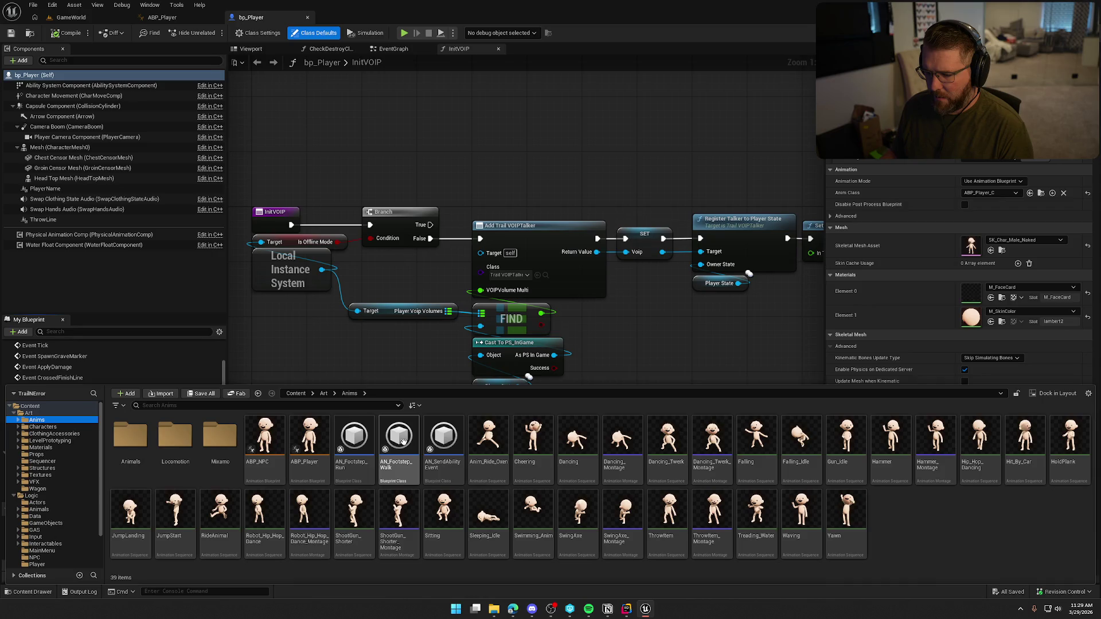
Open AN_Footstep_Walk and pan its Received Notify graph out to the Return Node and back
double_click(403, 440)
mouse_move(419, 440)
mouse_down()
mouse_move(604, 432)
mouse_move(433, 388)
mouse_move(456, 394)
mouse_move(189, 386)
mouse_move(623, 423)
mouse_move(268, 381)
mouse_up()
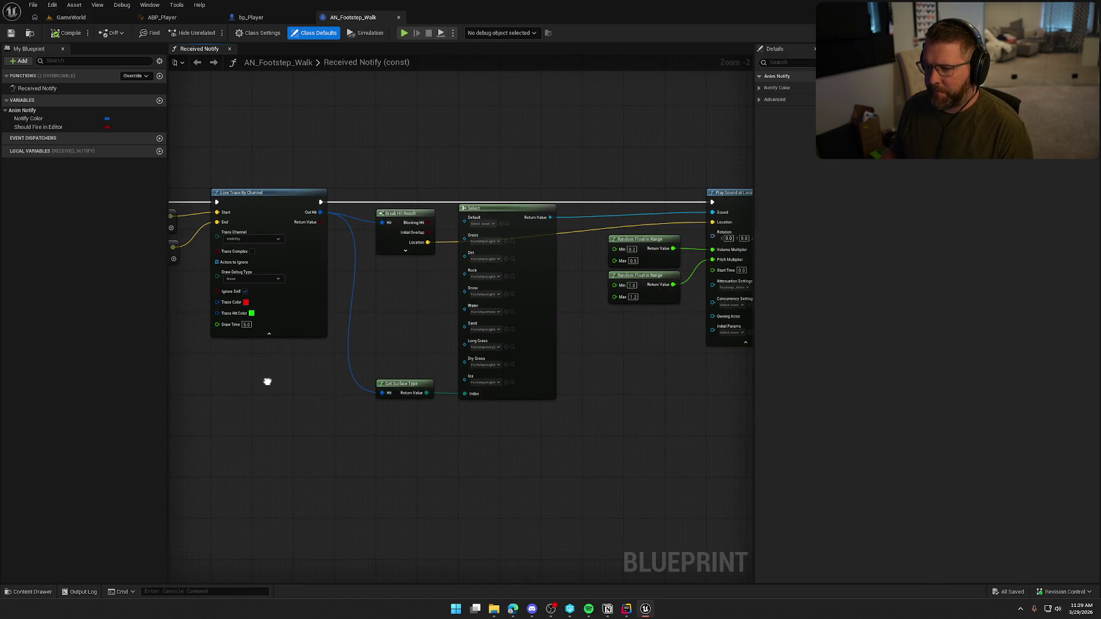
drag(563, 423, 367, 419)
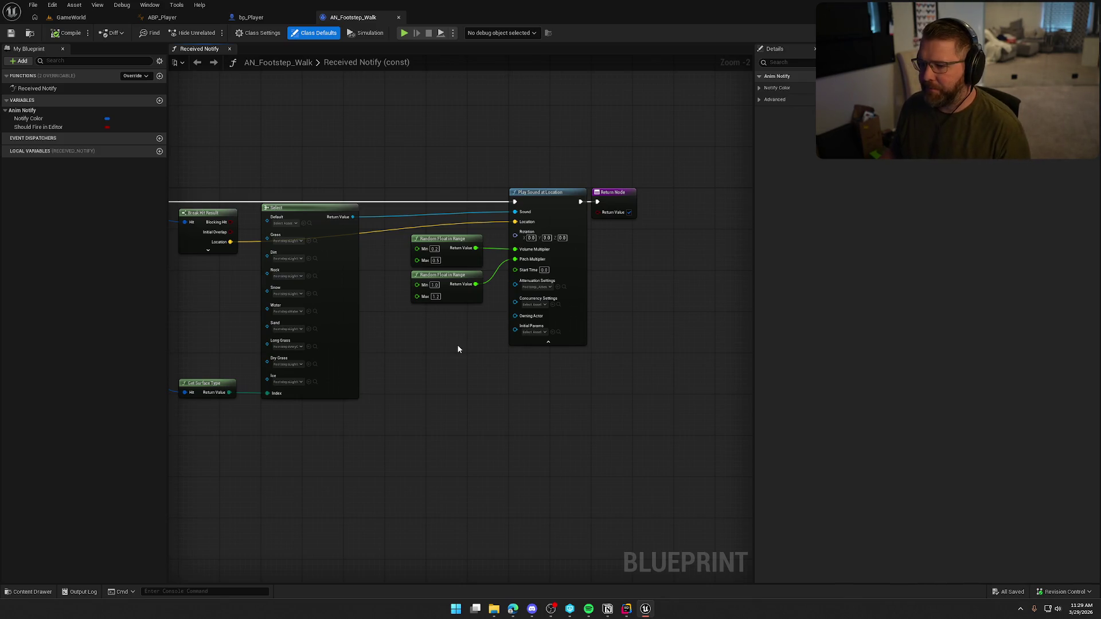
mouse_move(446, 361)
mouse_down()
mouse_move(751, 350)
mouse_move(734, 347)
mouse_up()
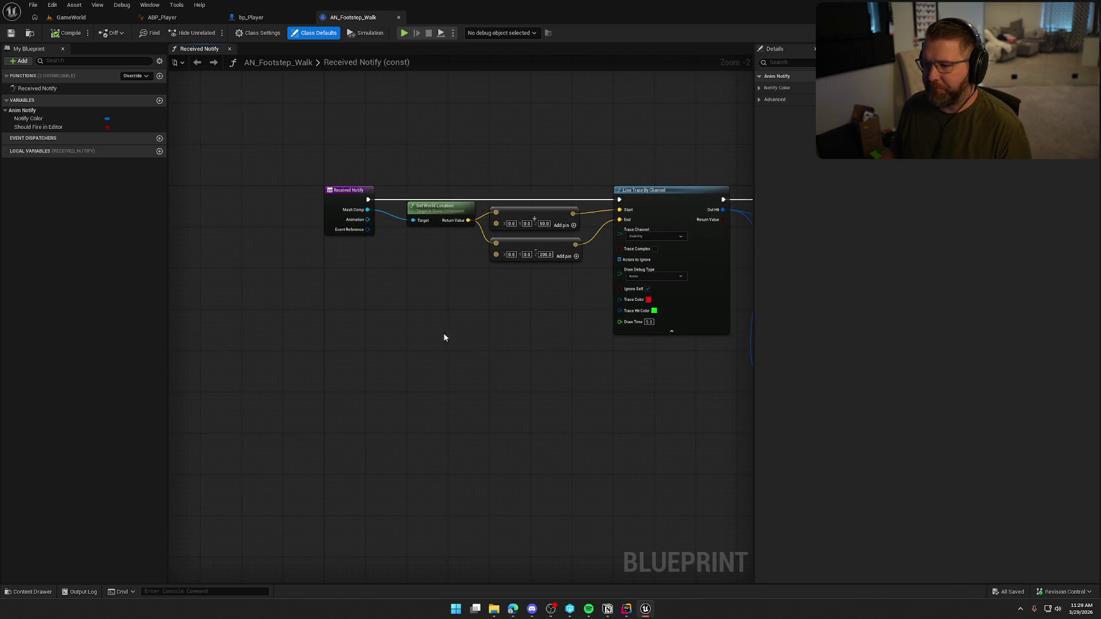
scroll(419, 304, up, 2)
drag(390, 275, 312, 290)
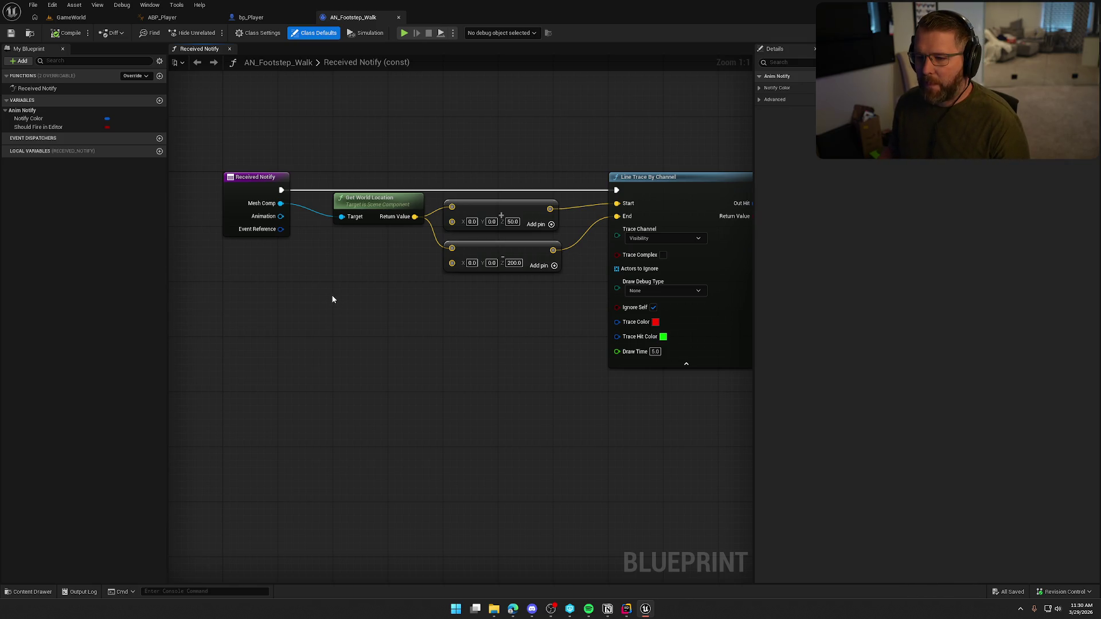
Zoom out to the sound selection nodes, then bring Rider's WaterFloat.cpp to the front
scroll(334, 292, down, 3)
mouse_move(335, 292)
mouse_down()
mouse_move(222, 275)
mouse_move(59, 275)
mouse_move(394, 278)
mouse_up()
scroll(346, 242, up, 3)
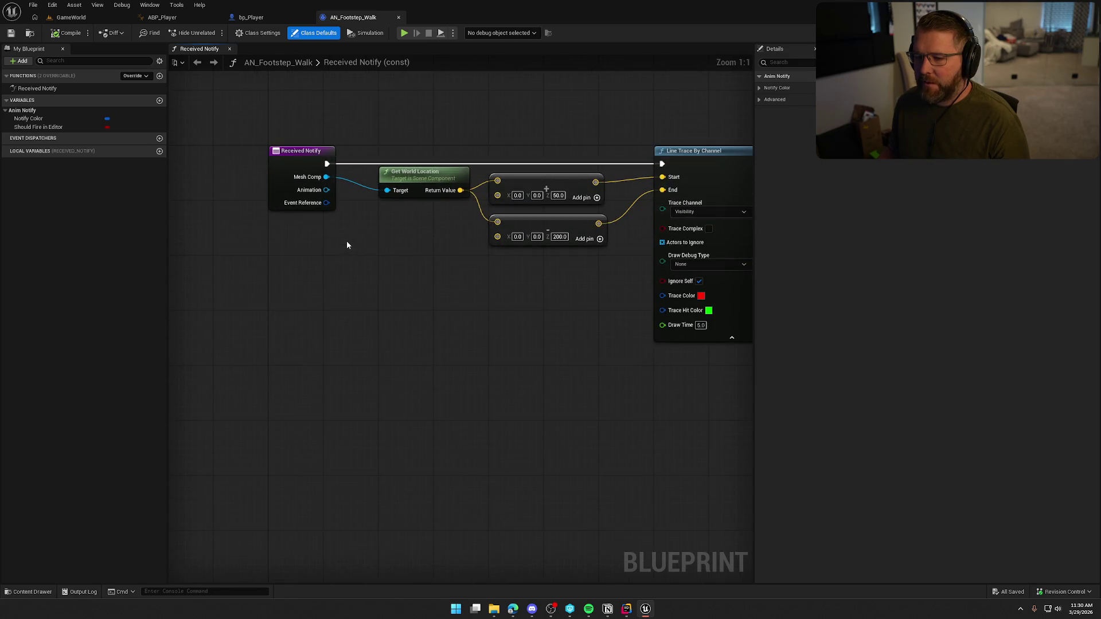
click(628, 609)
mouse_move(647, 609)
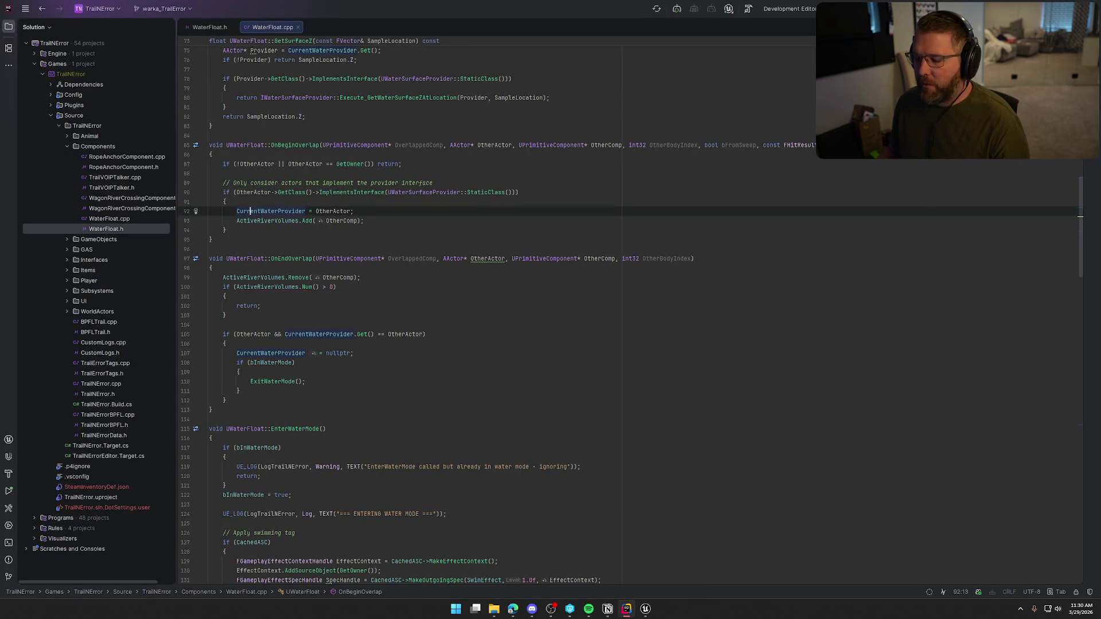
Return to Unreal and inspect the Received Notify node's context menu
click(646, 610)
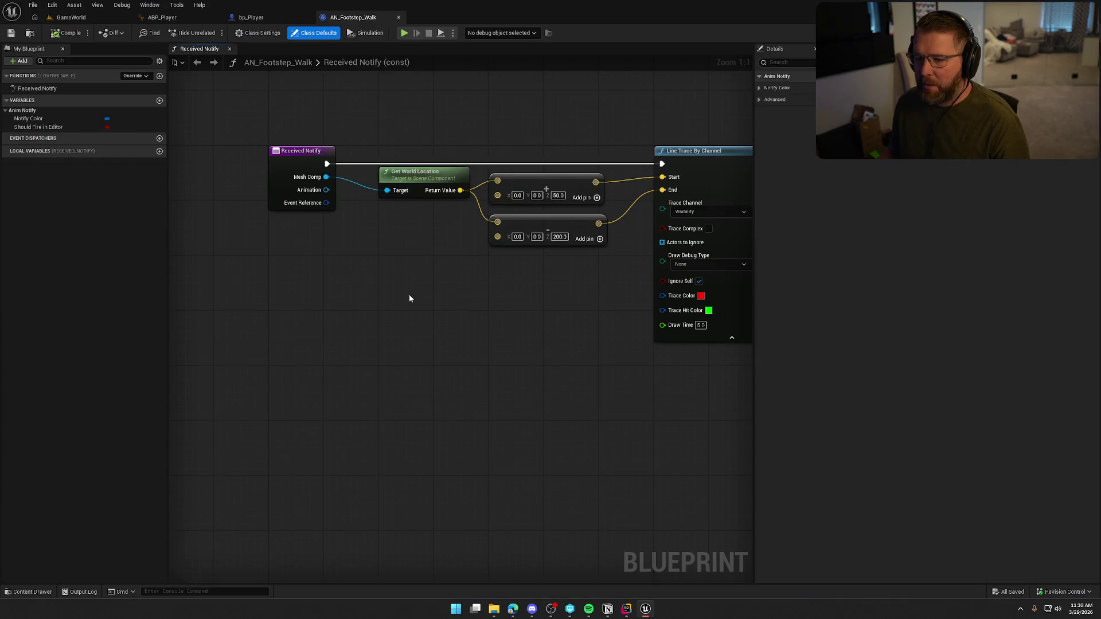
right_click(322, 170)
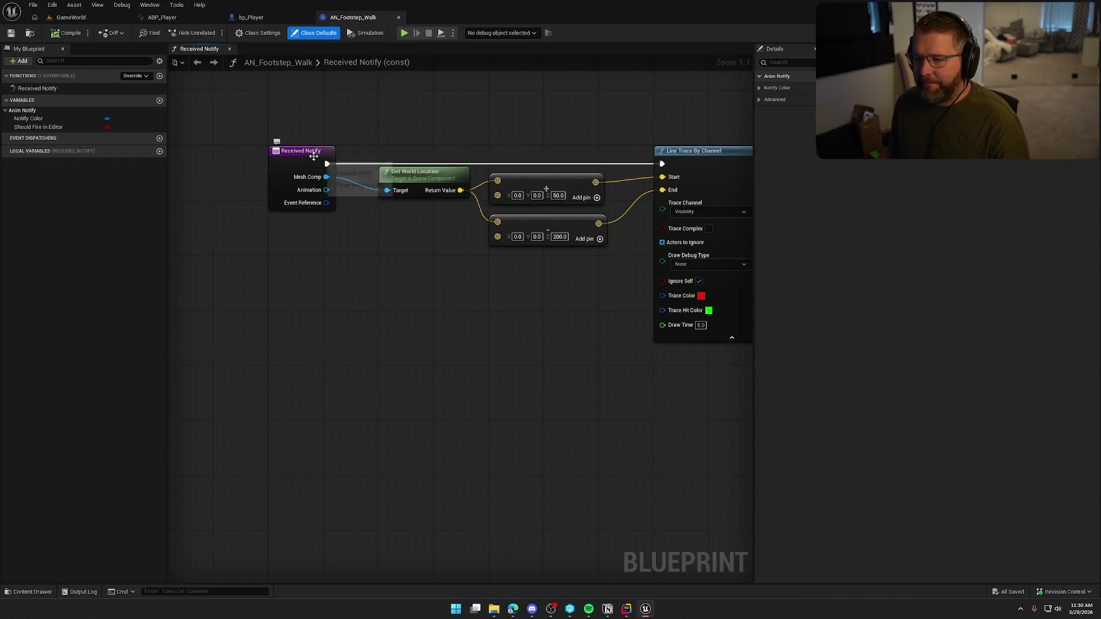
click(255, 116)
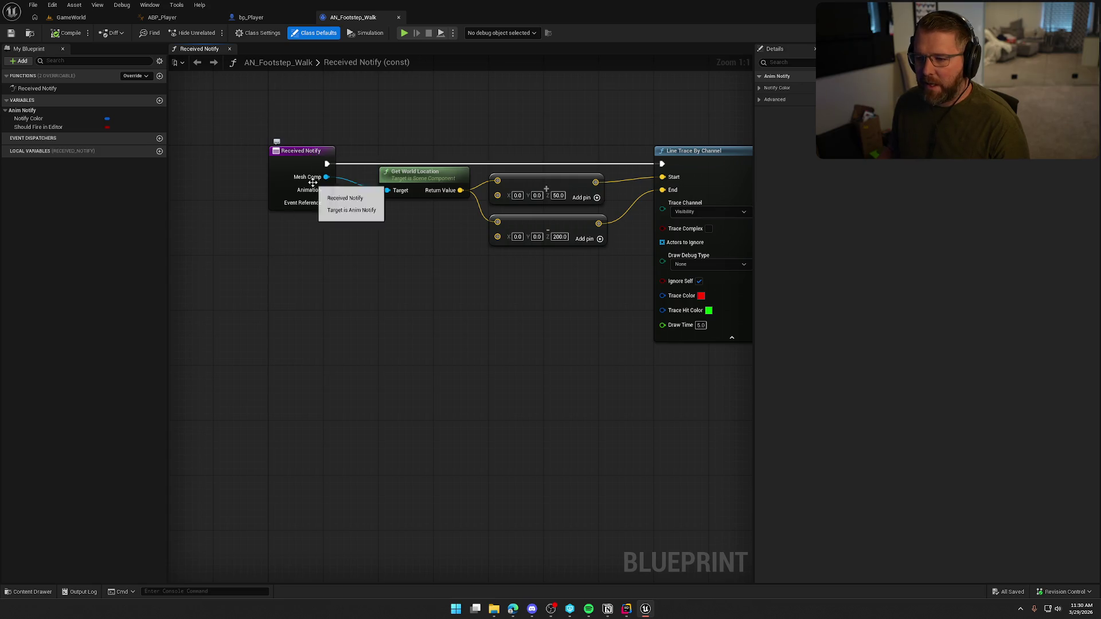
Search Mesh Comp's actions for 'get own' then 'parent', cancelling without adding a node
drag(325, 176, 388, 262)
text(get own)
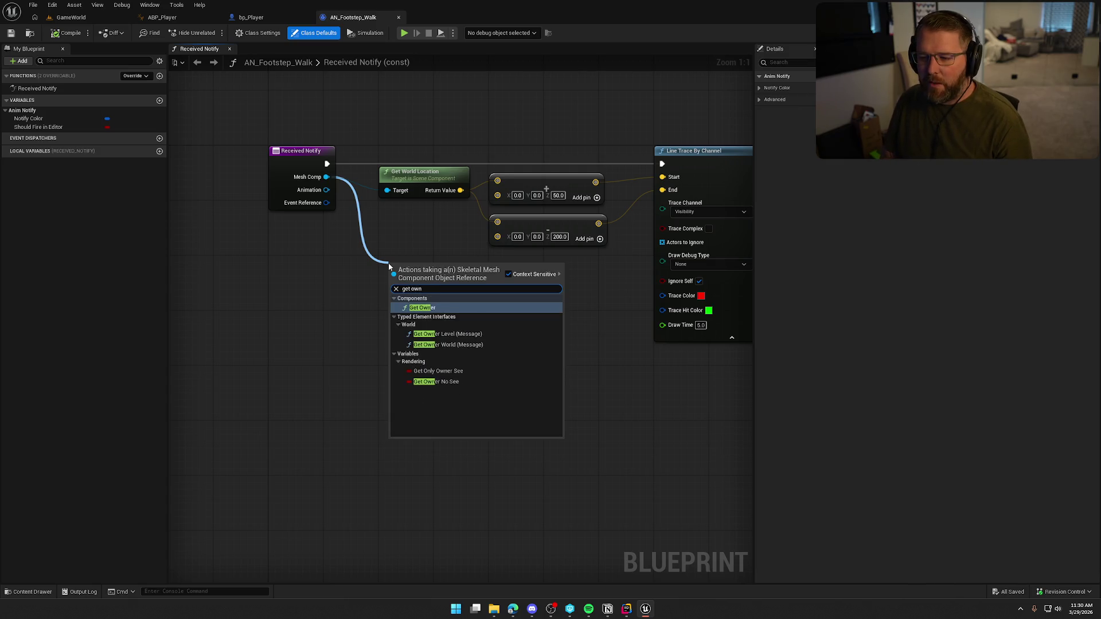
key(BackSpace)
key(BackSpace)
key(BackSpace)
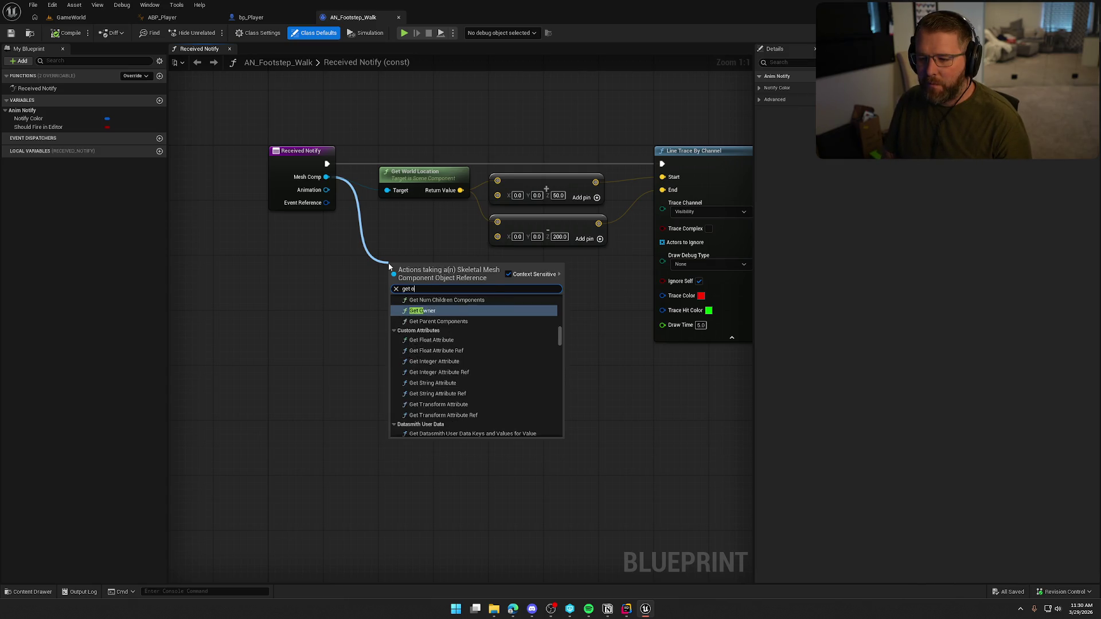
text(parent)
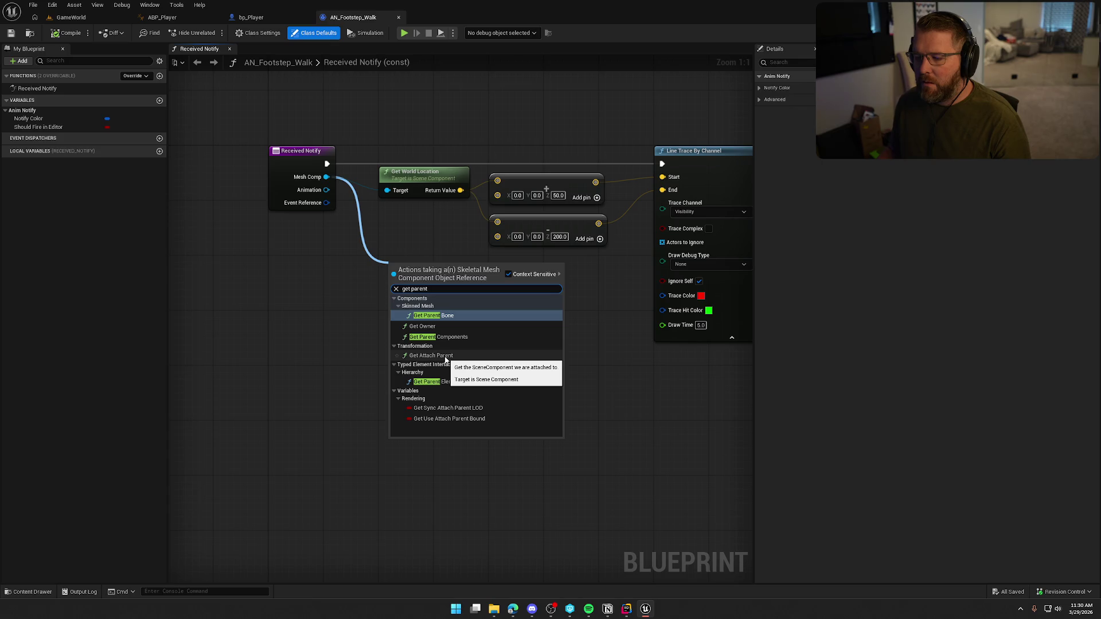
click(332, 241)
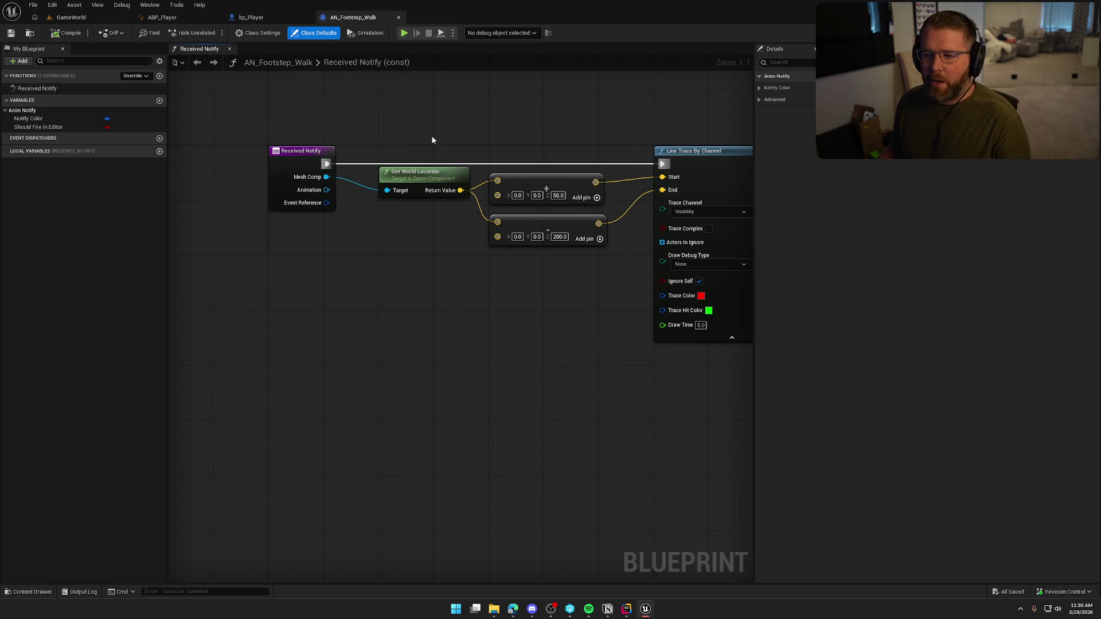
drag(327, 177, 372, 252)
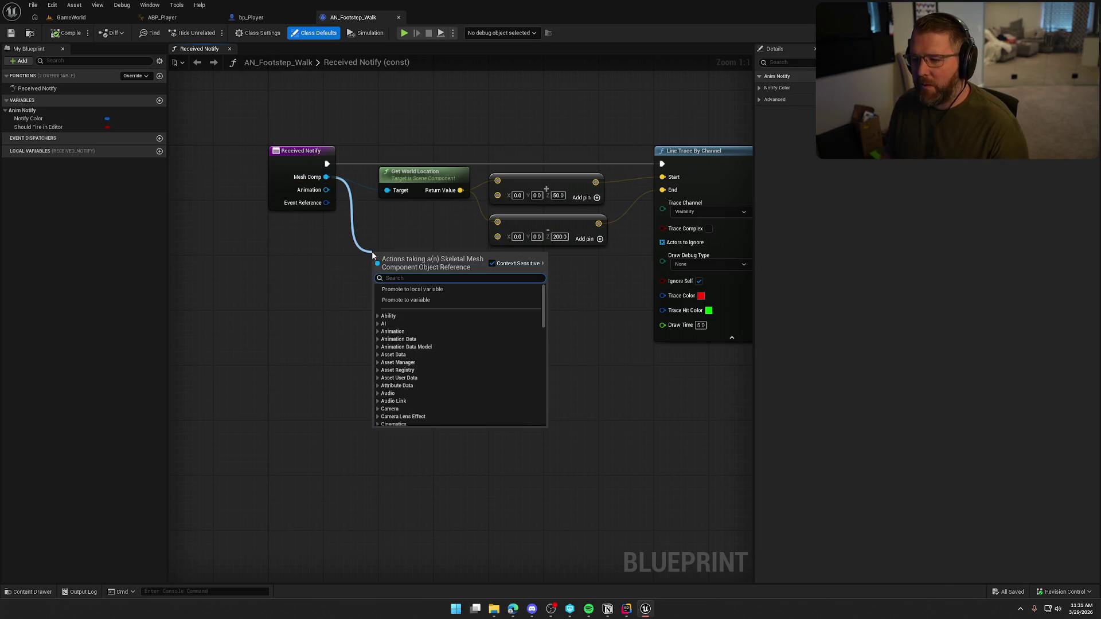
text(pawn)
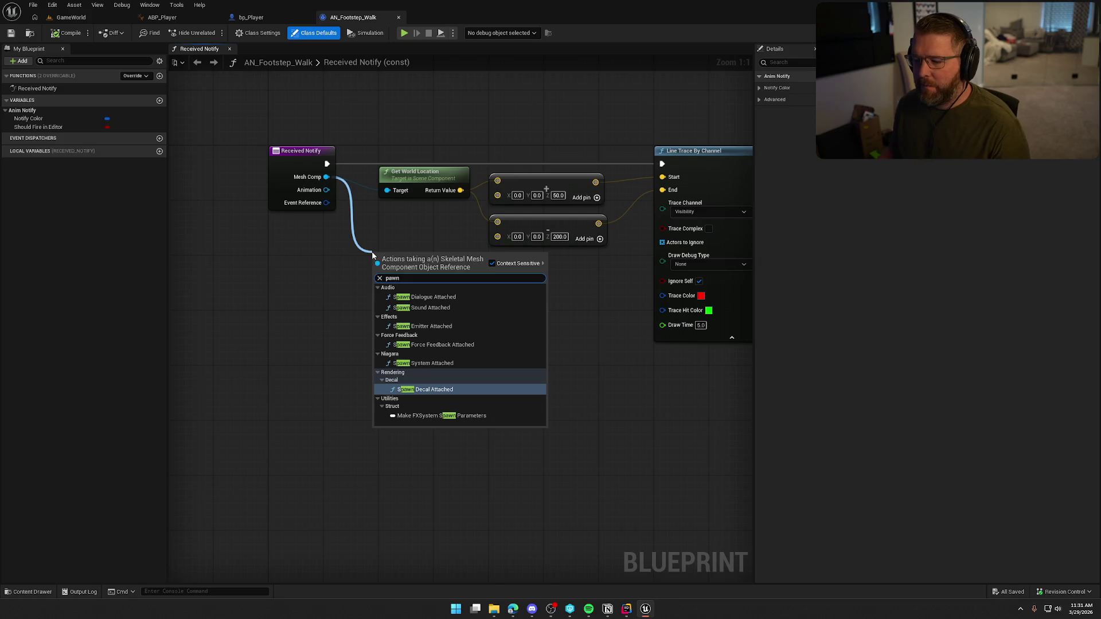
click(328, 284)
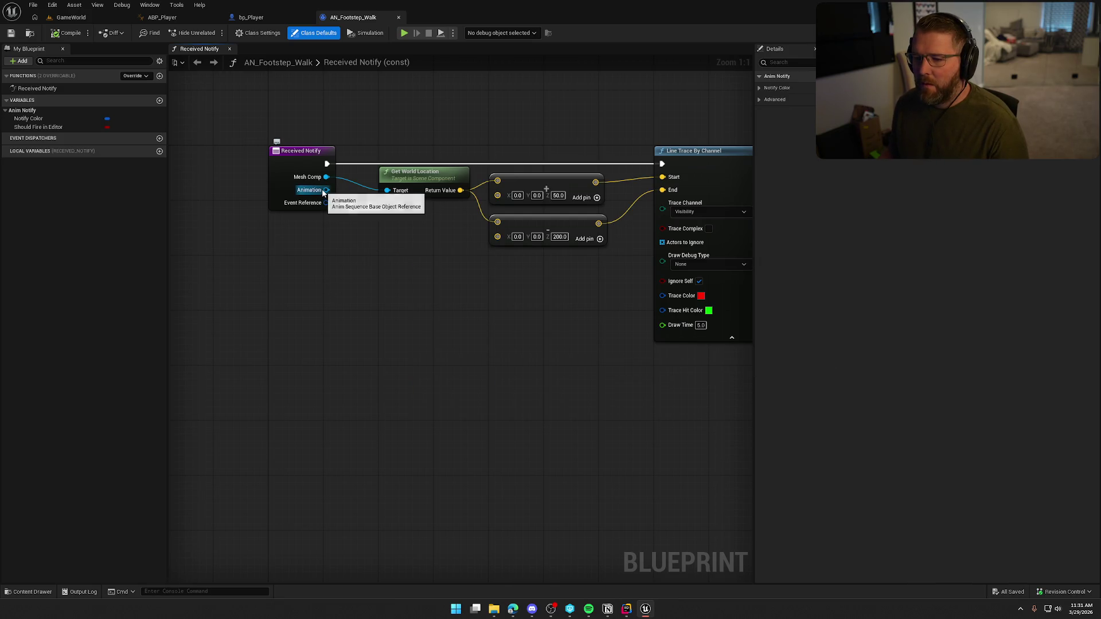
drag(327, 203, 390, 265)
key(Escape)
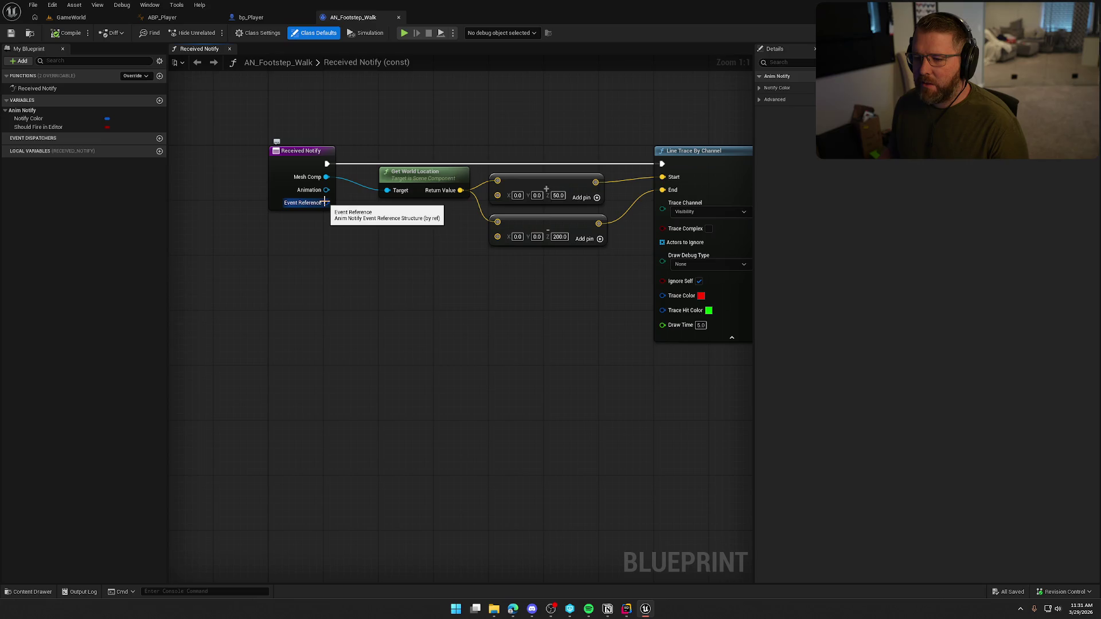
drag(325, 203, 347, 246)
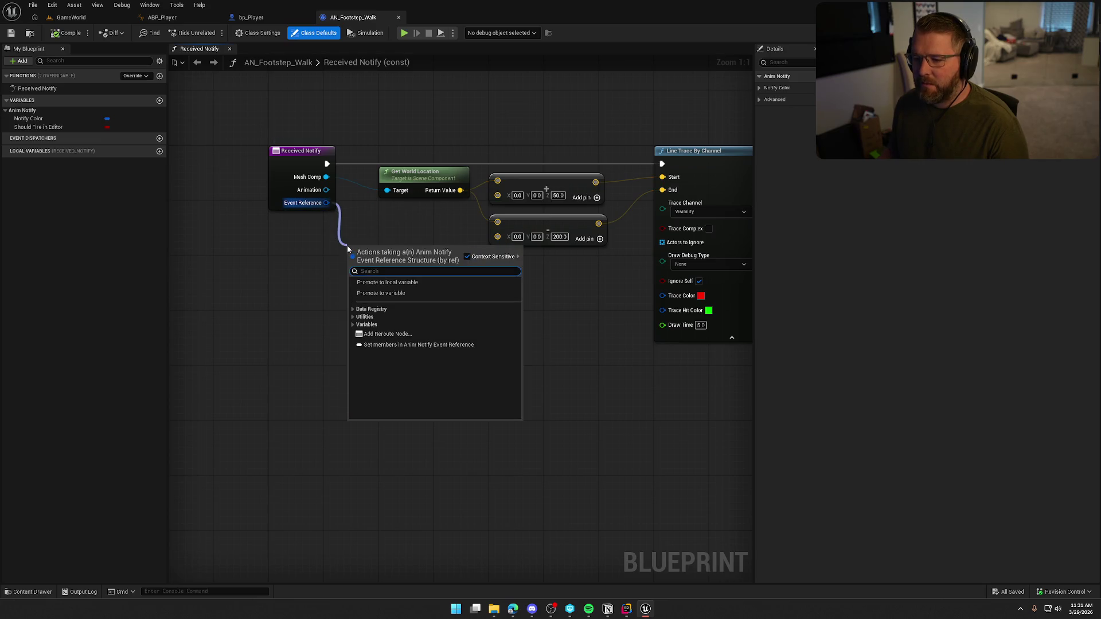
key(Escape)
click(280, 210)
mouse_move(327, 203)
mouse_down()
mouse_move(310, 224)
mouse_move(368, 253)
mouse_up()
click(319, 220)
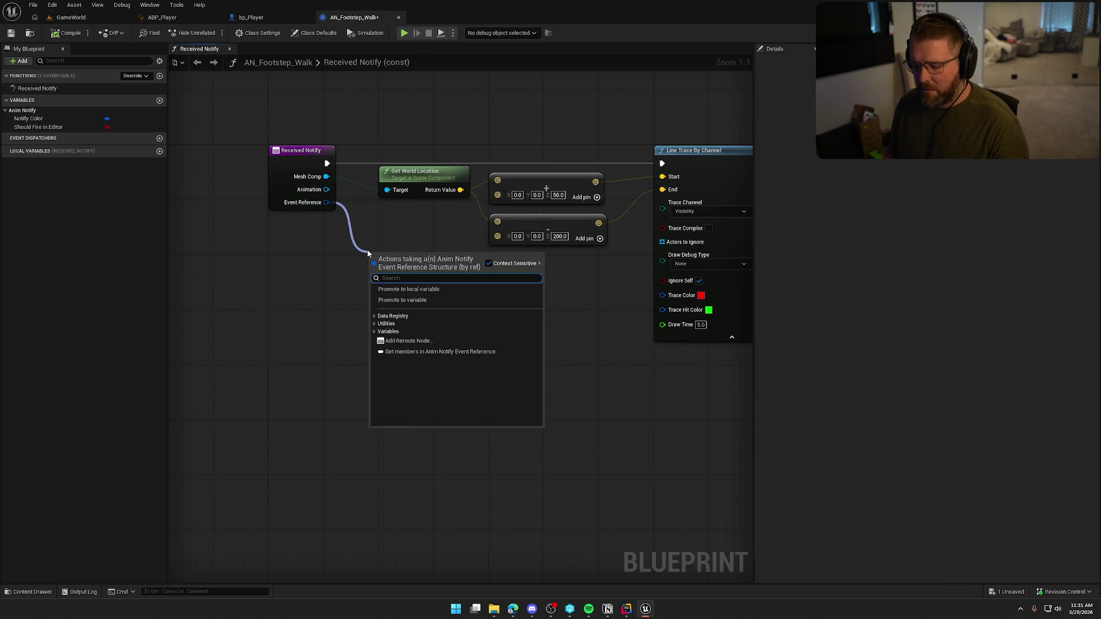
text(break)
key(BackSpace)
key(BackSpace)
key(BackSpace)
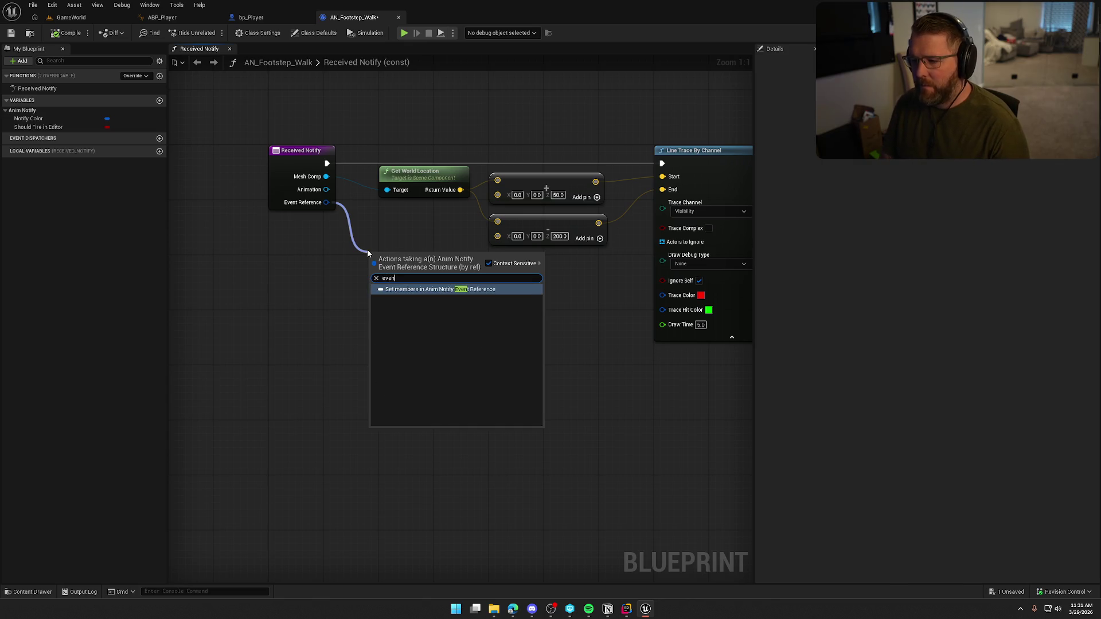
text(get)
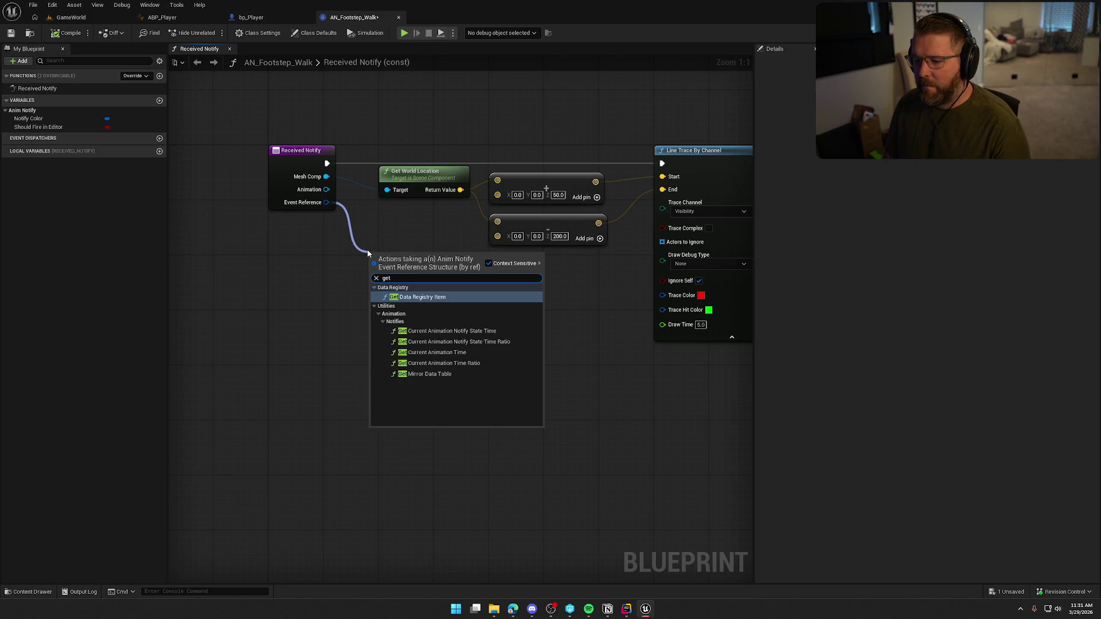
text( time)
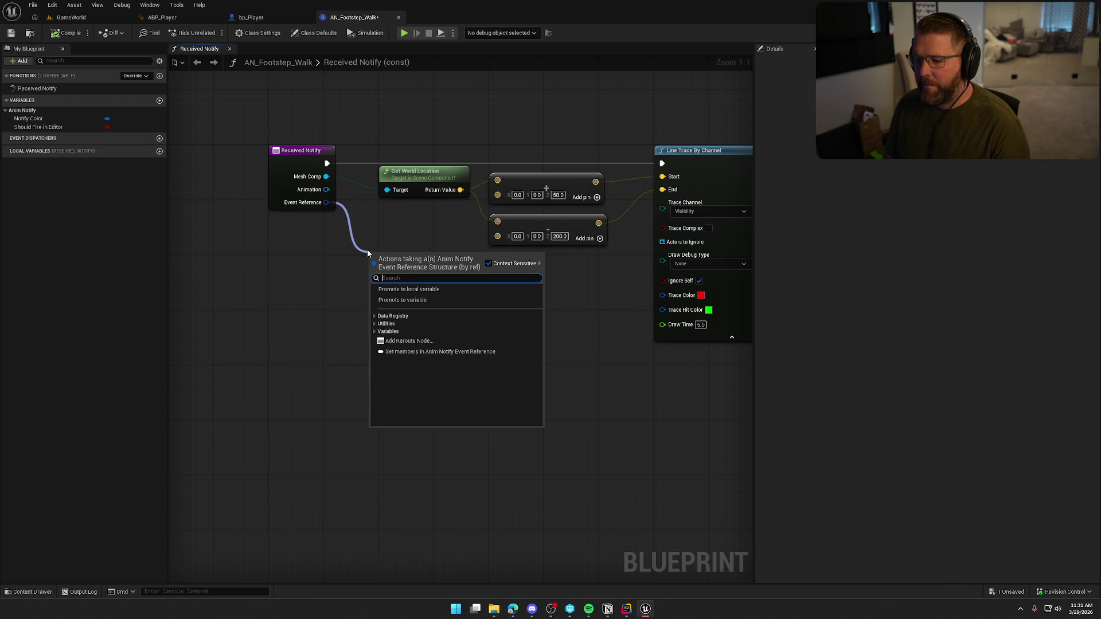
click(334, 236)
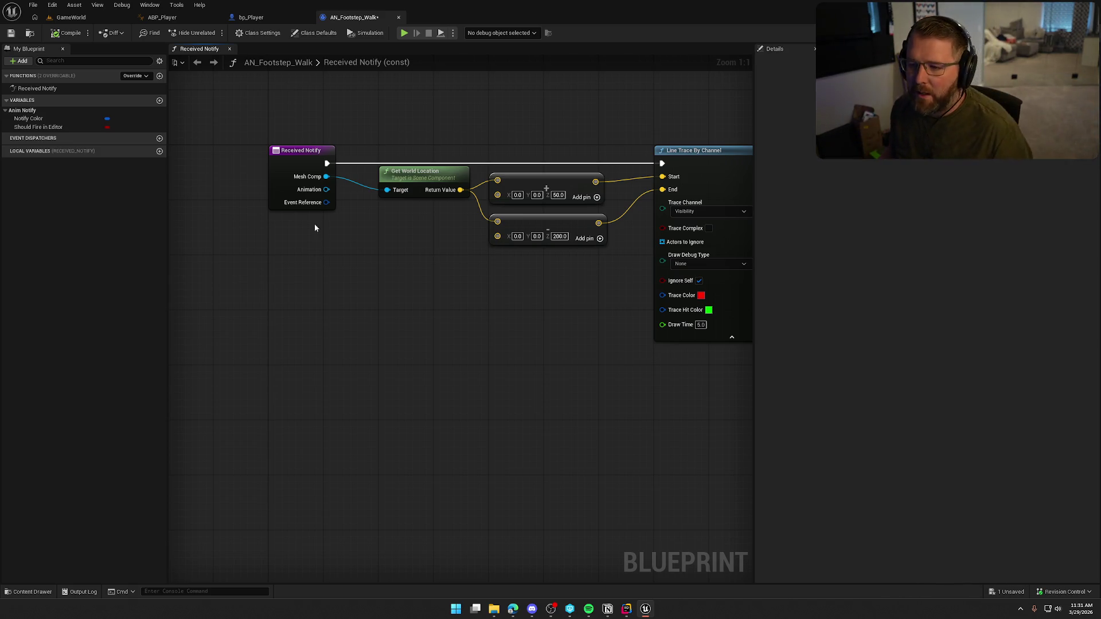
drag(327, 176, 394, 246)
key(Escape)
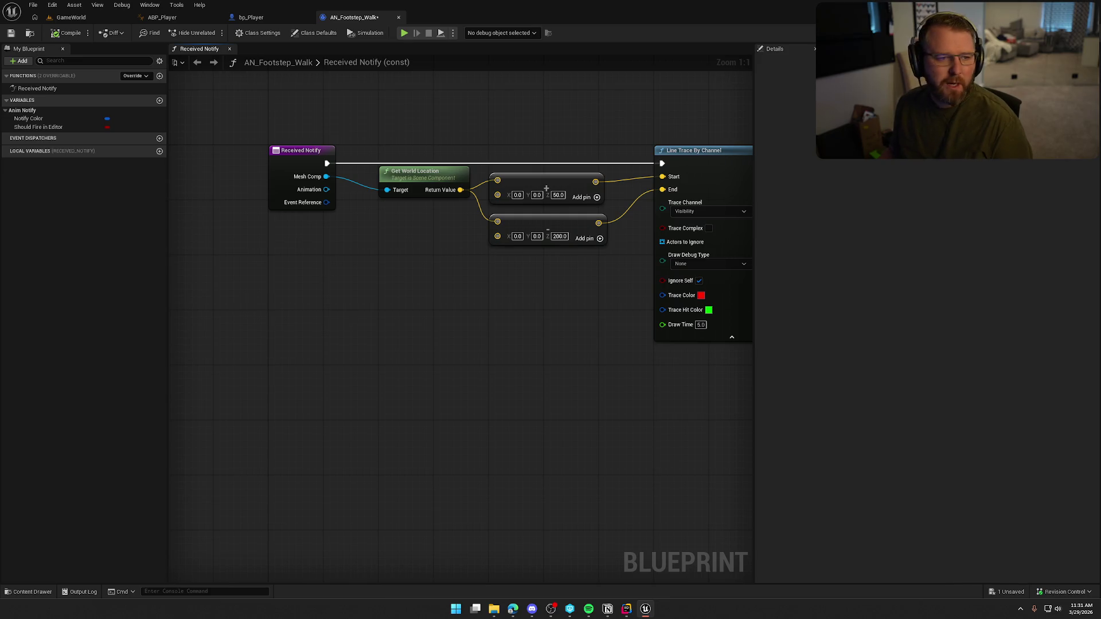
key(alt+Tab)
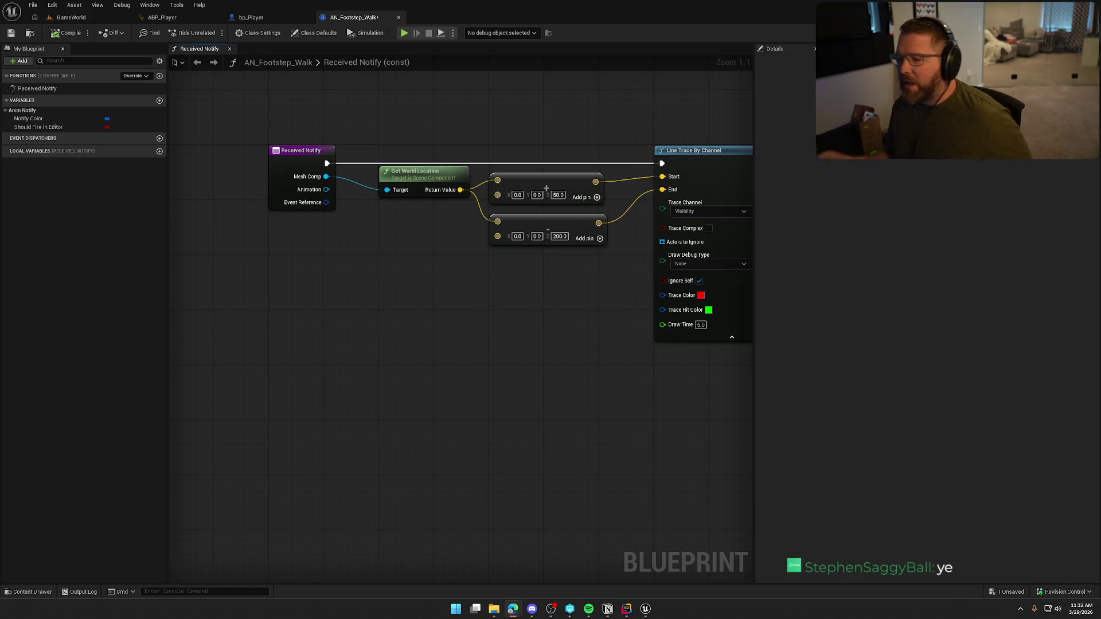
Add Get Owner off Mesh Comp, replacing a mistaken Get Owner World, and cast it to bp_Player
drag(325, 177, 390, 267)
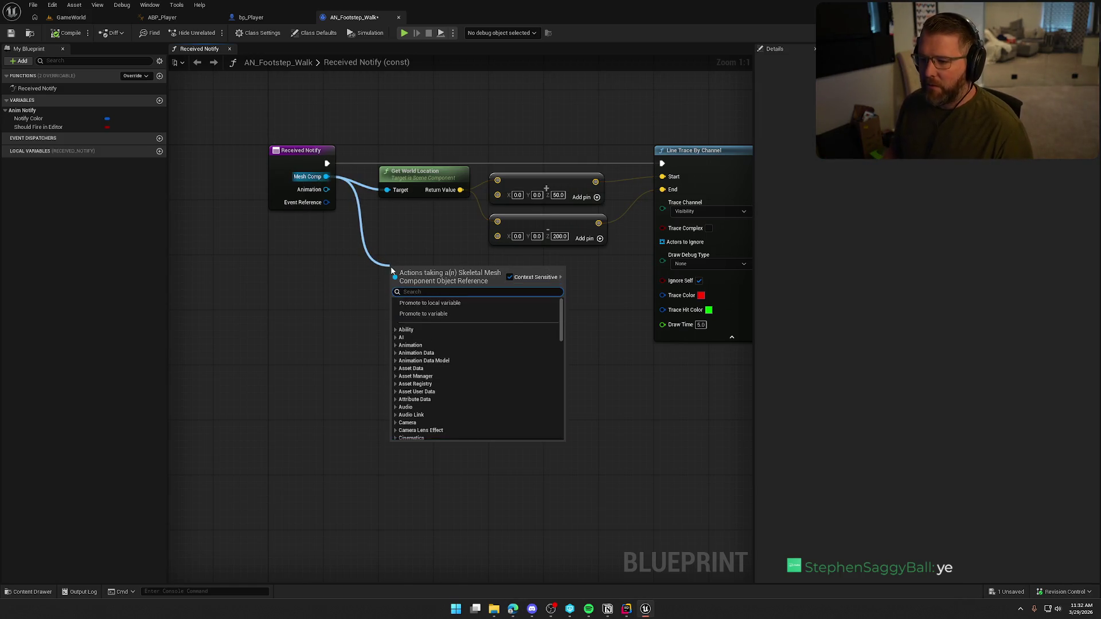
text(get owner world)
key(Return)
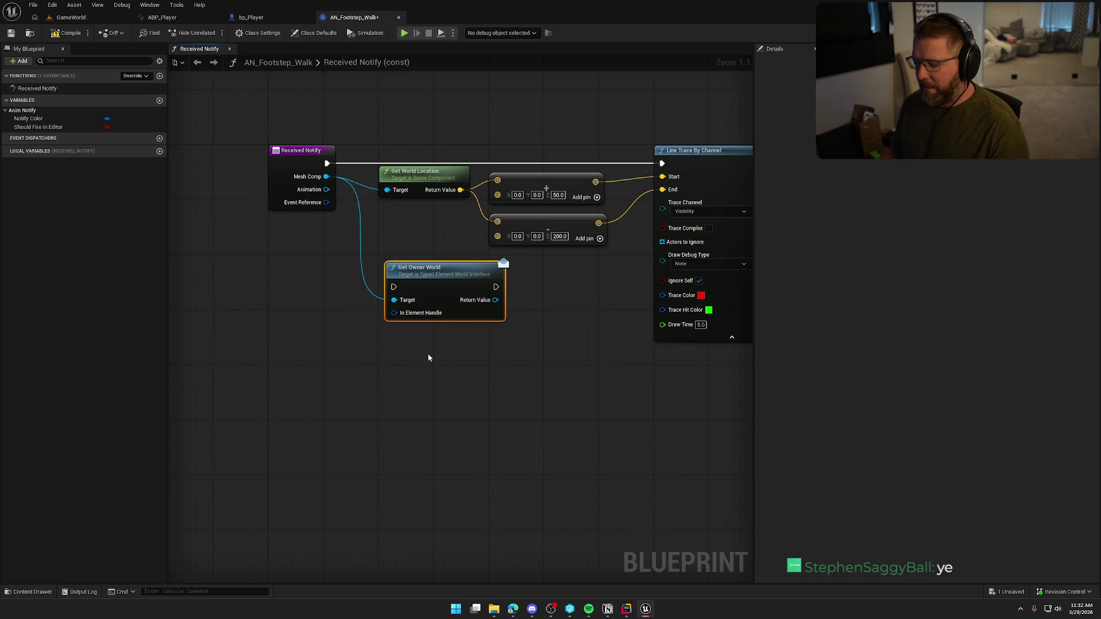
key(Delete)
drag(326, 177, 384, 267)
text(get owner)
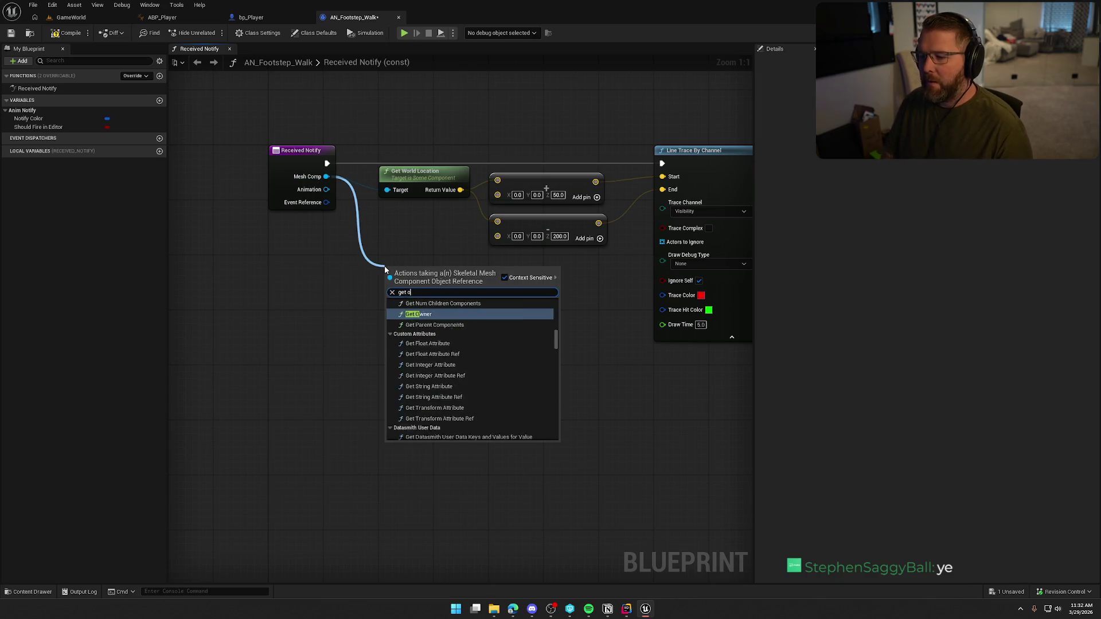
click(428, 311)
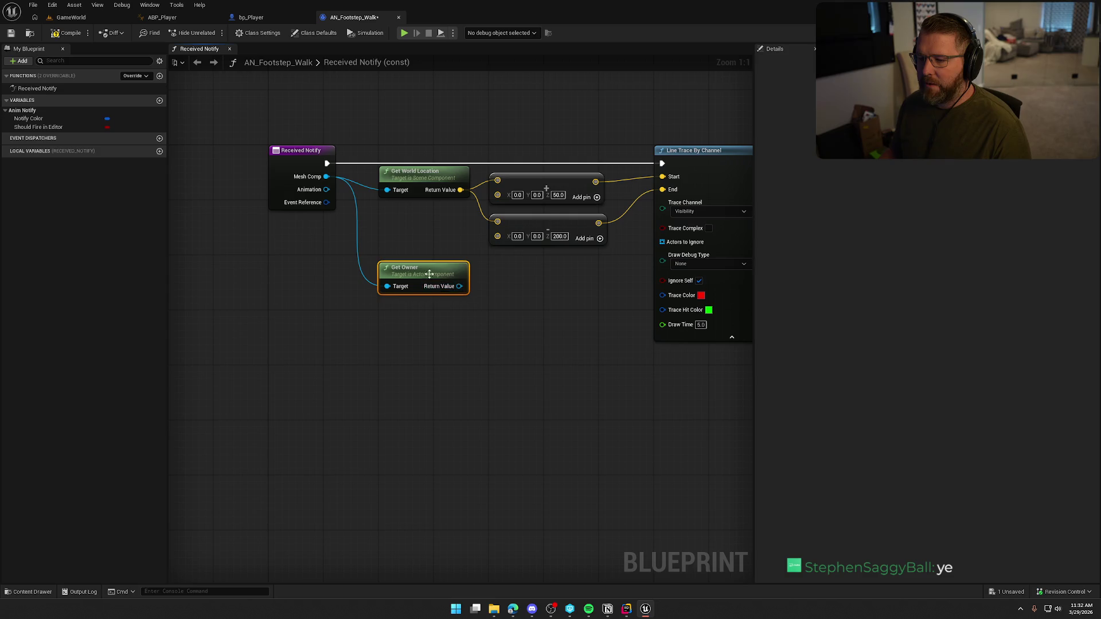
drag(460, 287, 535, 342)
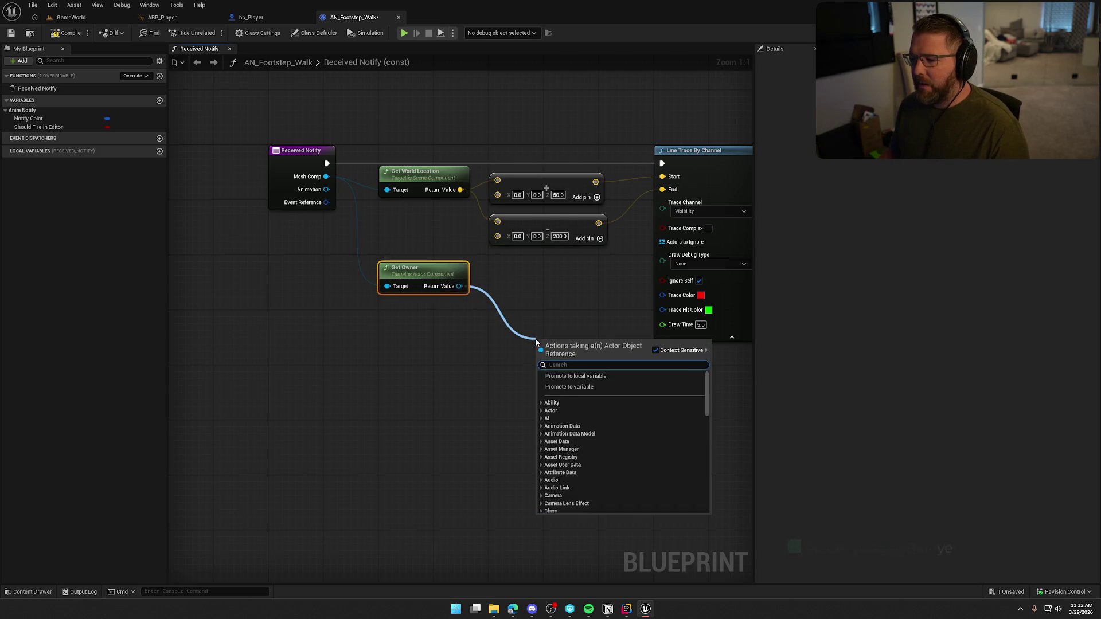
mouse_move(434, 274)
mouse_down()
mouse_move(380, 267)
mouse_move(444, 286)
mouse_up()
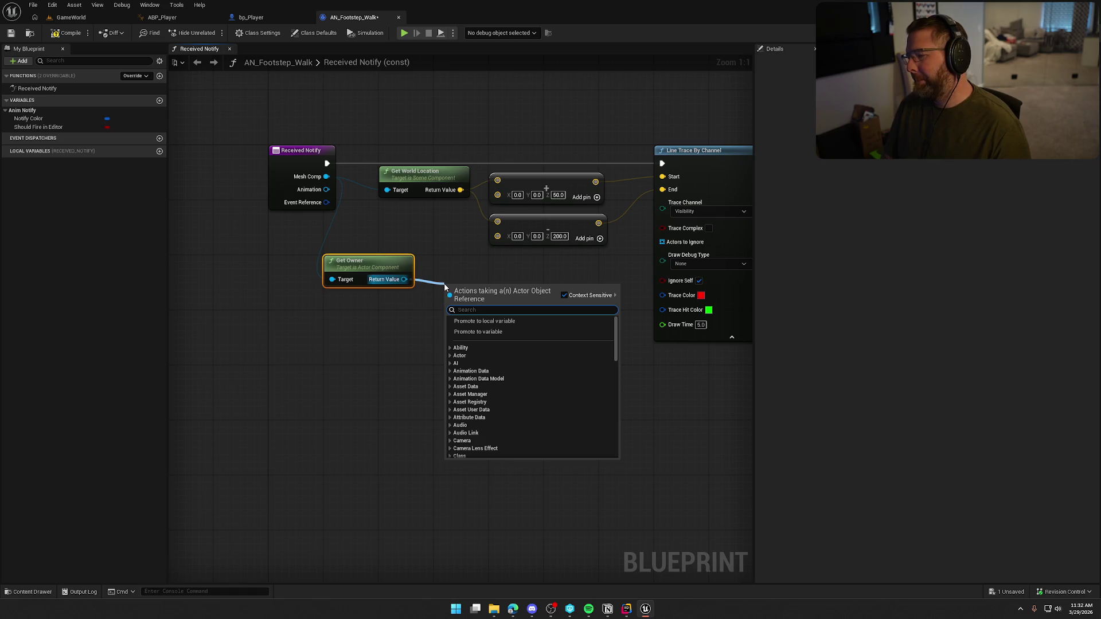
text(cast to)
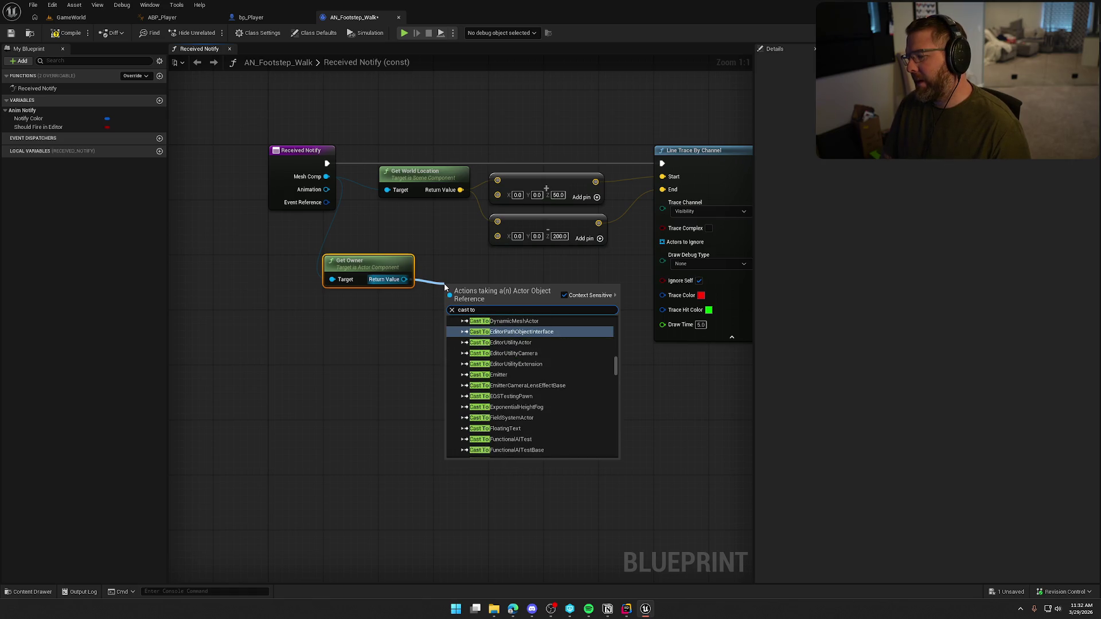
text( bp_playe)
key(Return)
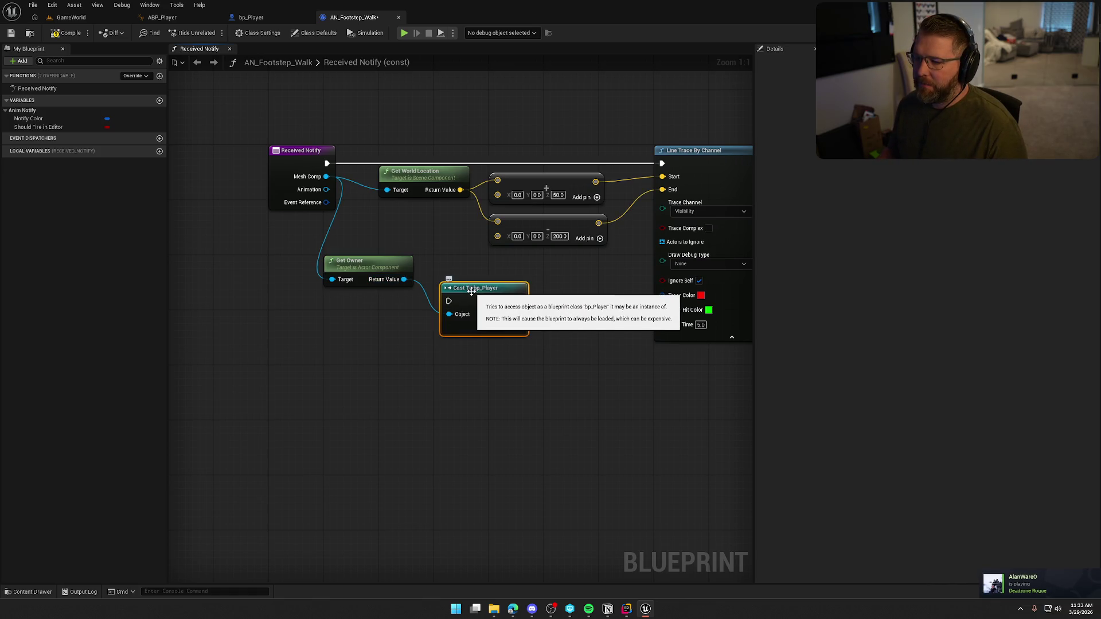
Wire Received Notify's execution into the cast and rearrange the Get Owner and location nodes
drag(367, 262, 312, 332)
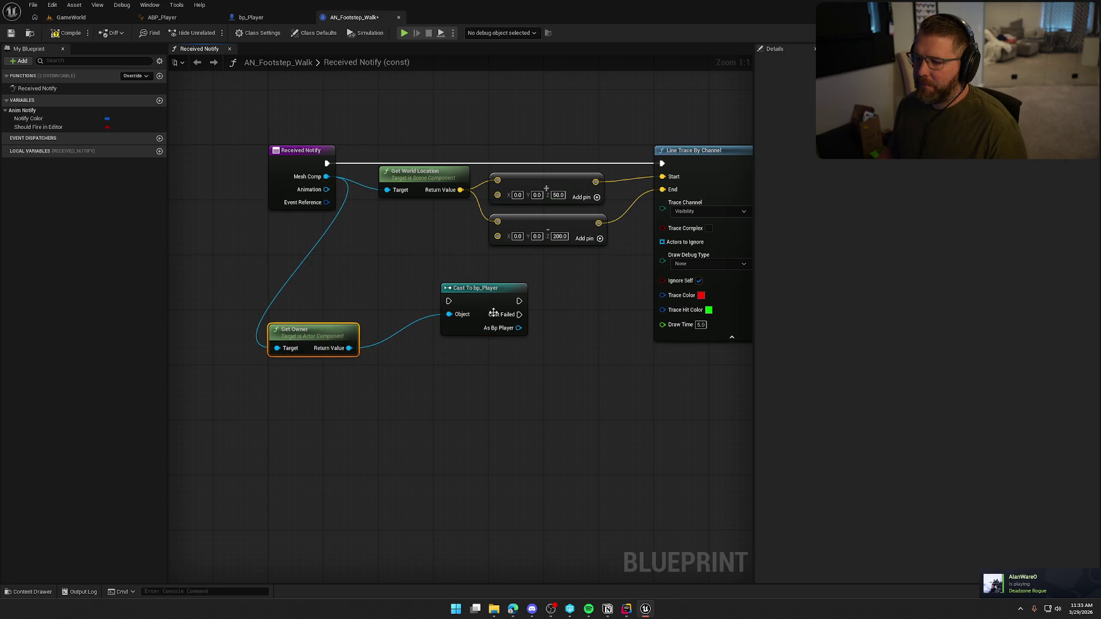
drag(483, 292, 402, 260)
mouse_move(428, 172)
mouse_down()
mouse_move(561, 235)
mouse_move(589, 353)
mouse_move(589, 455)
mouse_up()
mouse_move(391, 256)
mouse_down()
mouse_move(411, 148)
mouse_move(327, 163)
mouse_up()
drag(305, 342, 399, 218)
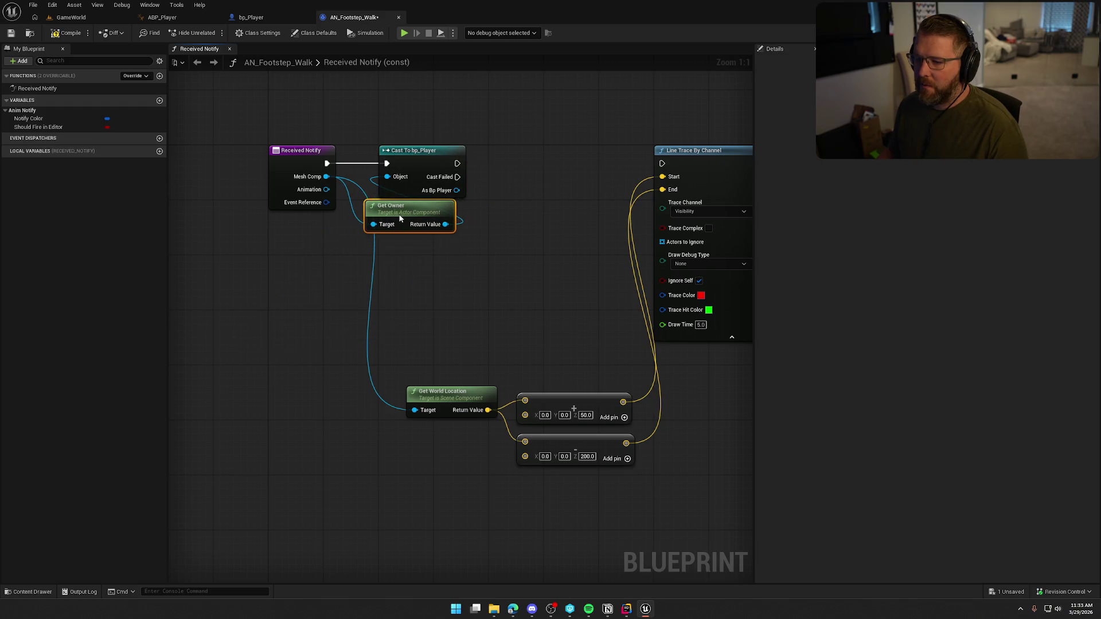
drag(287, 373, 486, 506)
mouse_move(345, 393)
mouse_down()
mouse_move(297, 320)
mouse_move(318, 244)
mouse_up()
click(313, 220)
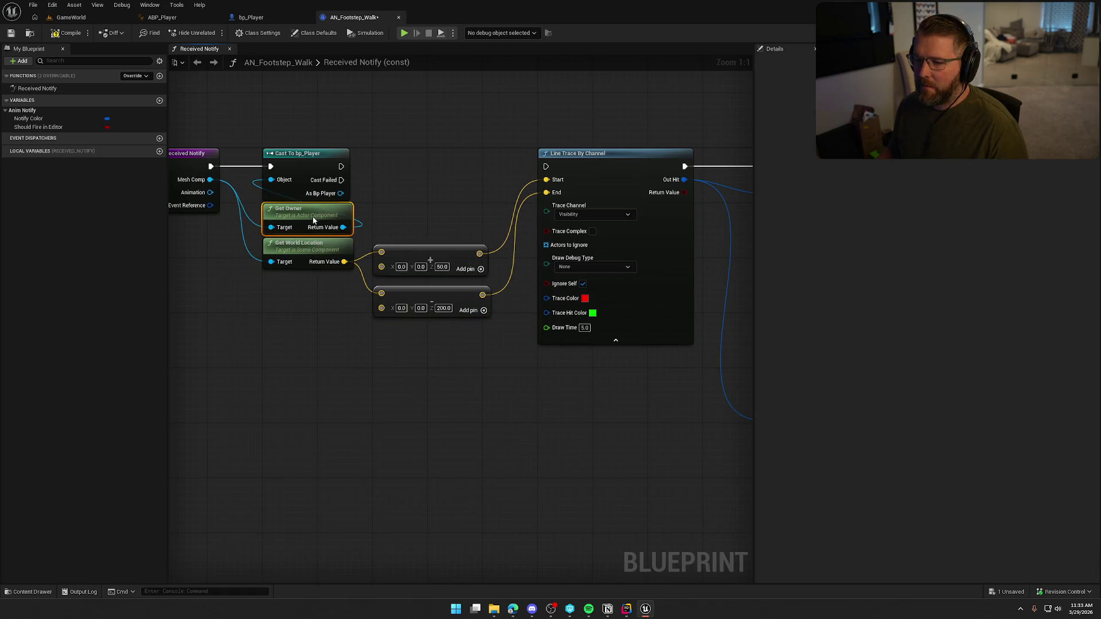
Continue execution from the cast and search the bp_Player result for a water getter
click(361, 160)
mouse_move(341, 166)
mouse_down()
mouse_move(453, 167)
mouse_move(406, 168)
mouse_move(401, 133)
mouse_up()
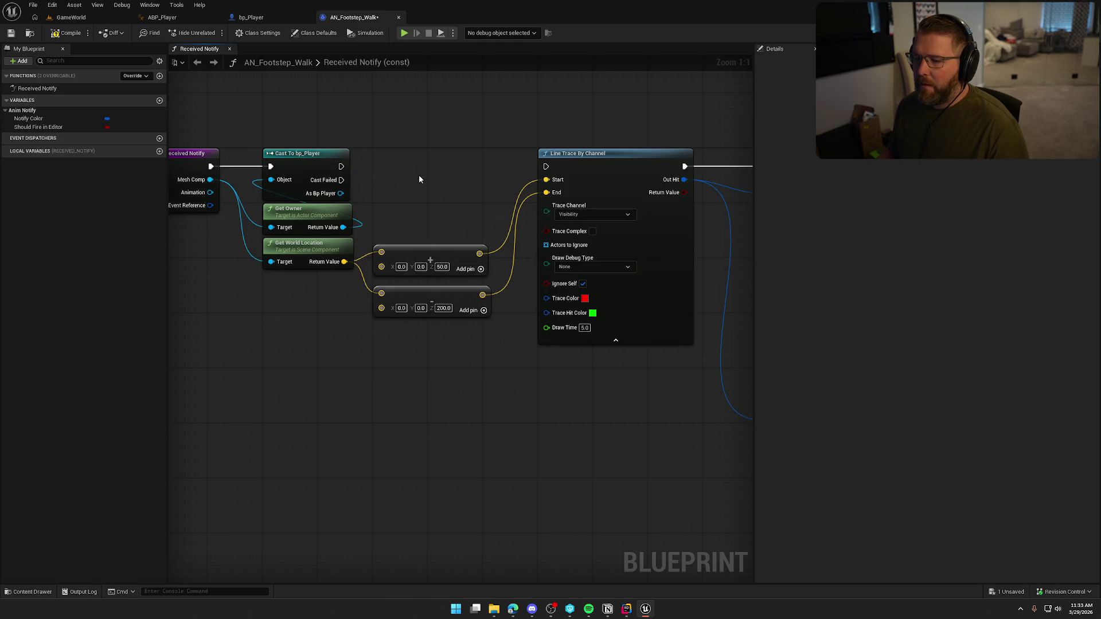
drag(367, 210, 411, 215)
text(get fl)
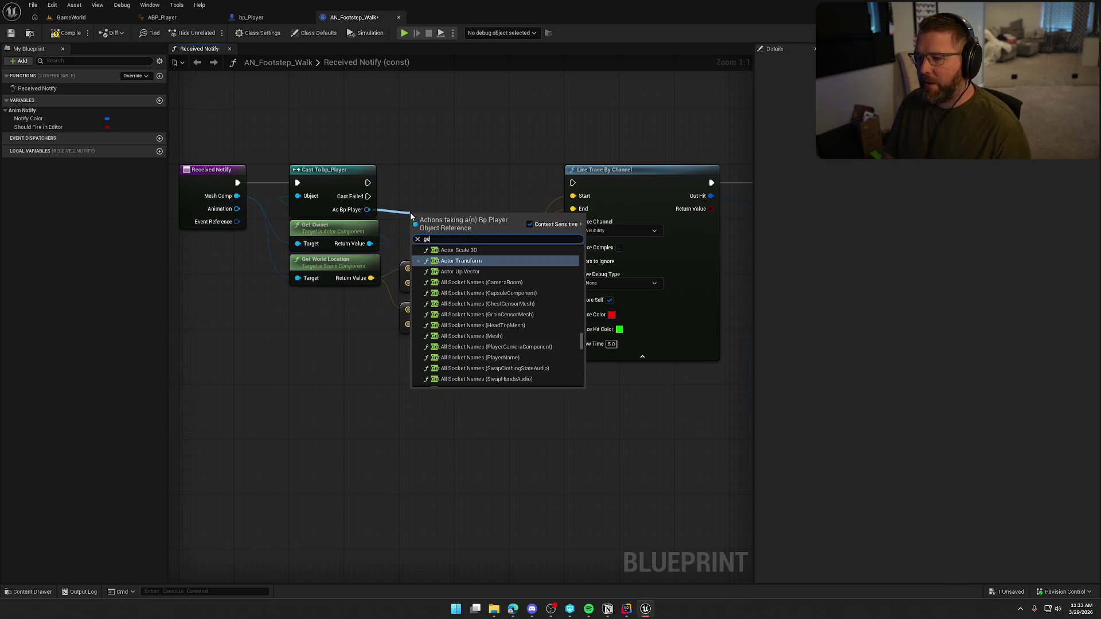
key(BackSpace)
key(BackSpace)
Add Get Water Float Component off the bp_Player cast result and place it beside the cast
text(water f)
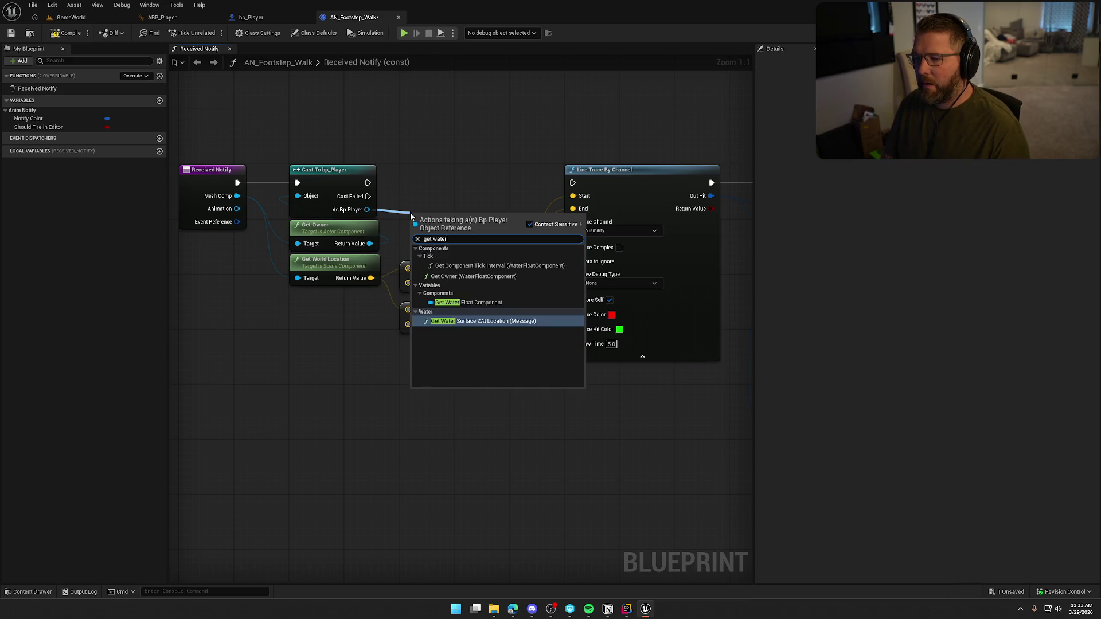
click(476, 304)
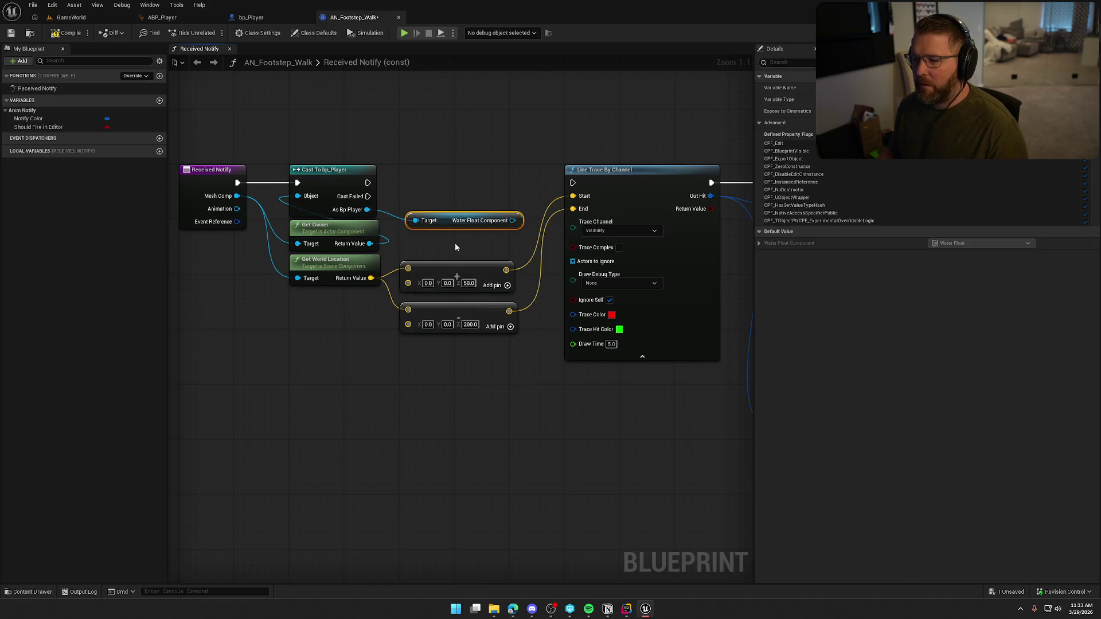
mouse_move(446, 219)
mouse_down()
mouse_move(431, 205)
mouse_move(375, 237)
mouse_move(339, 216)
mouse_move(395, 210)
mouse_move(358, 167)
mouse_up()
text(g)
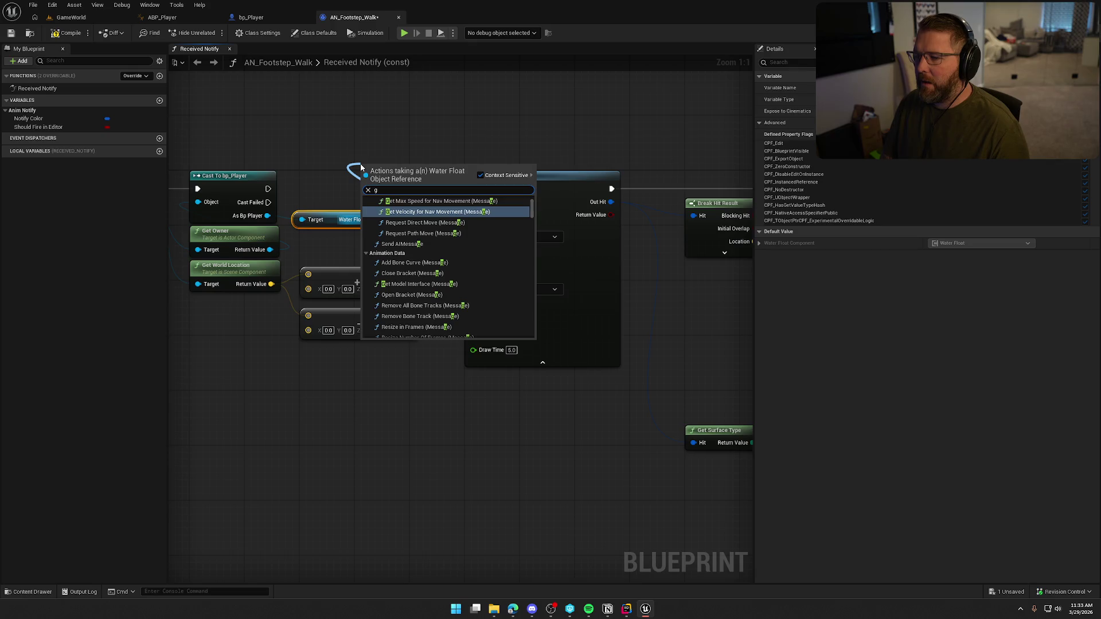
key(alt+Tab)
Search Water Float Component's actions for 'get curre', finding nothing, and dismiss the search
key(alt+Tab)
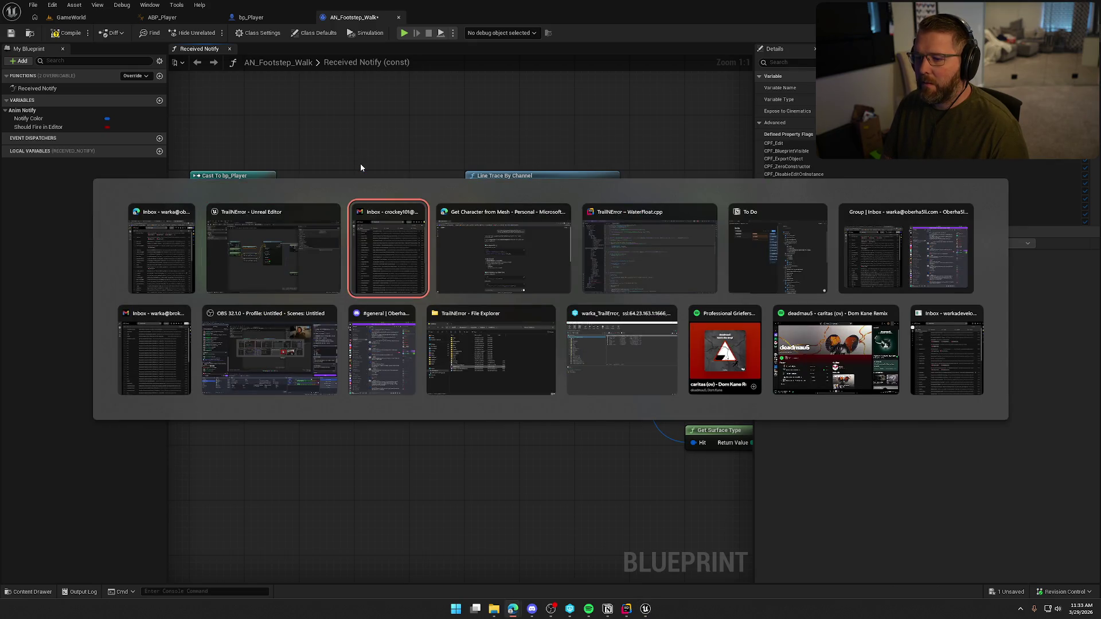
key(Escape)
key(alt+Tab)
key(alt+Tab)
key(alt+Tab)
key(alt+Tab)
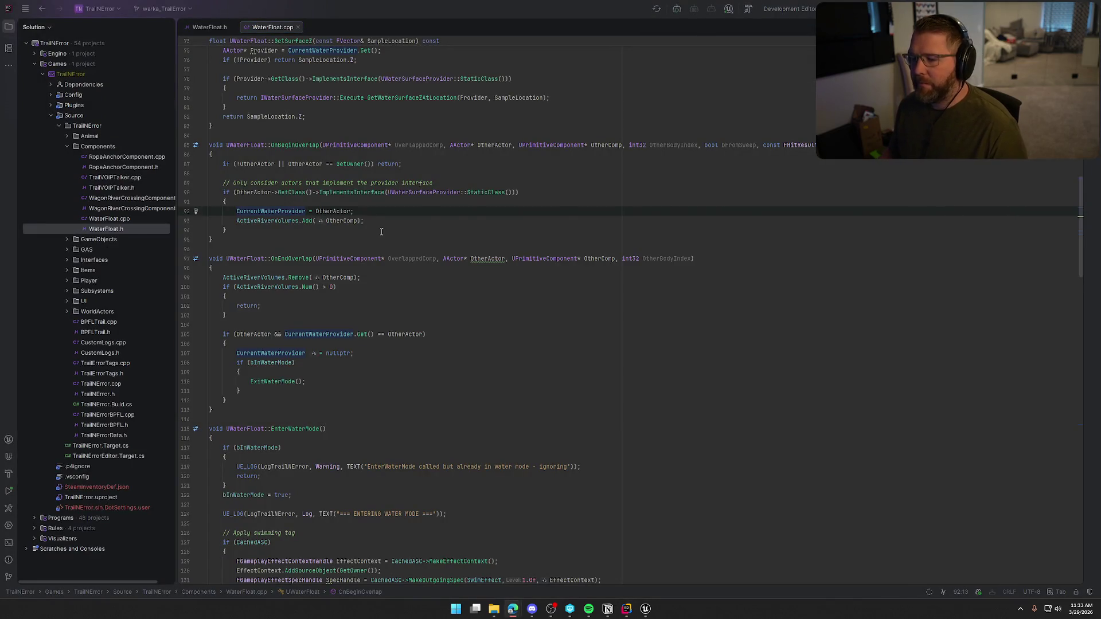
key(alt+Tab)
key(alt+Tab)
key(alt+Tab)
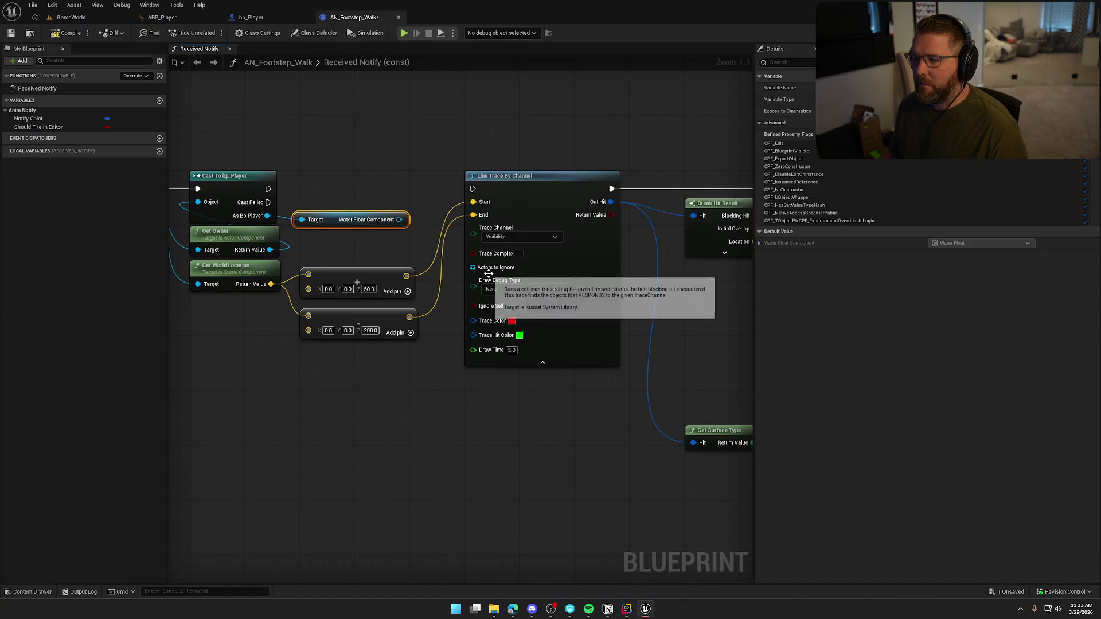
drag(399, 220, 374, 179)
text(get curre)
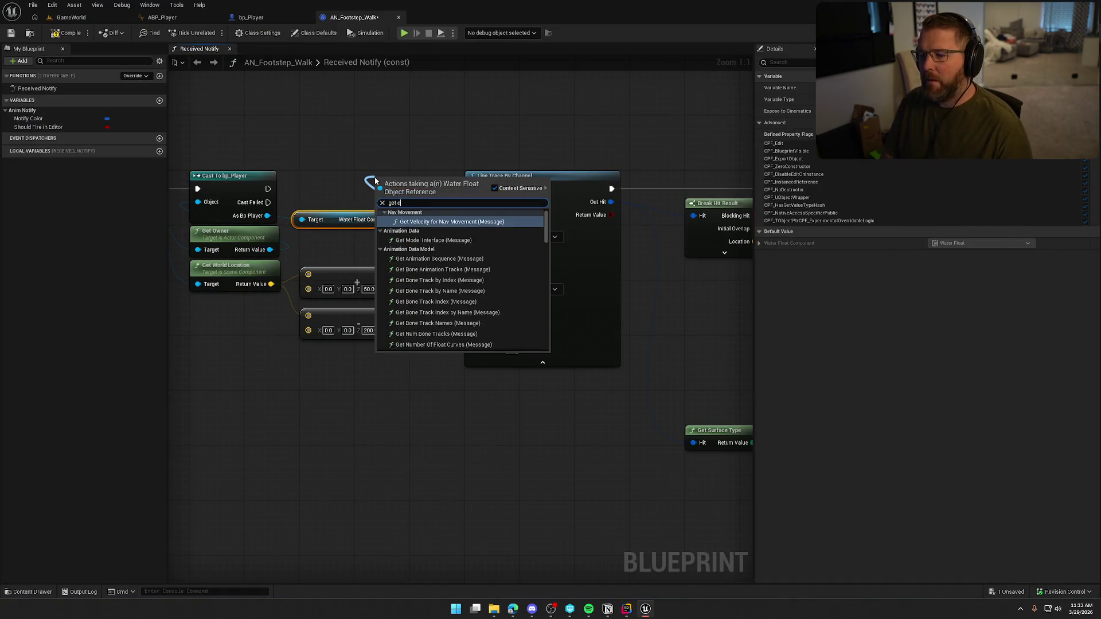
key(Escape)
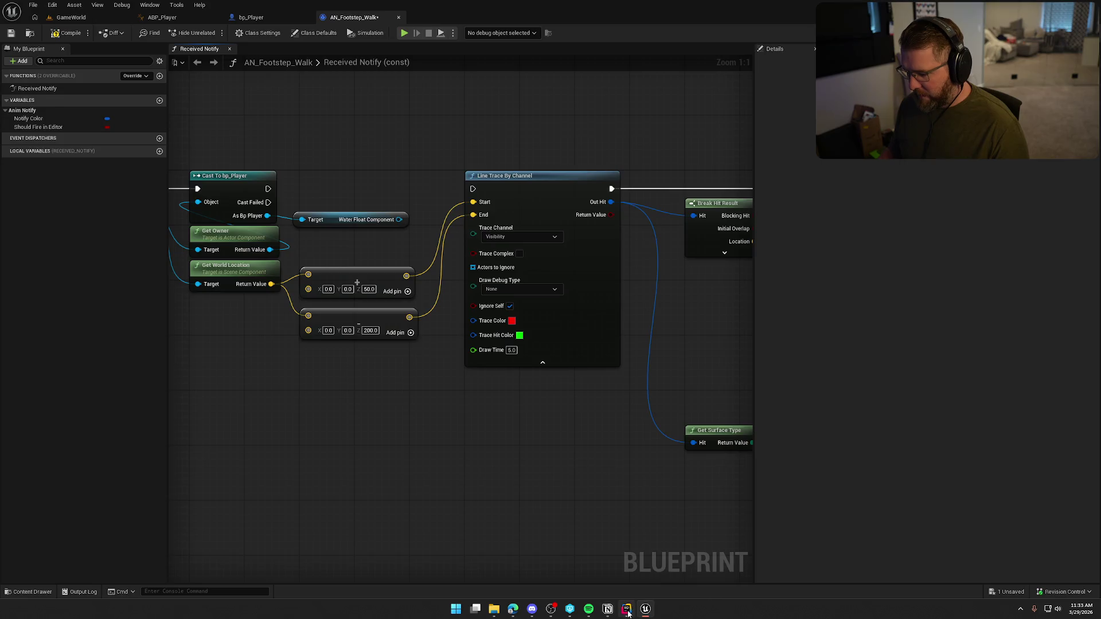
In Rider, go to the CurrentWaterProvider declaration and inspect its UPROPERTY specifiers
click(627, 609)
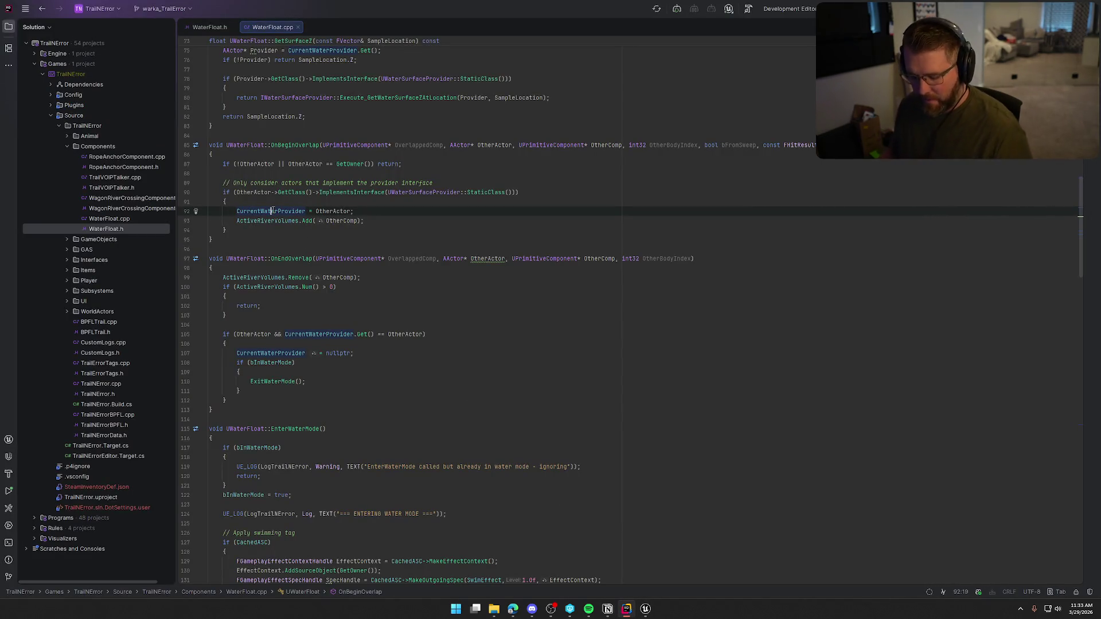
ctrl+click(273, 211)
scroll(273, 211, up, 4)
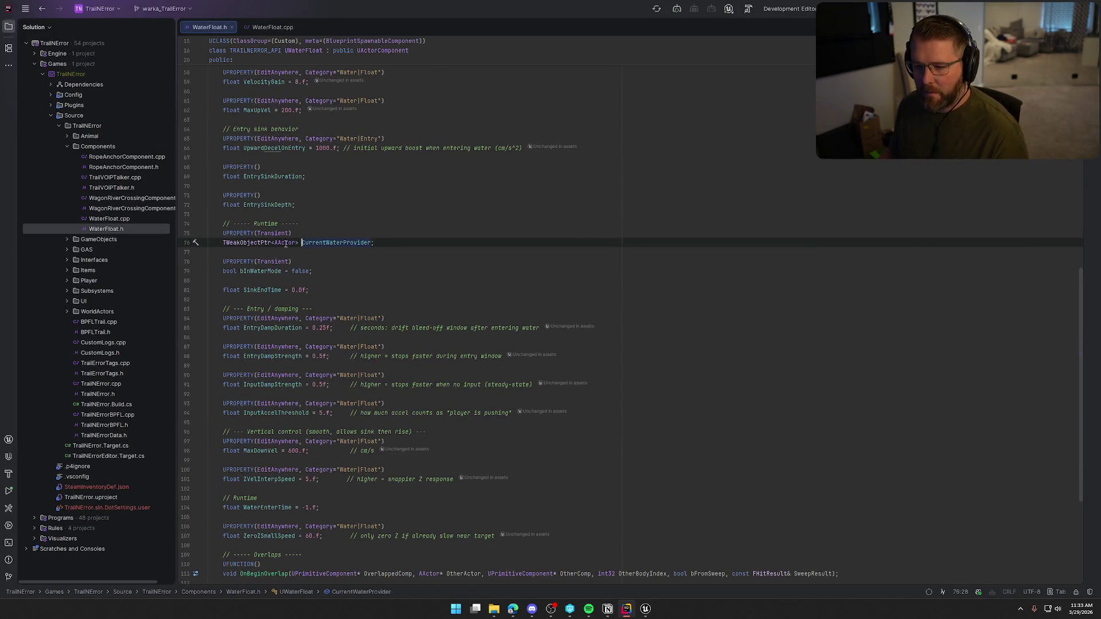
click(272, 233)
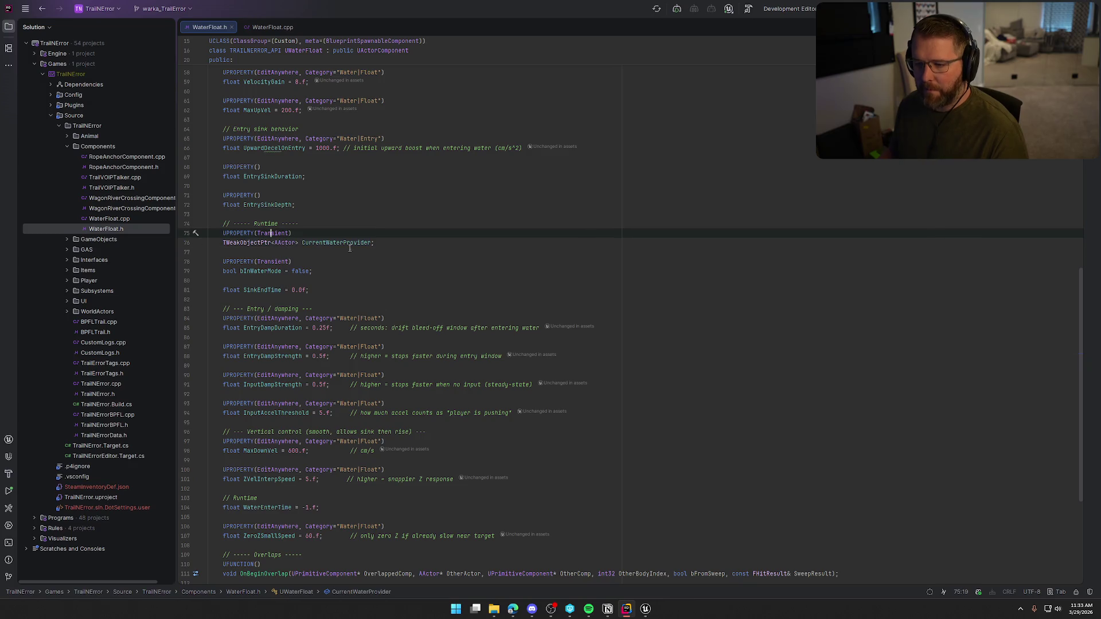
click(378, 232)
scroll(378, 234, up, 4)
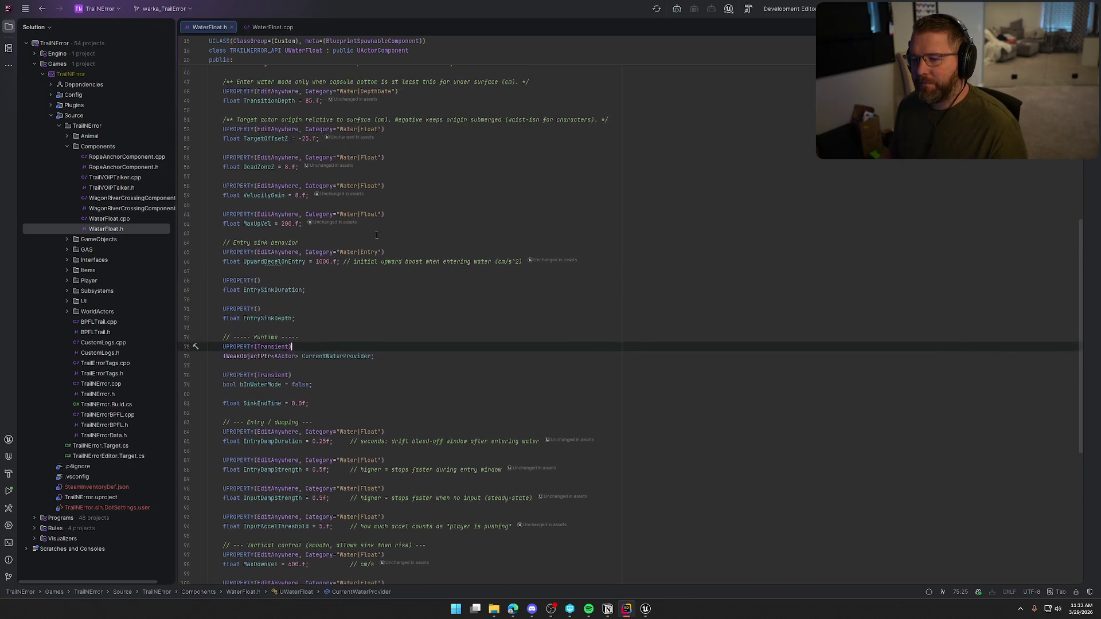
scroll(484, 310, up, 5)
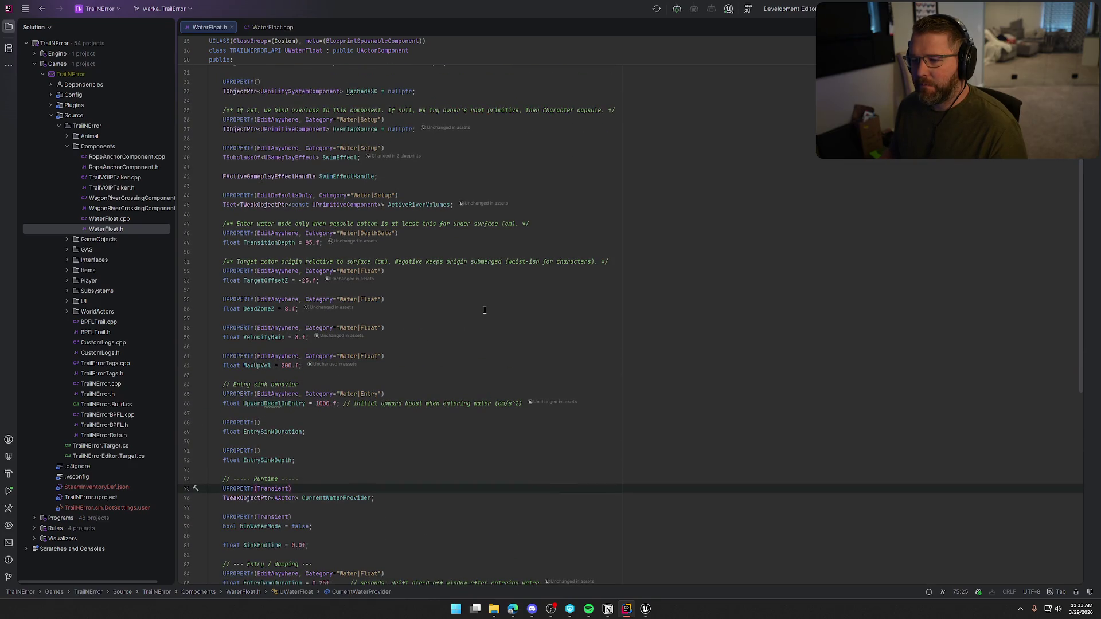
Check the ActiveRiverVolumes.Add line in WaterFloat.cpp, then jump to its declaration in WaterFloat.h
click(268, 28)
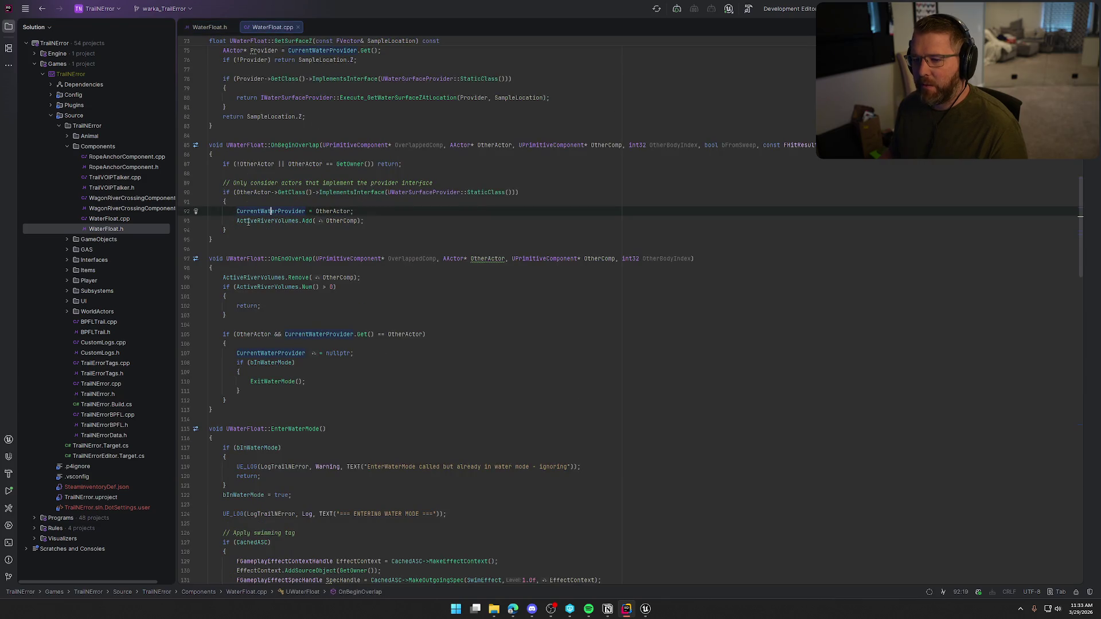
click(281, 225)
key(End)
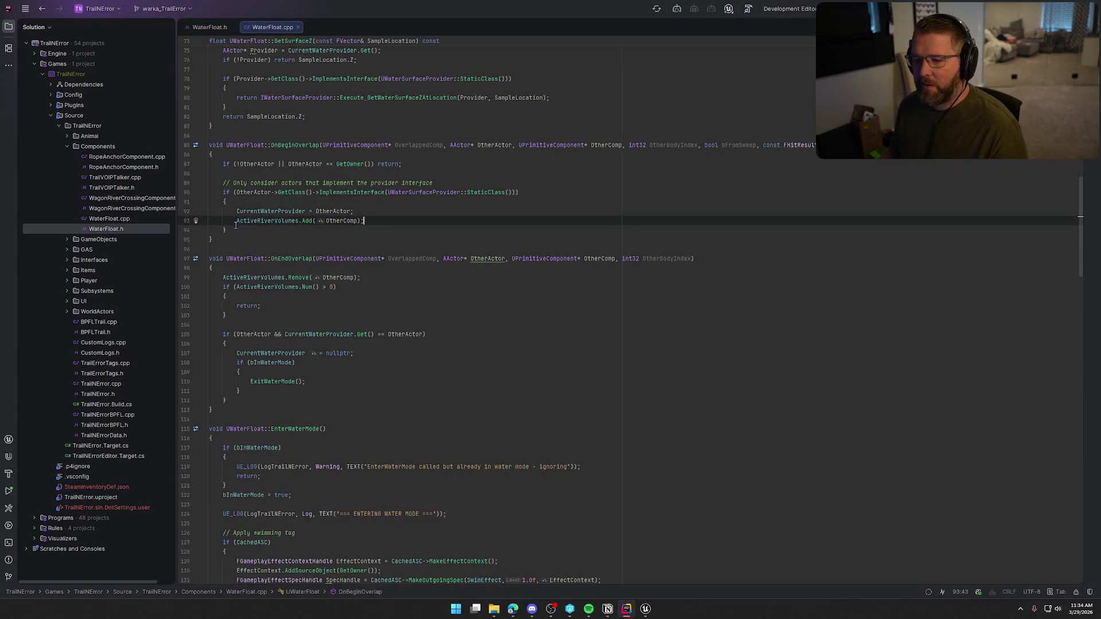
key(shift+Home)
click(289, 235)
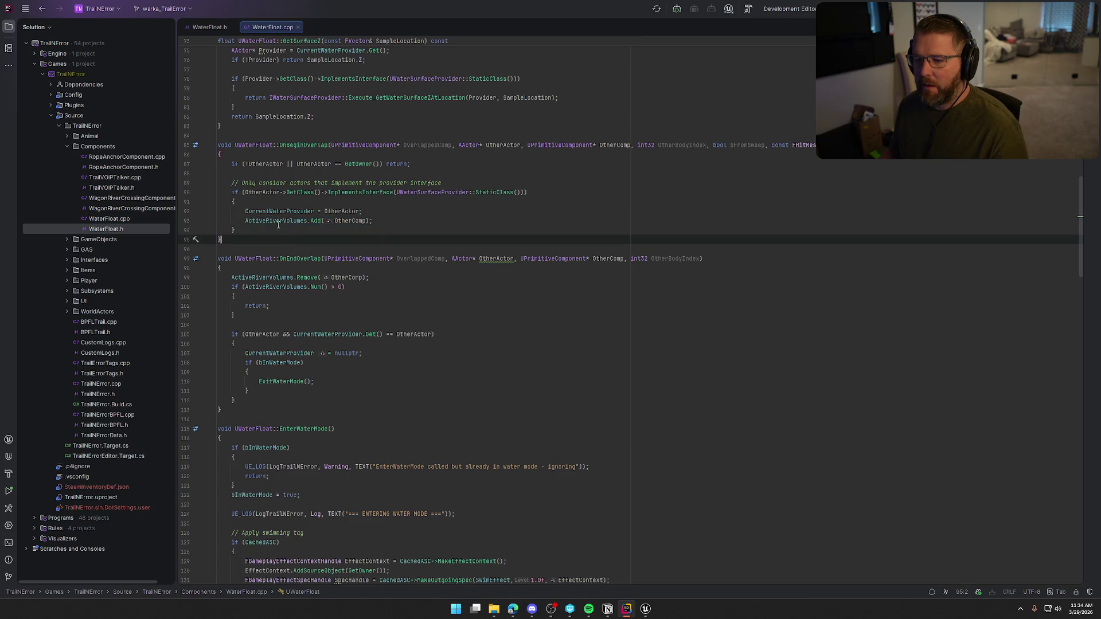
ctrl+click(278, 222)
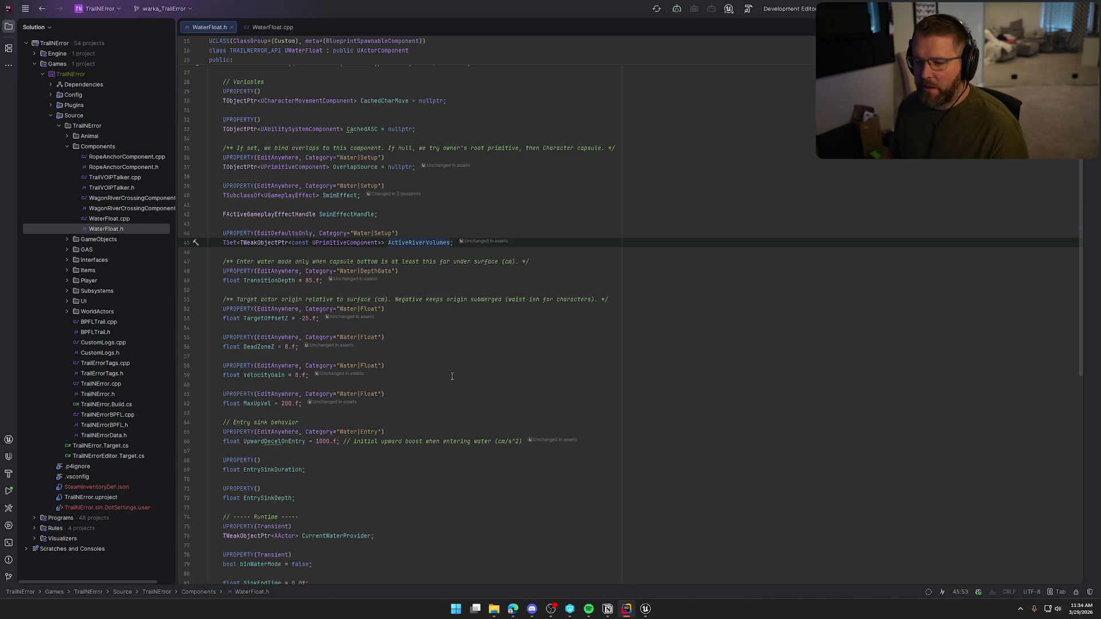
Insert 'EditDefaultsOnly, Blueprint…' before Transient in CurrentWaterProvider's UPROPERTY on WaterFloat.h line 75
scroll(452, 377, down, 7)
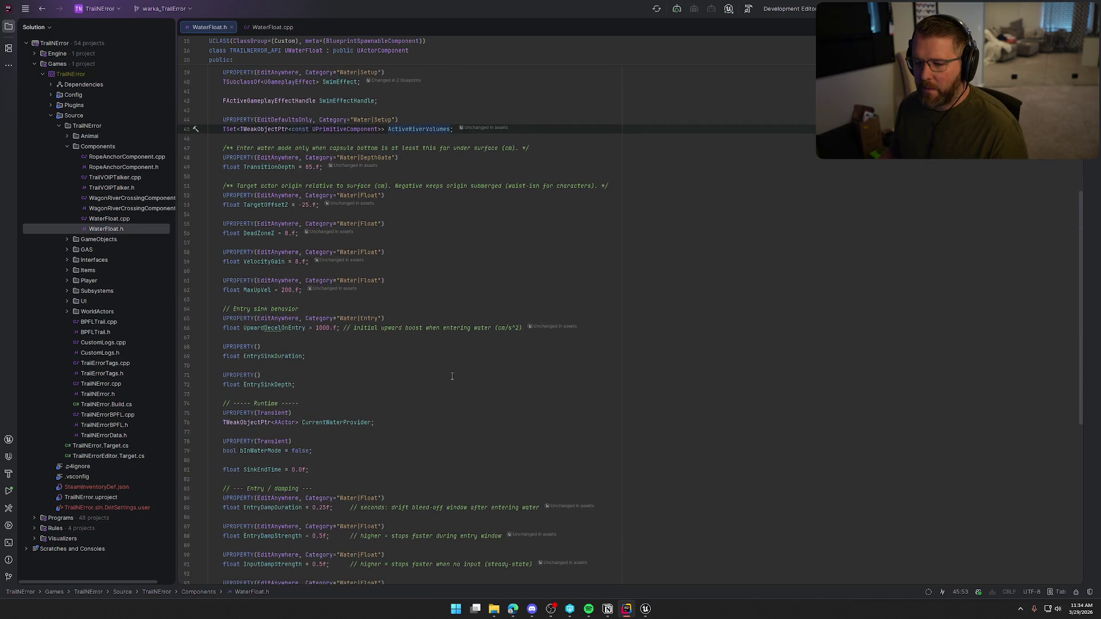
scroll(452, 376, down, 3)
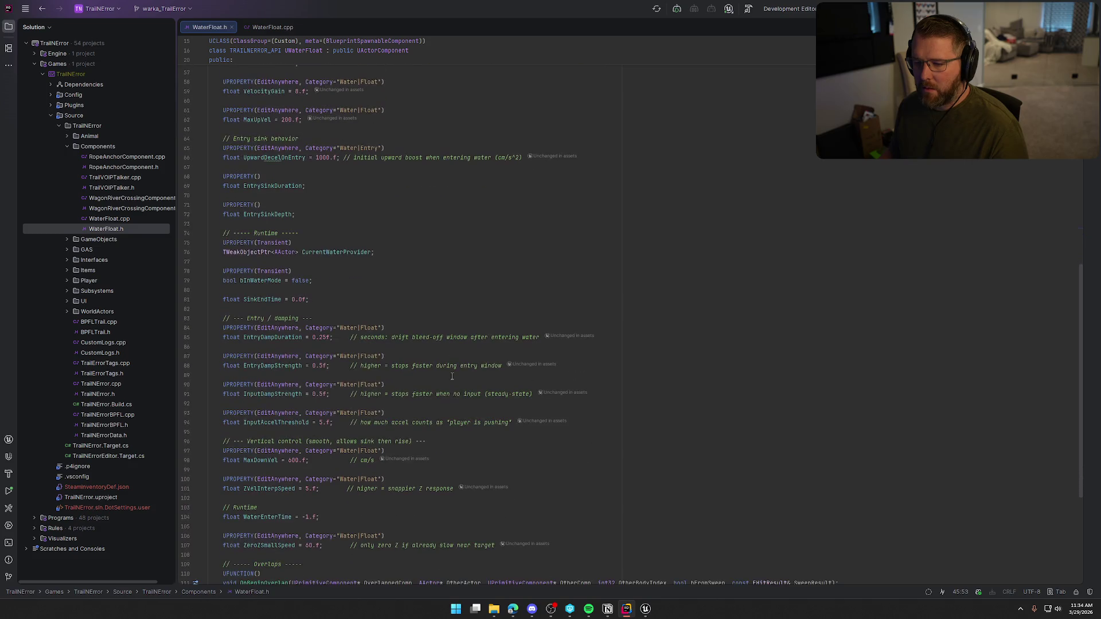
click(258, 280)
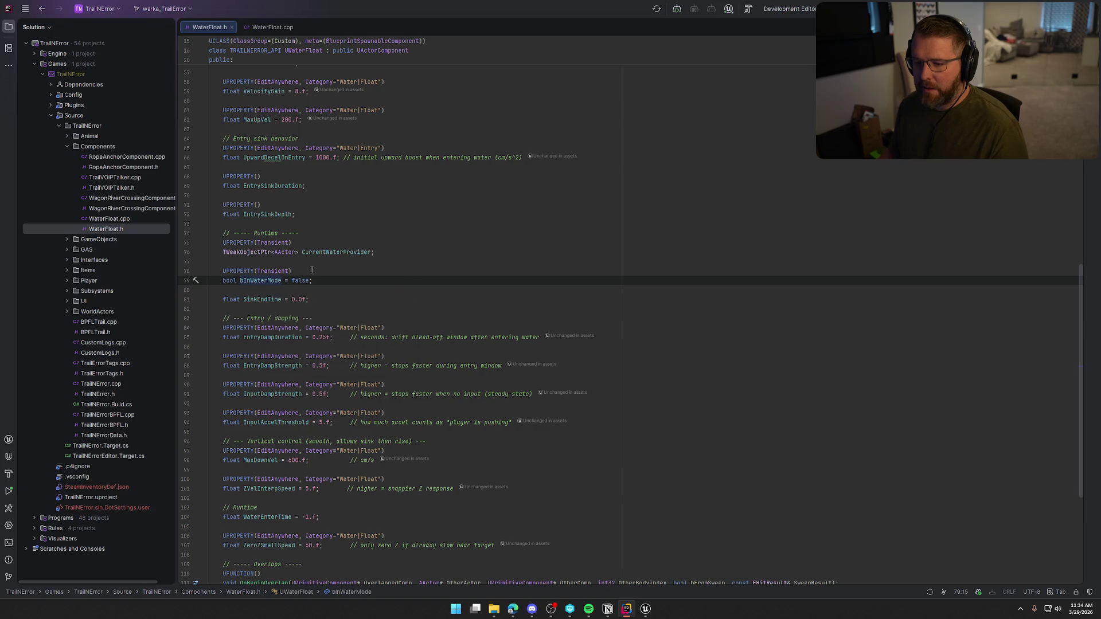
click(275, 251)
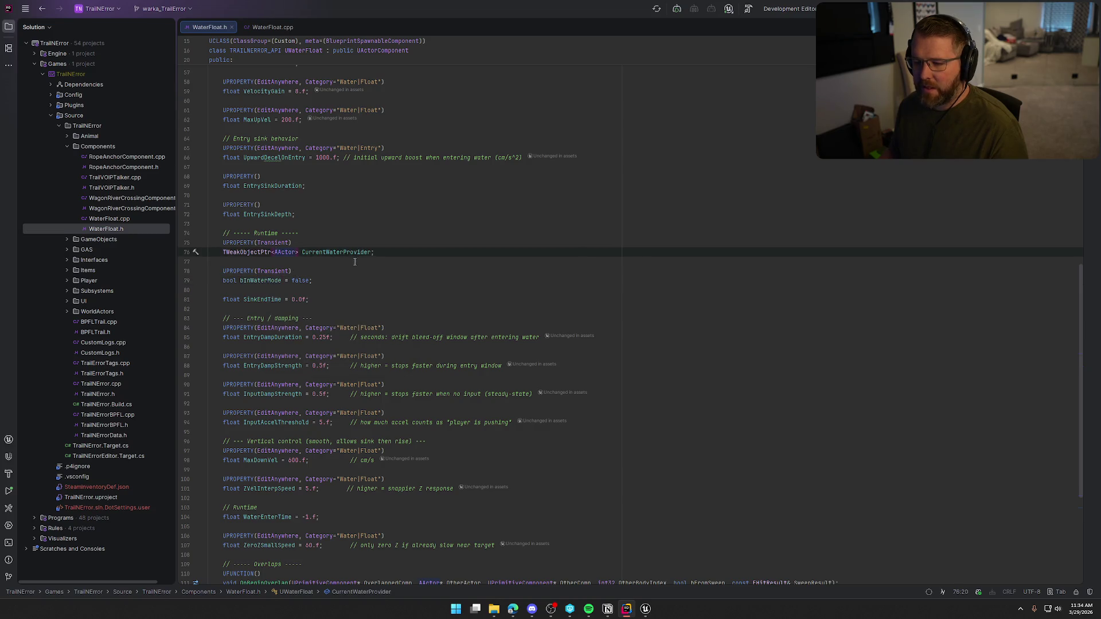
mouse_move(261, 243)
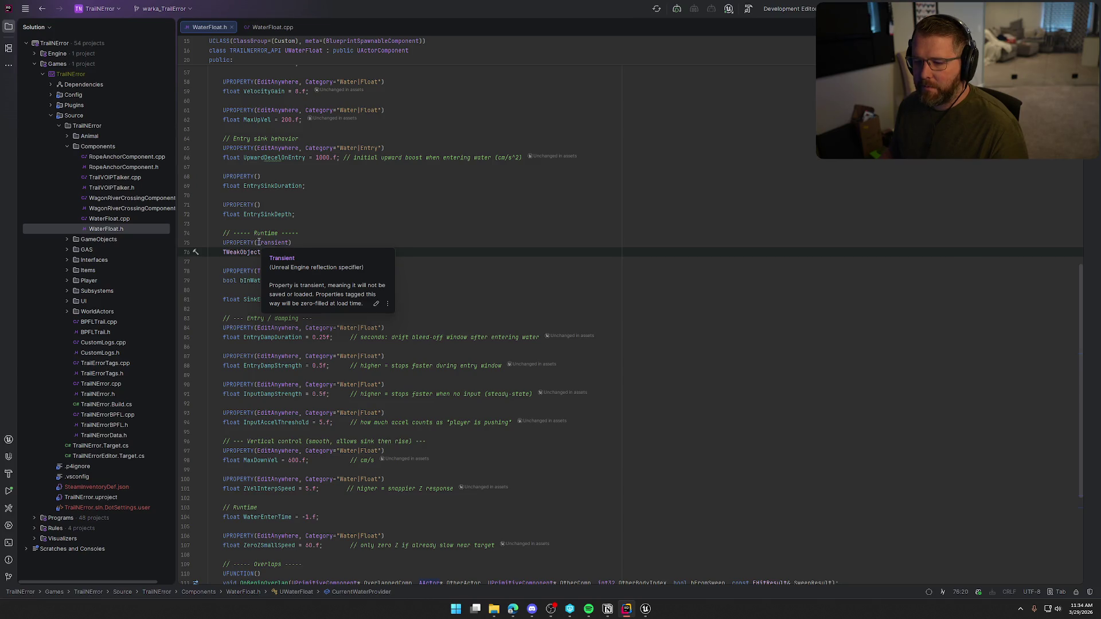
click(257, 243)
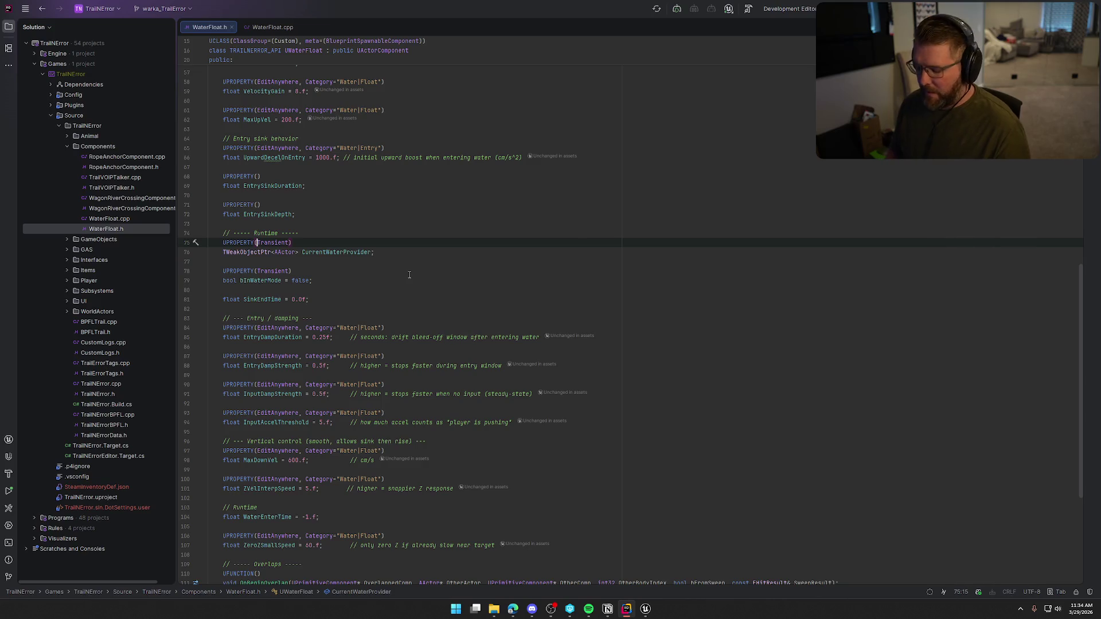
key(Left)
text(EditDefaultsOnly)
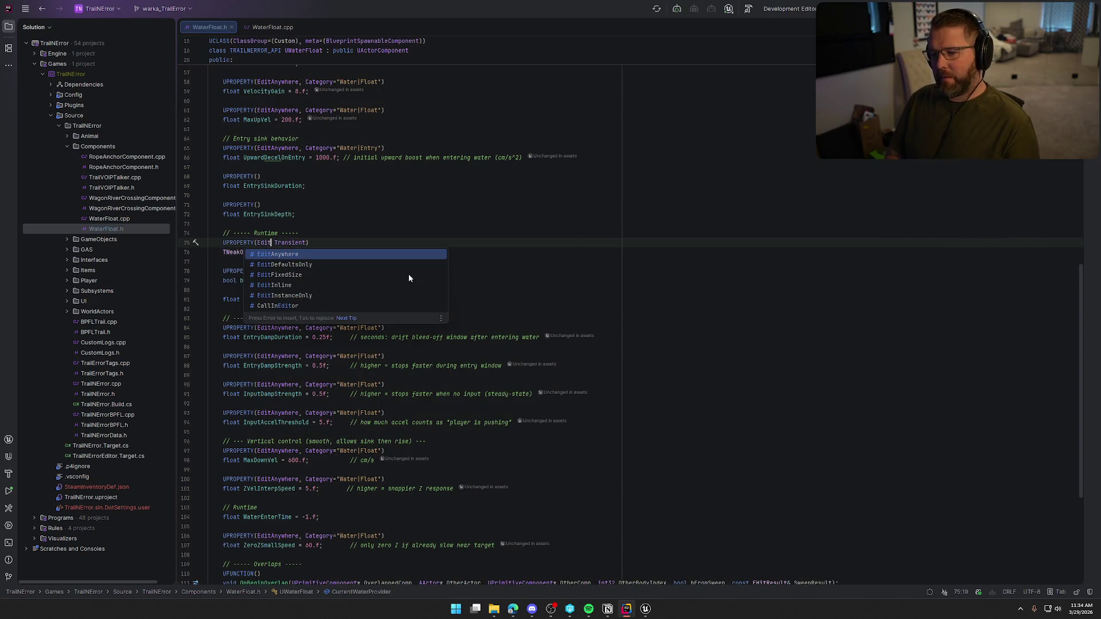
text(, )
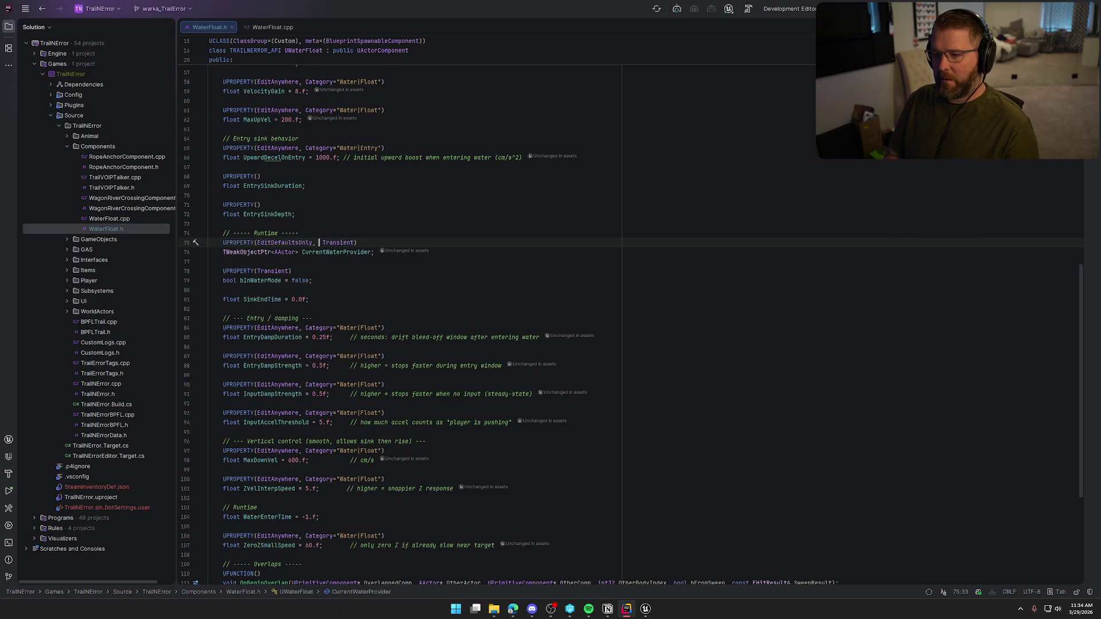
text(BlueprintR)
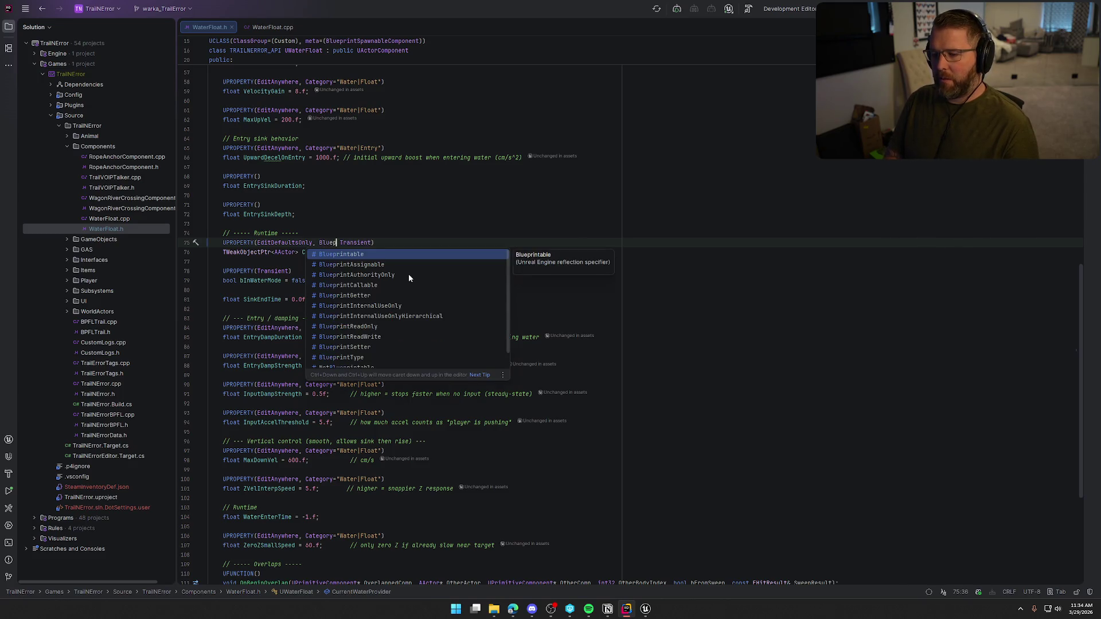
key(BackSpace)
key(BackSpace)
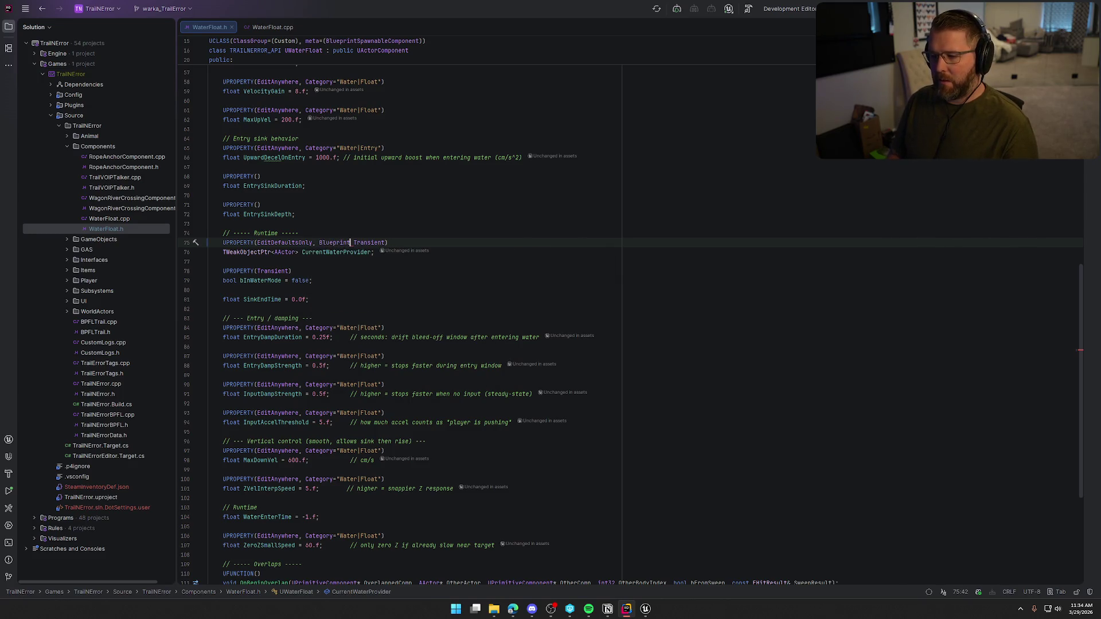
Finish the Blueprint specifier, compile AN_Footstep_Walk, and Live Coding-recompile the C++ change from GameWorld
text(Re)
key(alt+Tab)
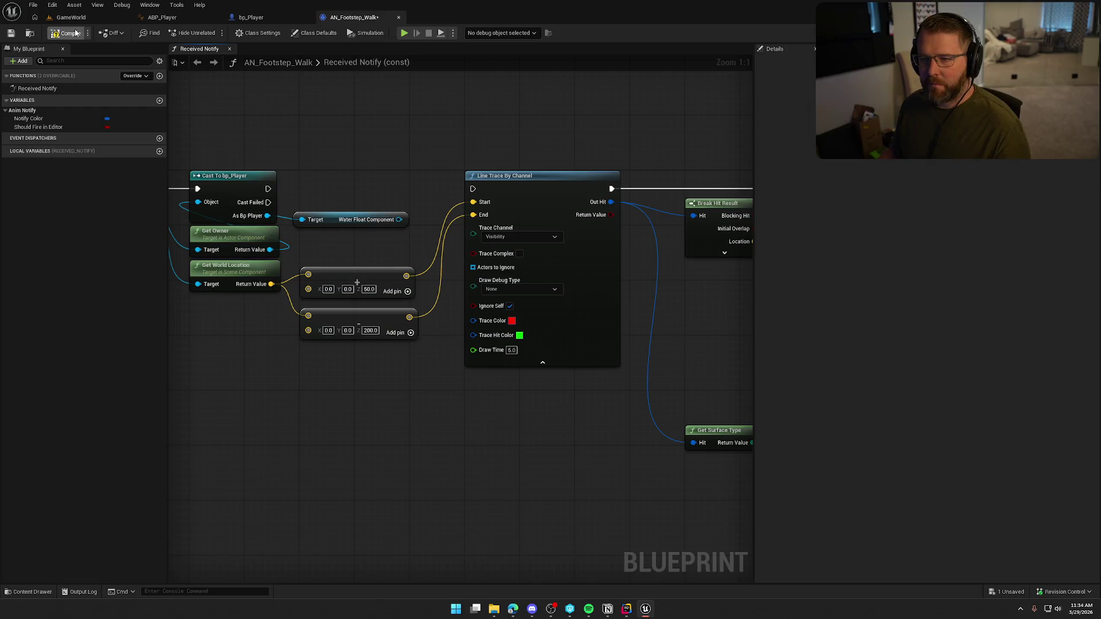
click(75, 33)
click(548, 401)
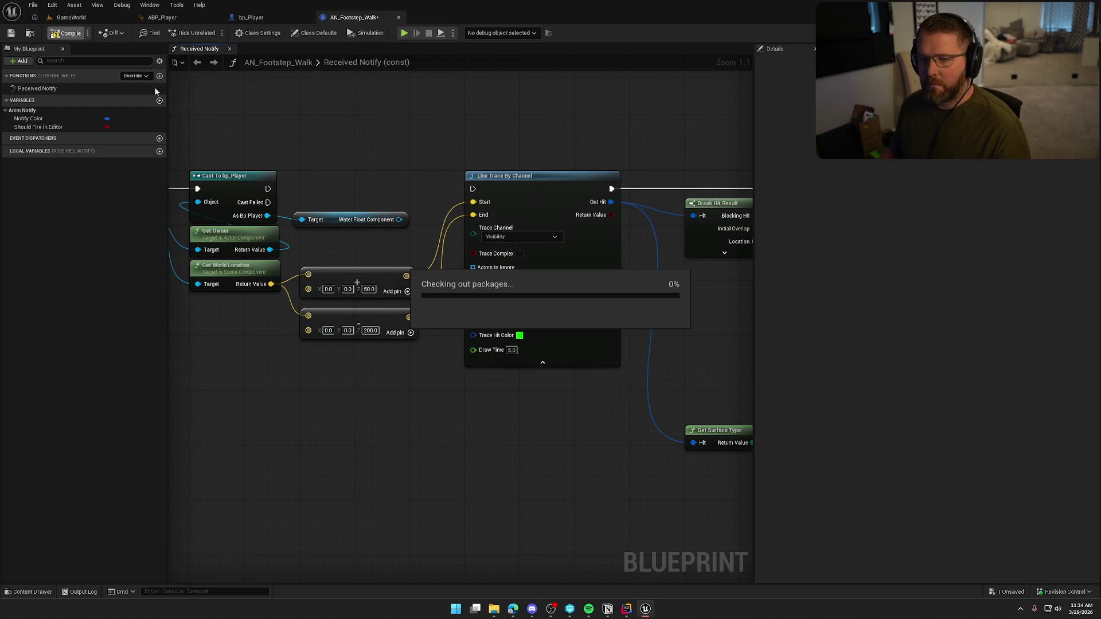
click(49, 17)
key(ctrl+alt+F11)
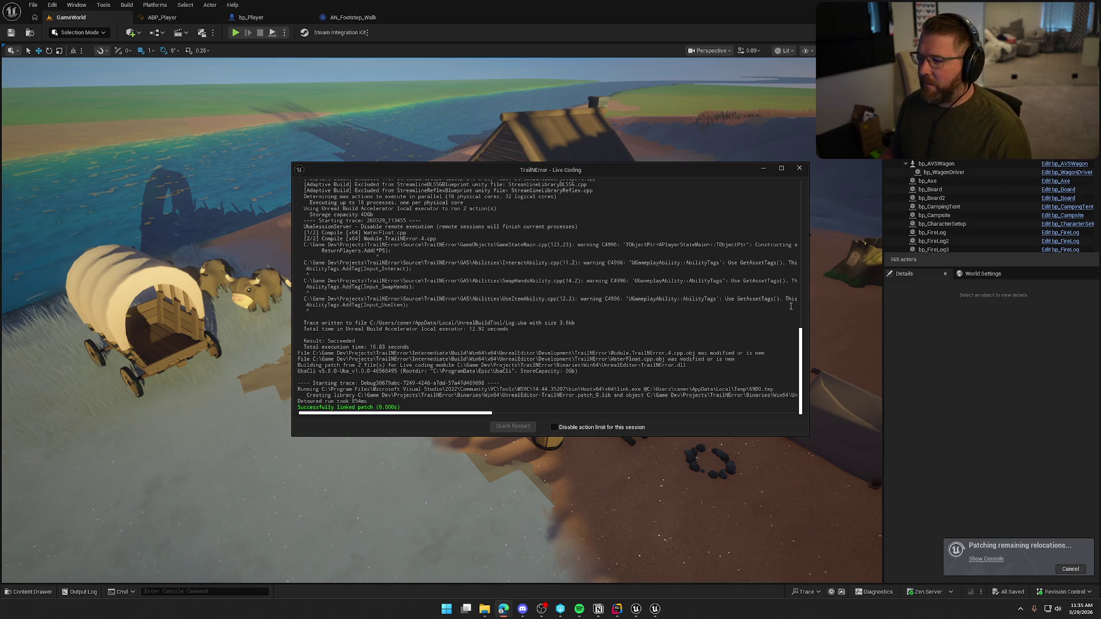
Close the Live Coding log, start Play in Editor, then list Water Float Component's actions in AN_Footstep_Walk
drag(666, 171, 668, 141)
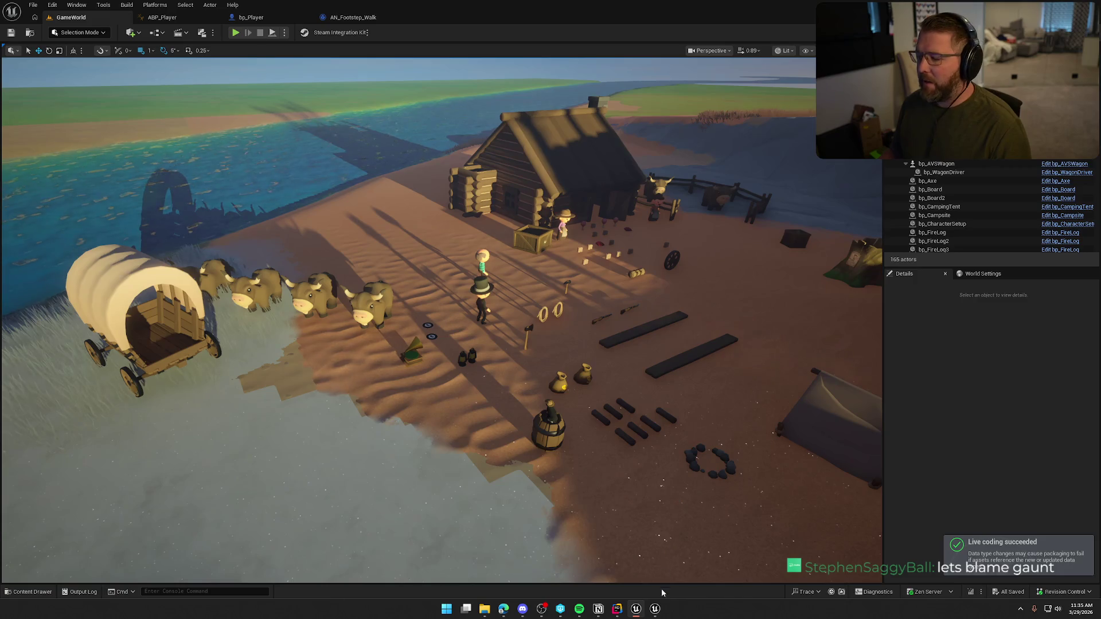
click(655, 610)
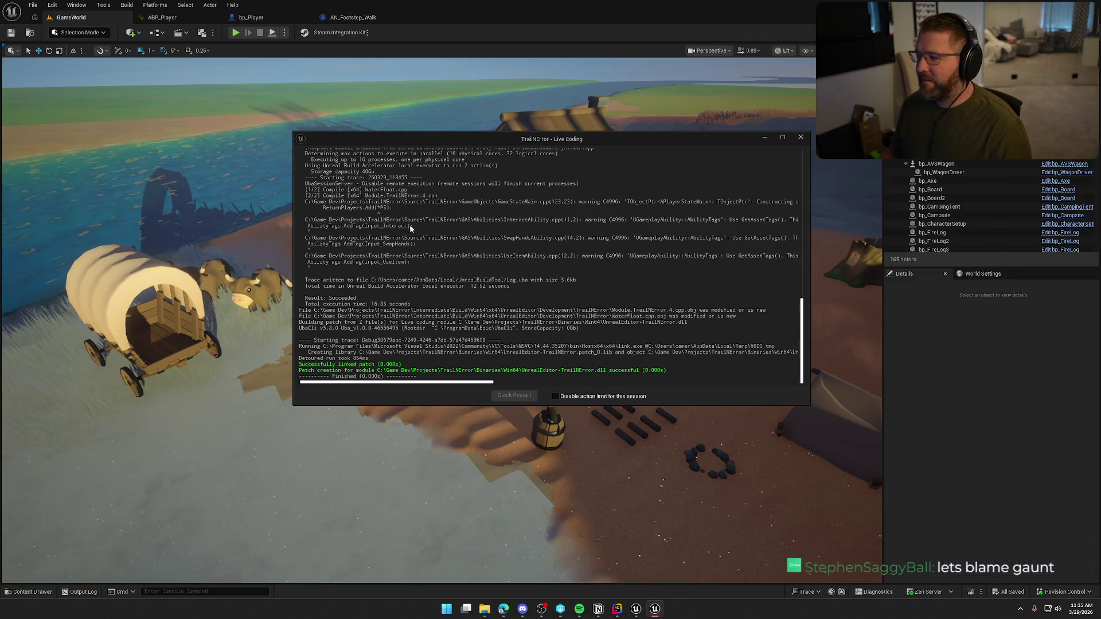
click(764, 139)
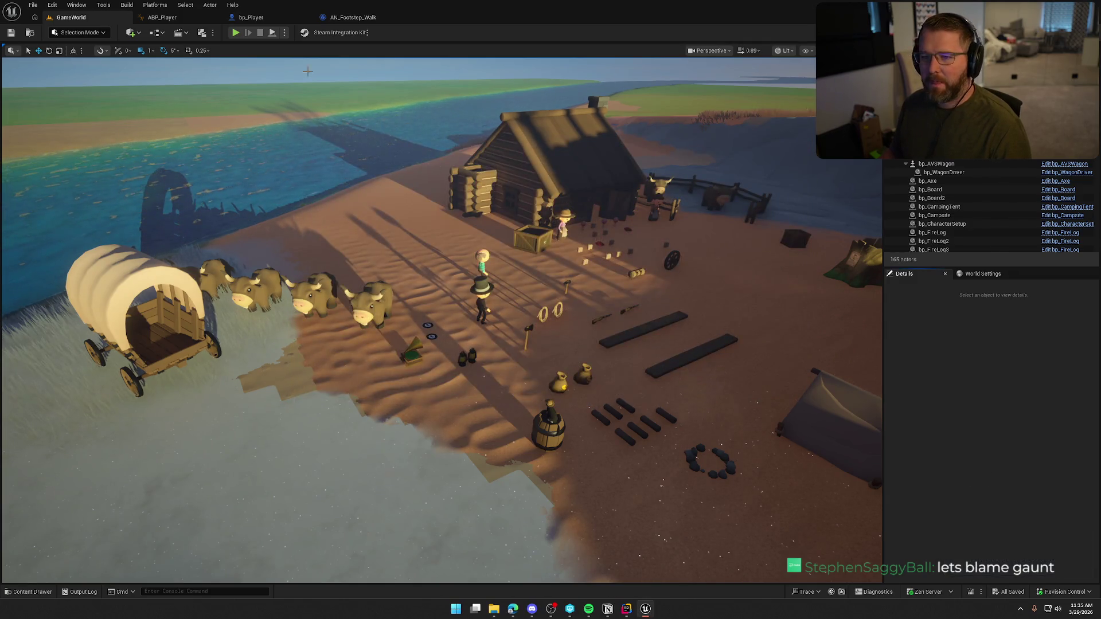
click(235, 34)
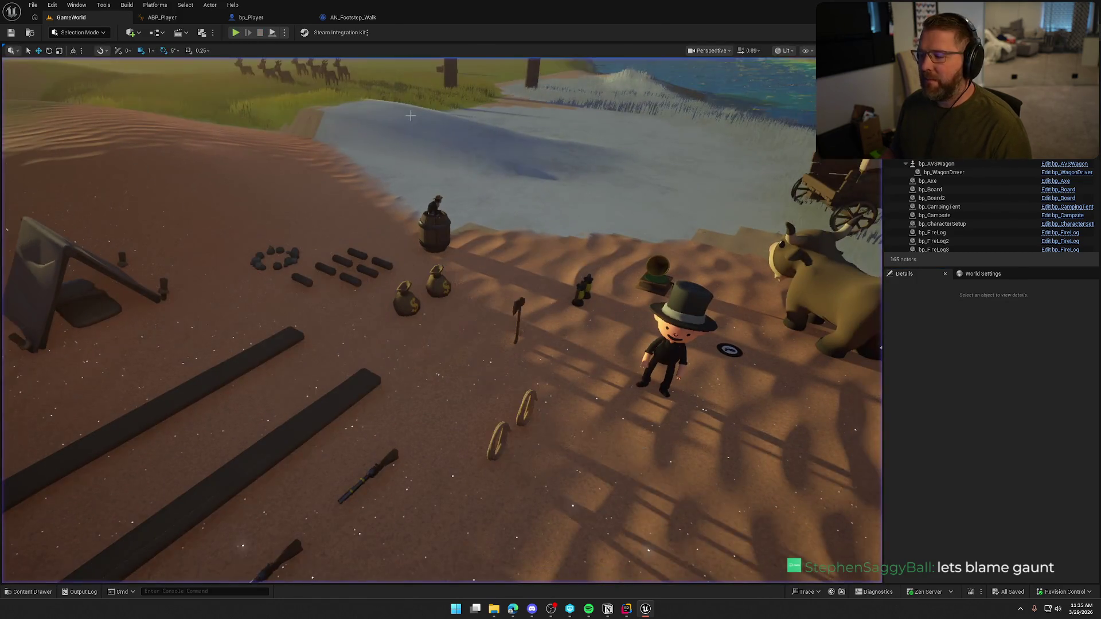
click(353, 17)
mouse_move(400, 219)
mouse_down()
mouse_move(404, 182)
mouse_move(336, 192)
mouse_up()
Add a Current Water Provider getter, convert it to a validated Get, and run it after Cast To bp_Player
text(get curr)
key(Return)
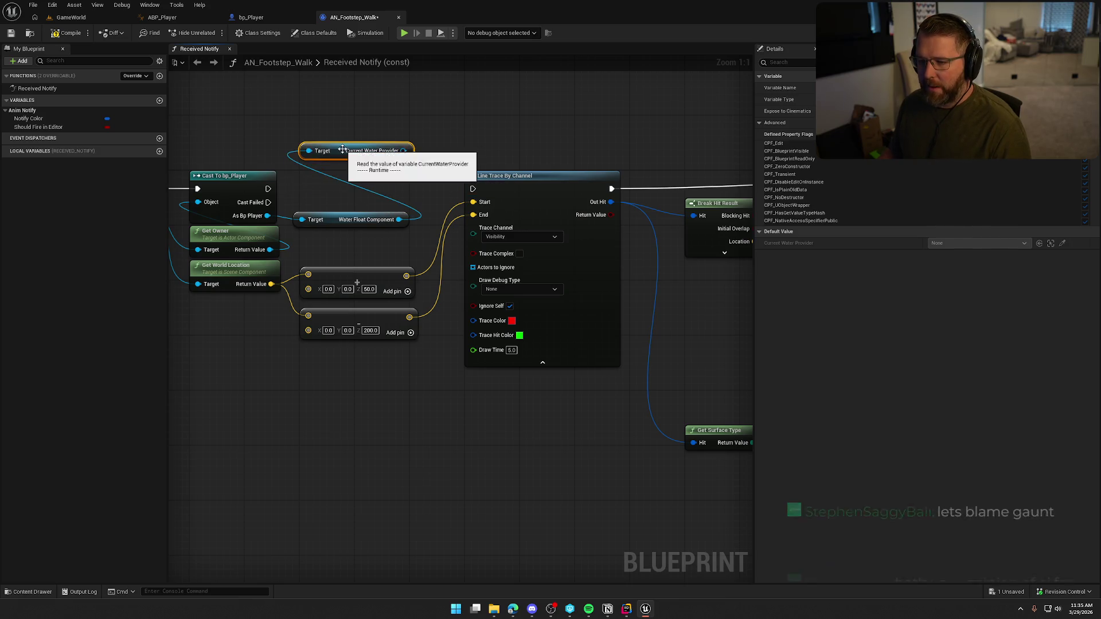
right_click(339, 192)
click(368, 364)
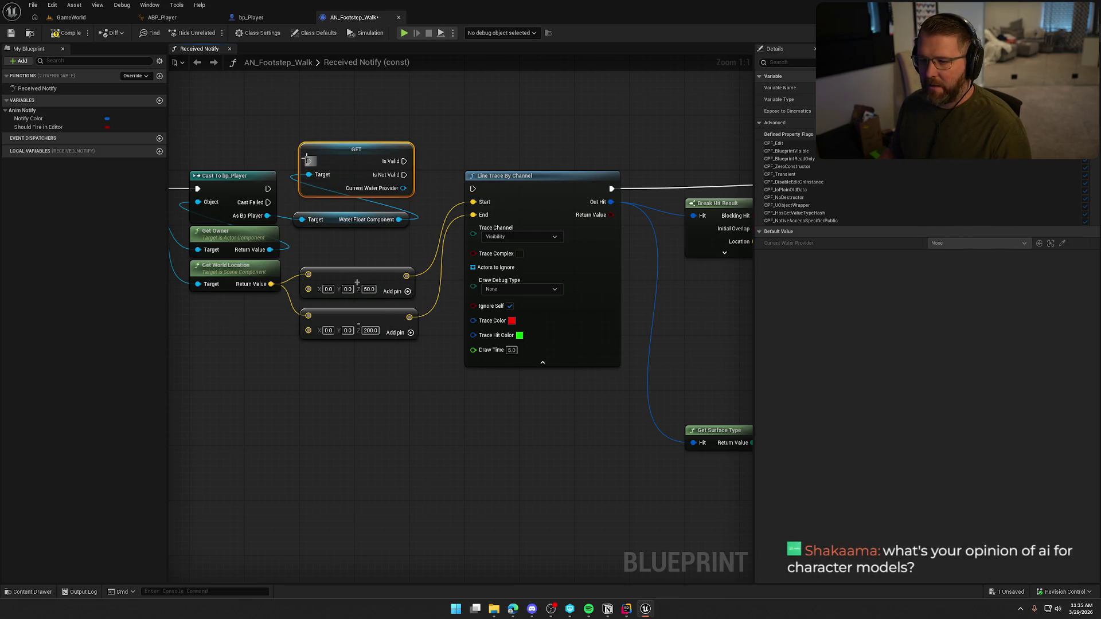
mouse_move(309, 162)
mouse_down()
mouse_move(268, 188)
mouse_move(330, 183)
mouse_up()
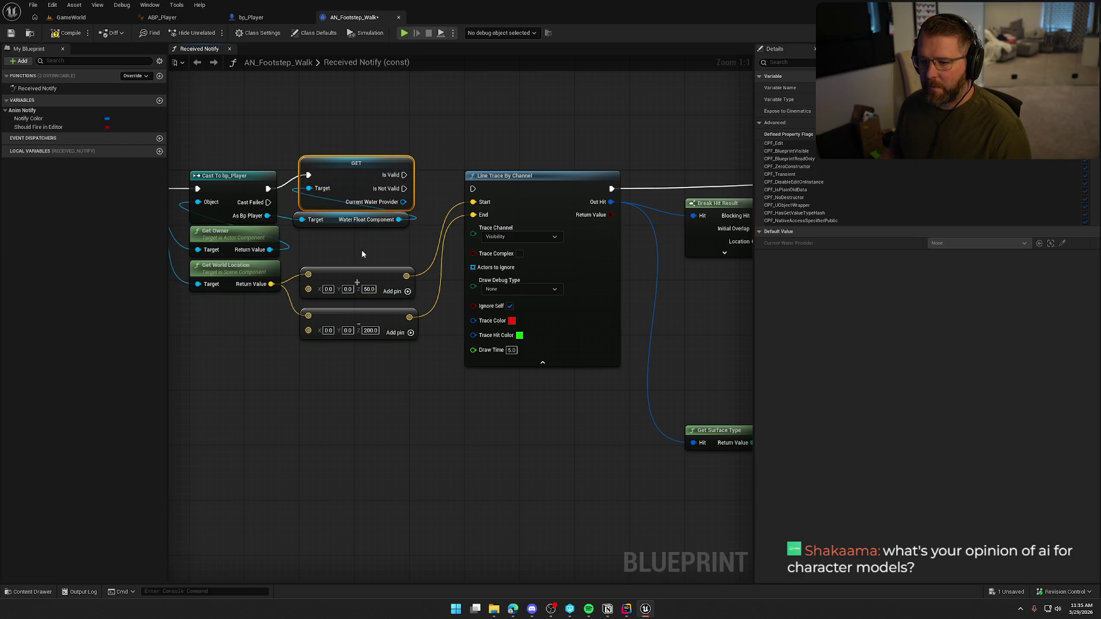
Align the Water Float Component node directly beneath the GET node
drag(361, 249, 331, 192)
click(337, 164)
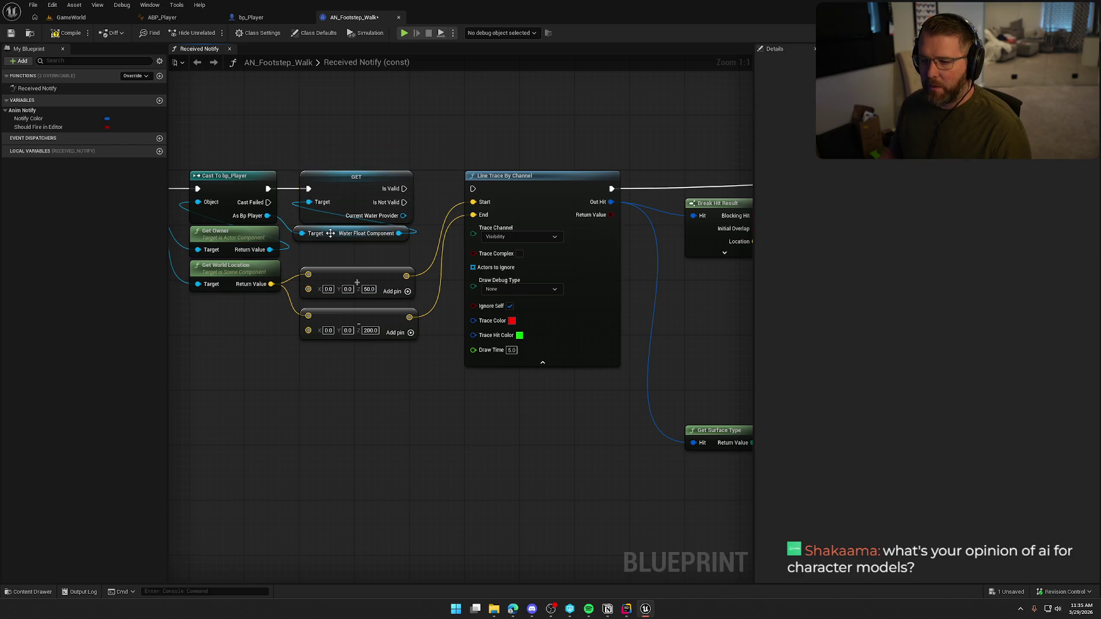
drag(327, 233, 334, 232)
click(367, 137)
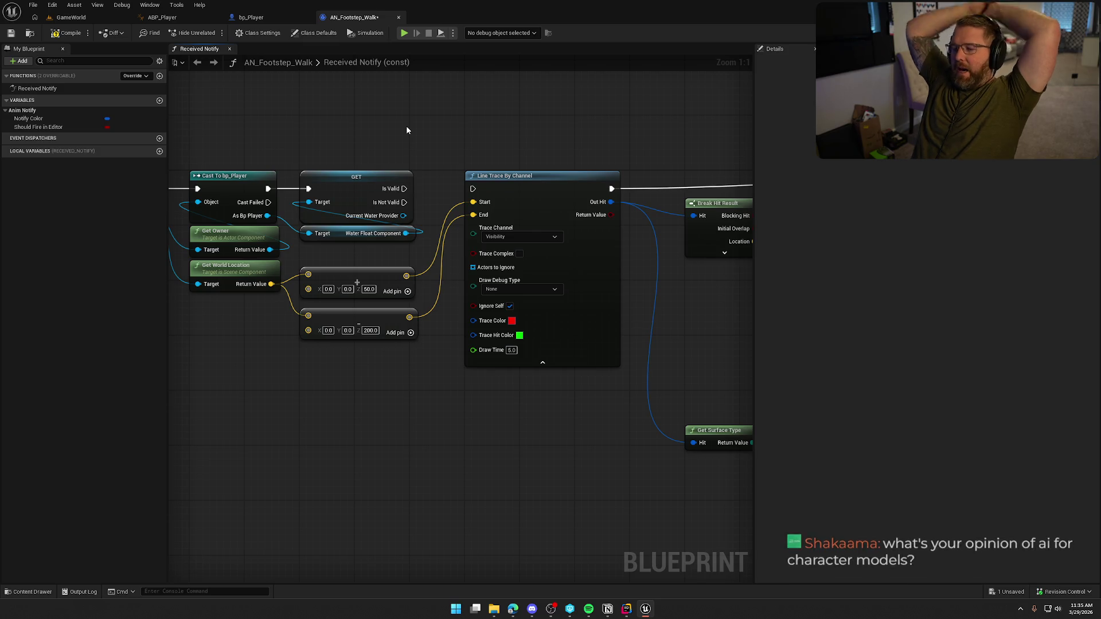
Connect the GET's Is Not Valid output to Line Trace By Channel's exec input
drag(404, 203, 473, 189)
scroll(490, 432, down, 2)
scroll(325, 121, down, 1)
drag(168, 118, 728, 449)
scroll(392, 203, up, 3)
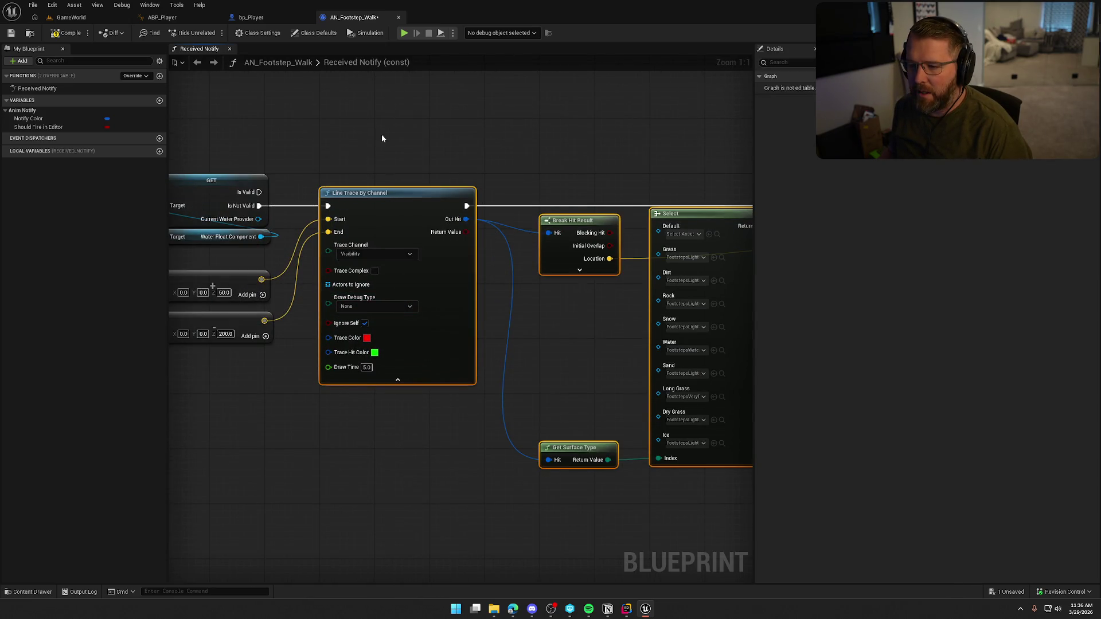
click(380, 134)
drag(381, 134, 512, 176)
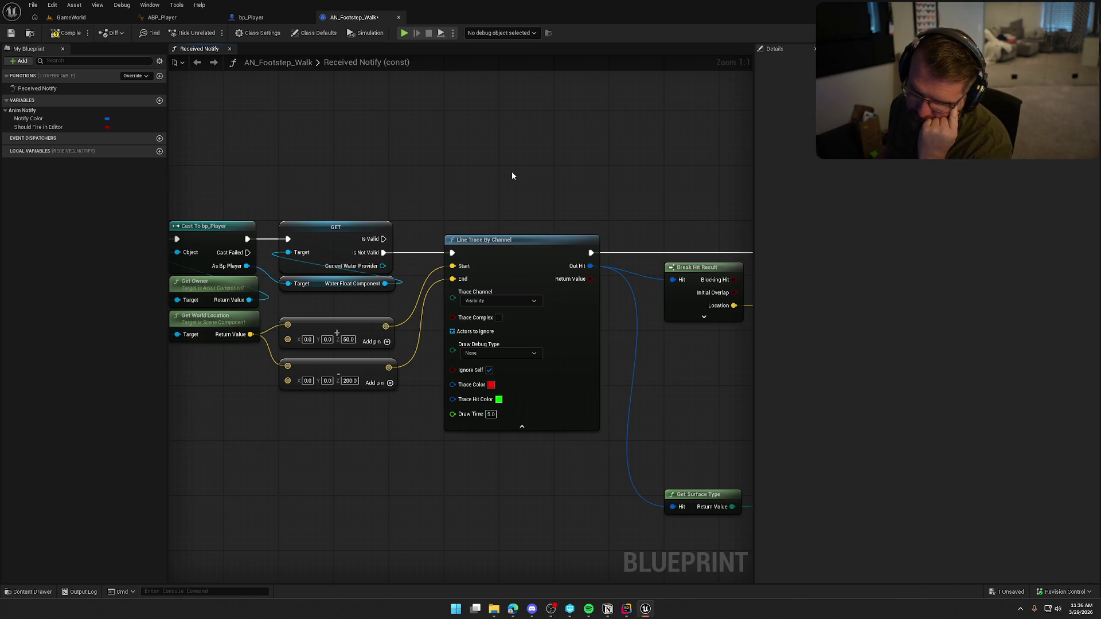
drag(512, 174, 581, 159)
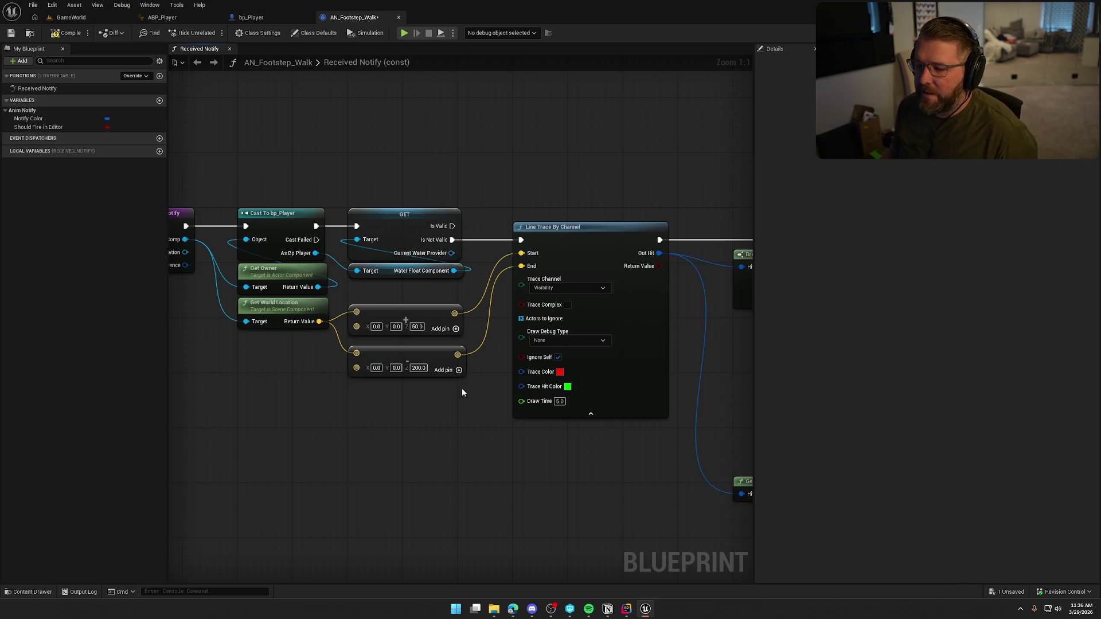
Compact the layout: raise the vector nodes and shift Play Sound and Return Node left
mouse_move(462, 392)
mouse_down()
mouse_move(401, 321)
mouse_move(402, 298)
mouse_up()
click(464, 413)
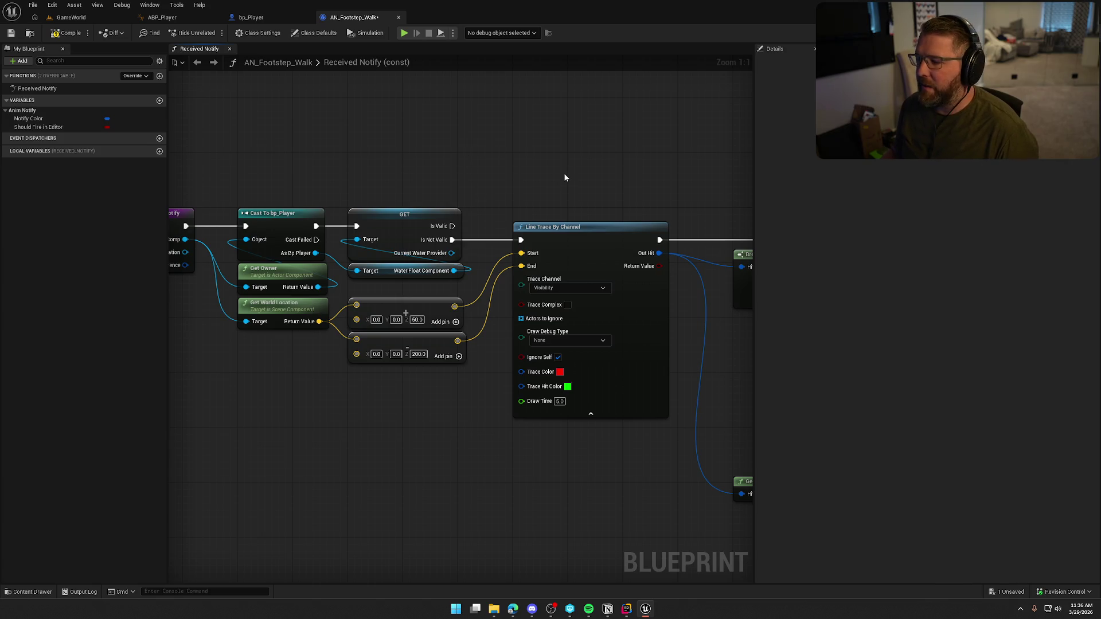
drag(563, 173, 271, 148)
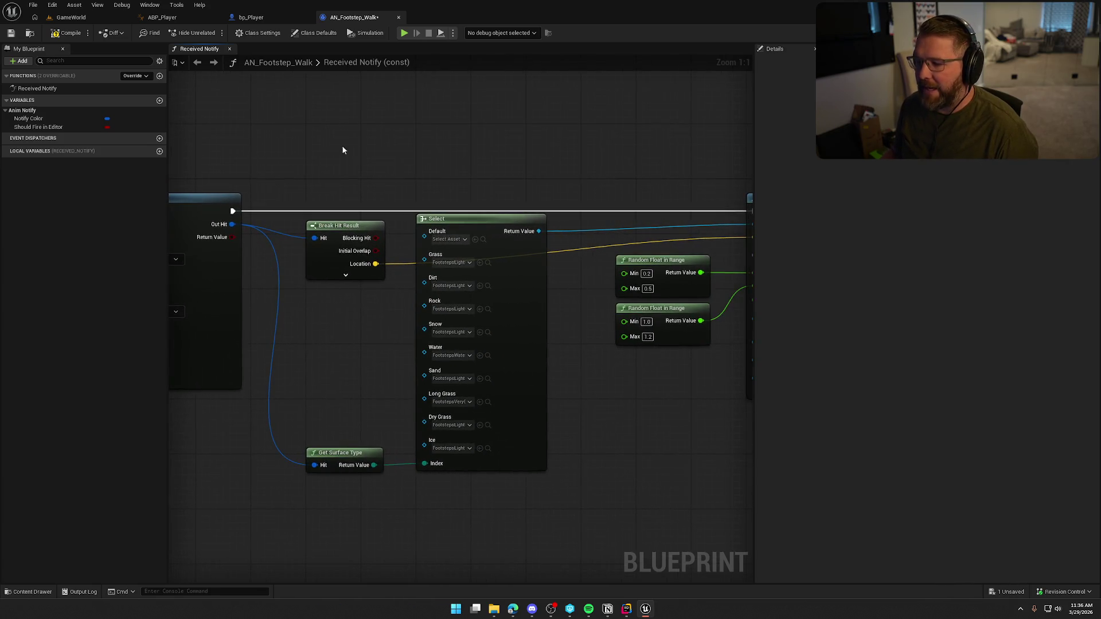
mouse_move(342, 146)
mouse_down()
mouse_move(299, 145)
mouse_move(236, 173)
mouse_move(455, 235)
mouse_up()
drag(453, 167, 691, 382)
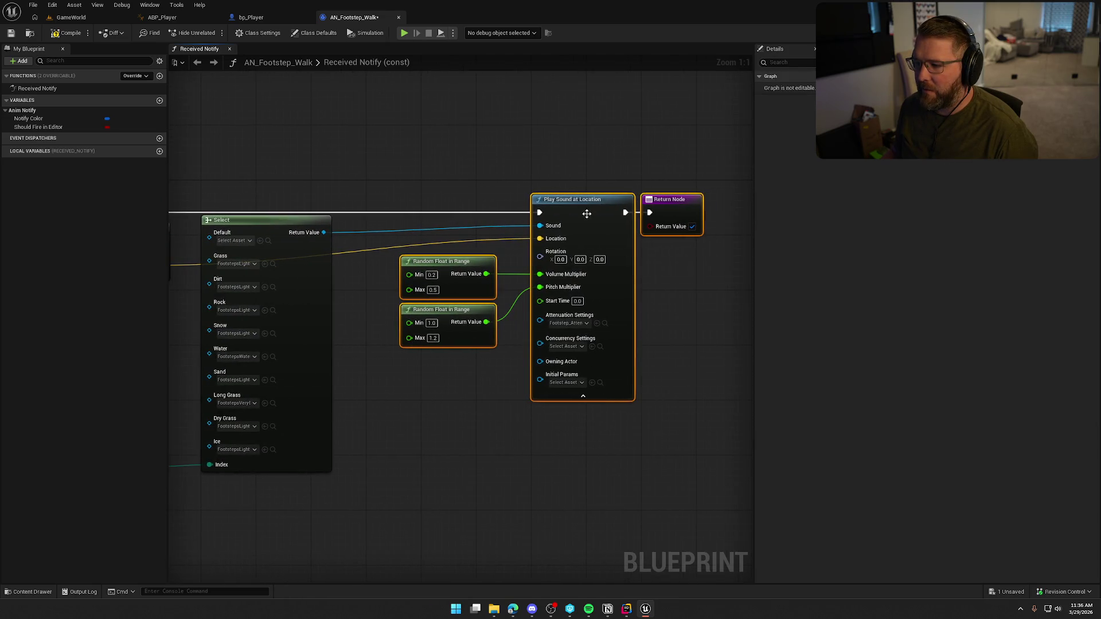
drag(584, 210, 544, 205)
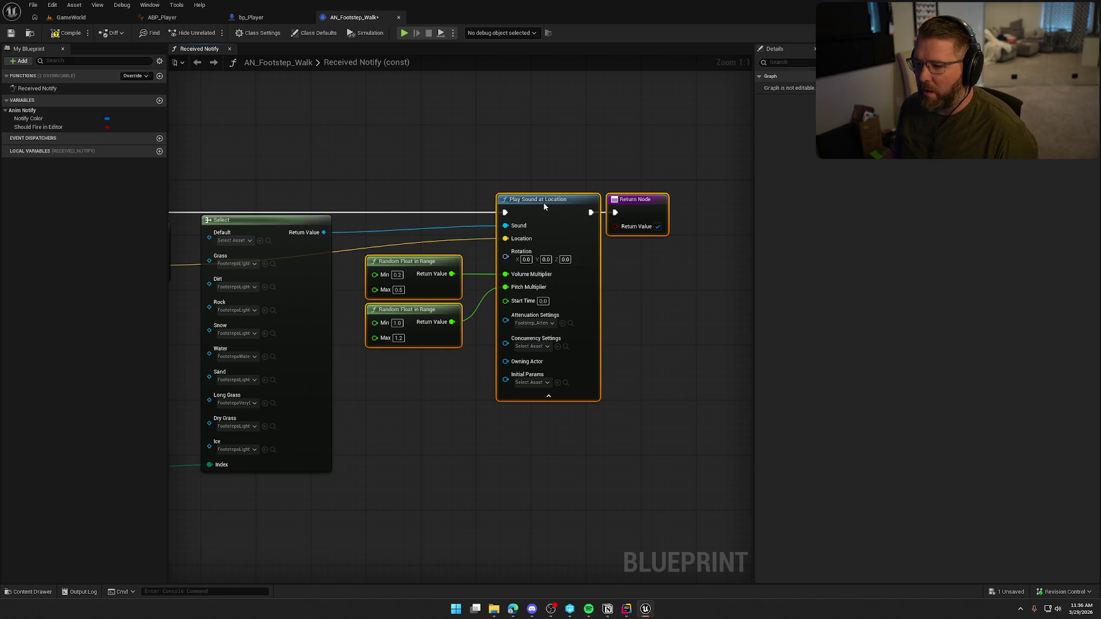
click(459, 166)
drag(543, 162, 631, 206)
drag(558, 211, 537, 211)
click(507, 142)
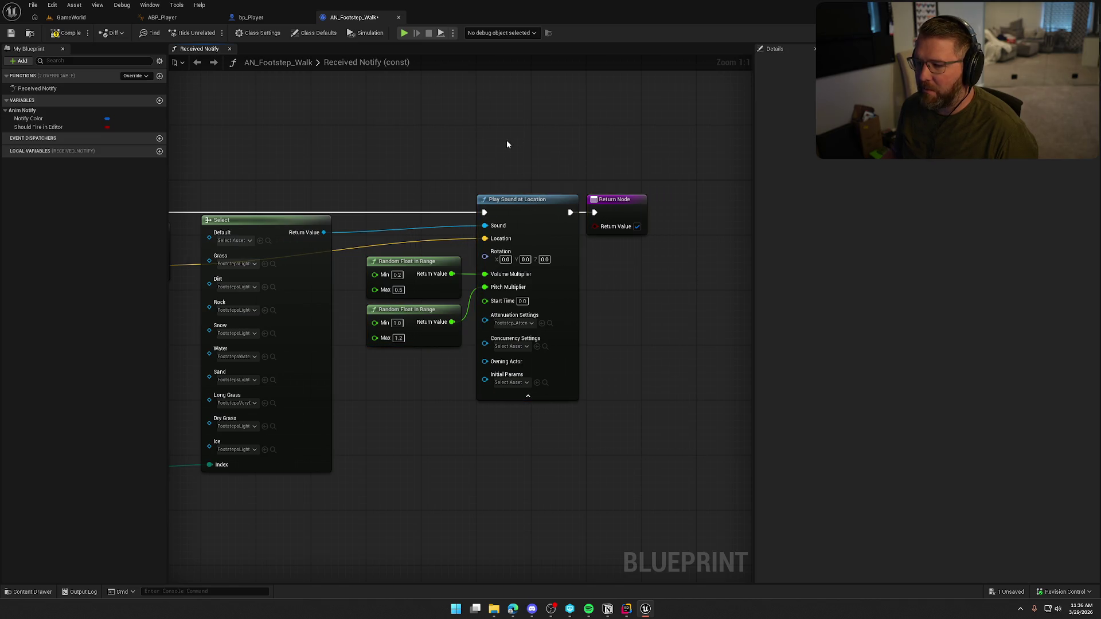
mouse_move(456, 154)
mouse_down()
mouse_move(747, 165)
mouse_move(648, 149)
mouse_up()
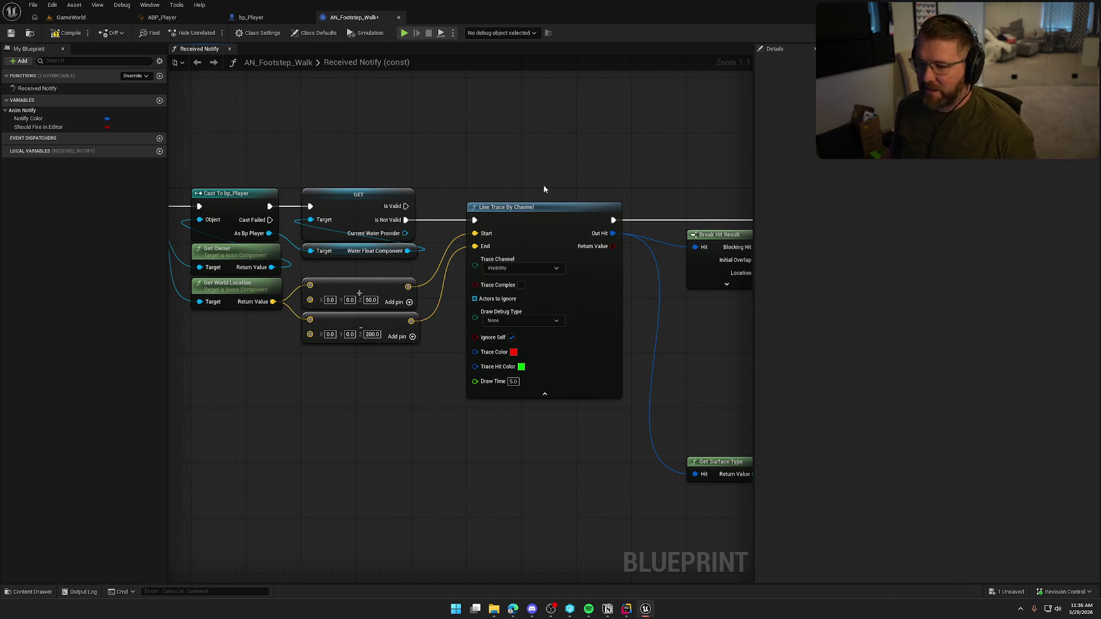
drag(524, 163, 545, 157)
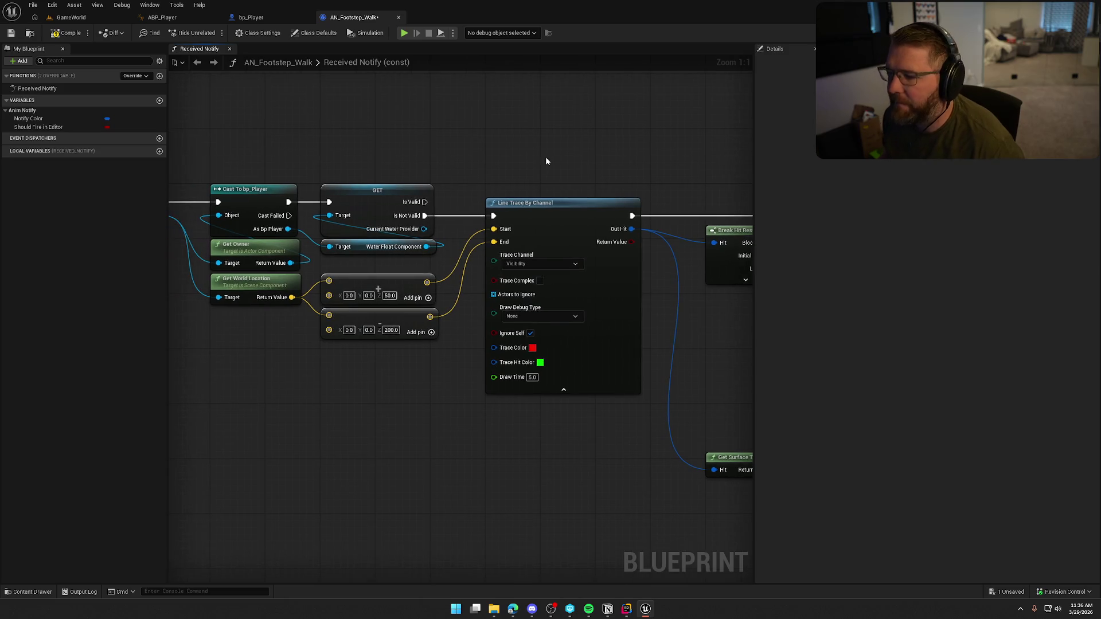
mouse_move(289, 229)
mouse_down()
mouse_move(513, 136)
mouse_move(433, 242)
mouse_move(481, 143)
mouse_up()
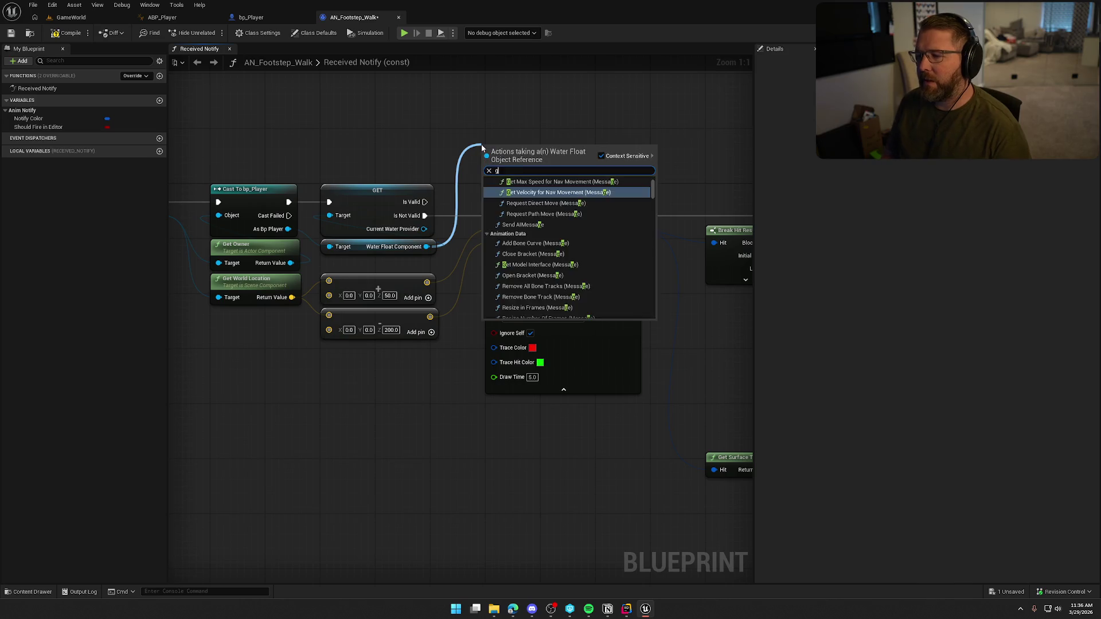
text(get water)
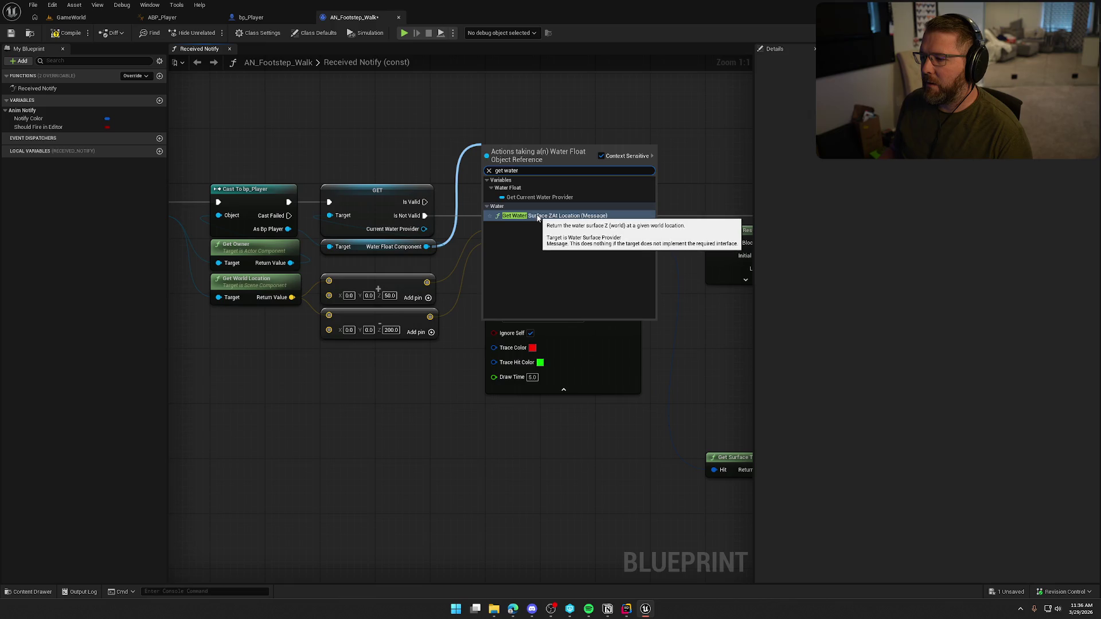
click(417, 125)
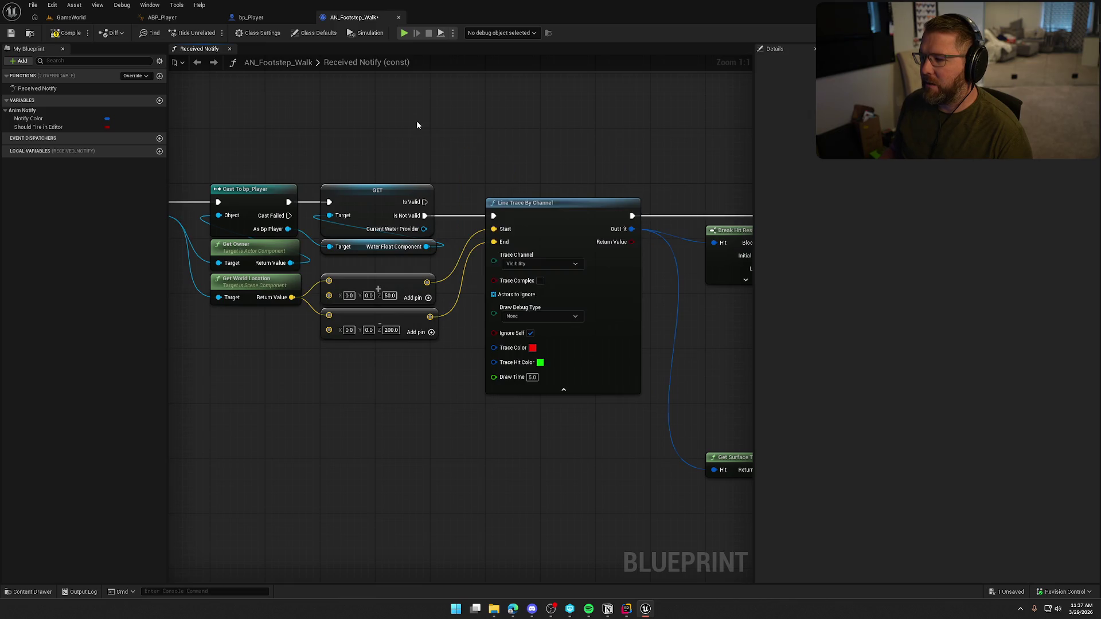
click(628, 611)
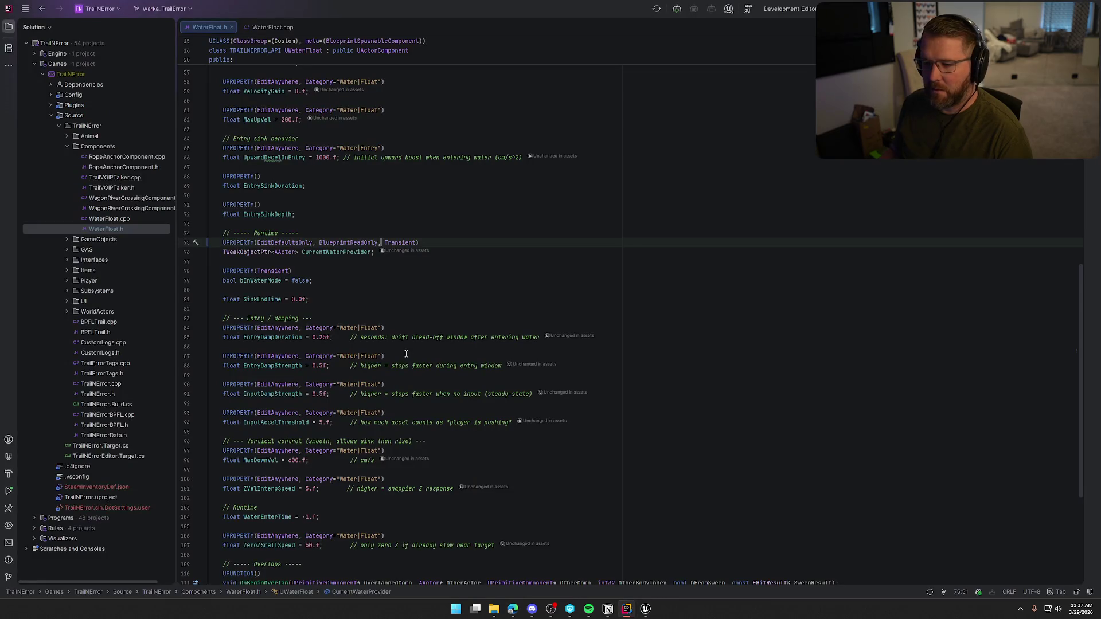
scroll(333, 305, up, 5)
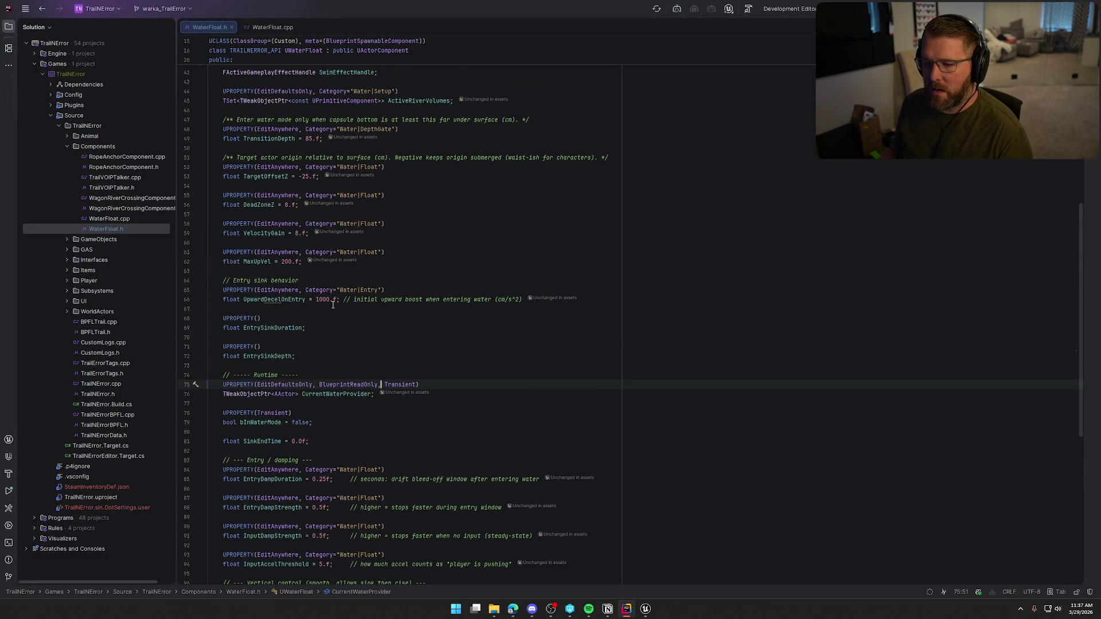
scroll(333, 305, up, 3)
scroll(333, 304, up, 4)
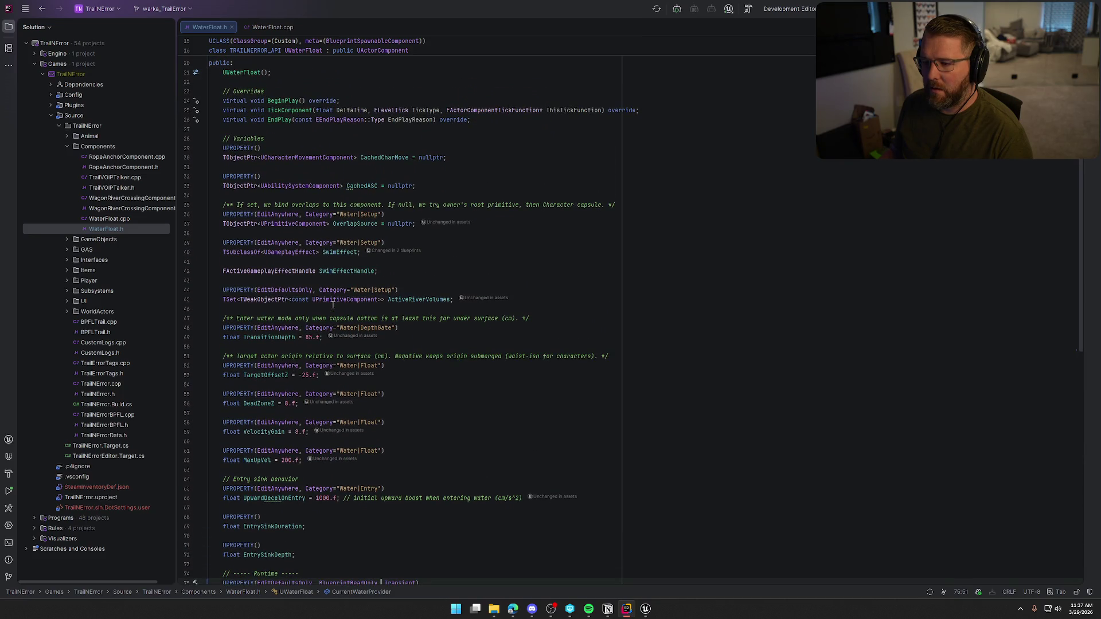
scroll(332, 305, down, 13)
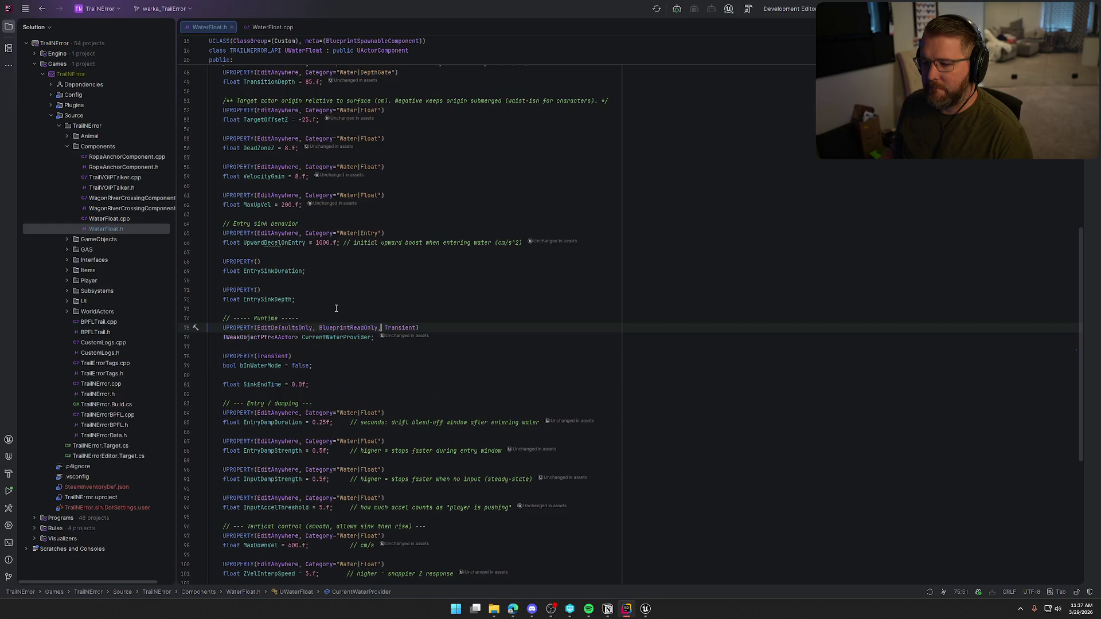
click(646, 611)
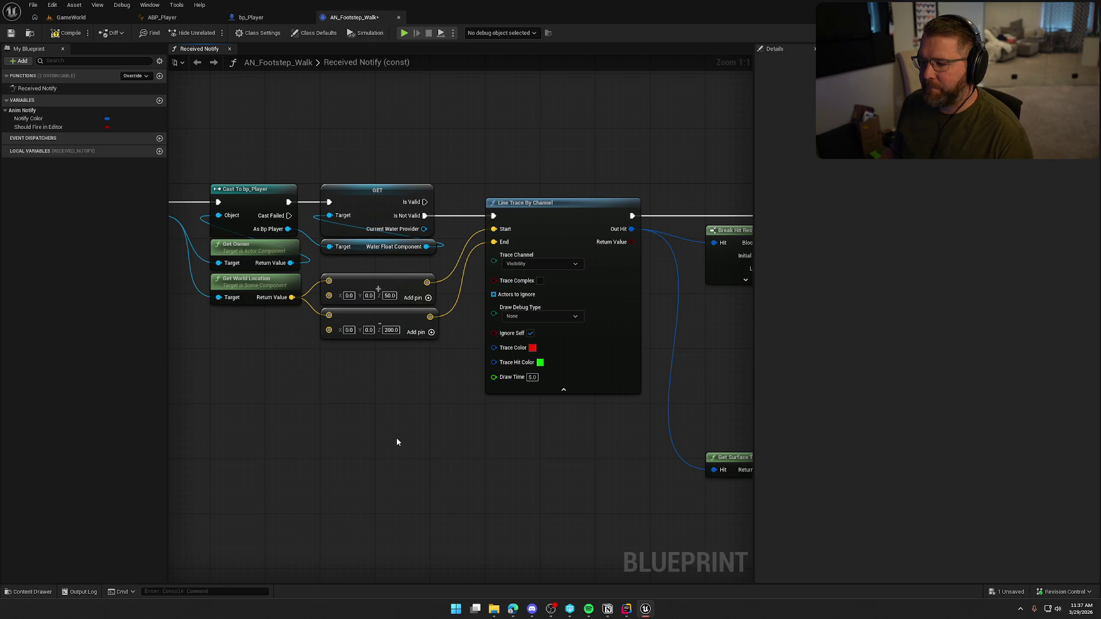
Add Get Water Surface ZAt Location on the Water Float Component, fed by world location, run from Is Valid
mouse_move(397, 442)
mouse_down()
mouse_move(181, 399)
mouse_move(521, 418)
mouse_up()
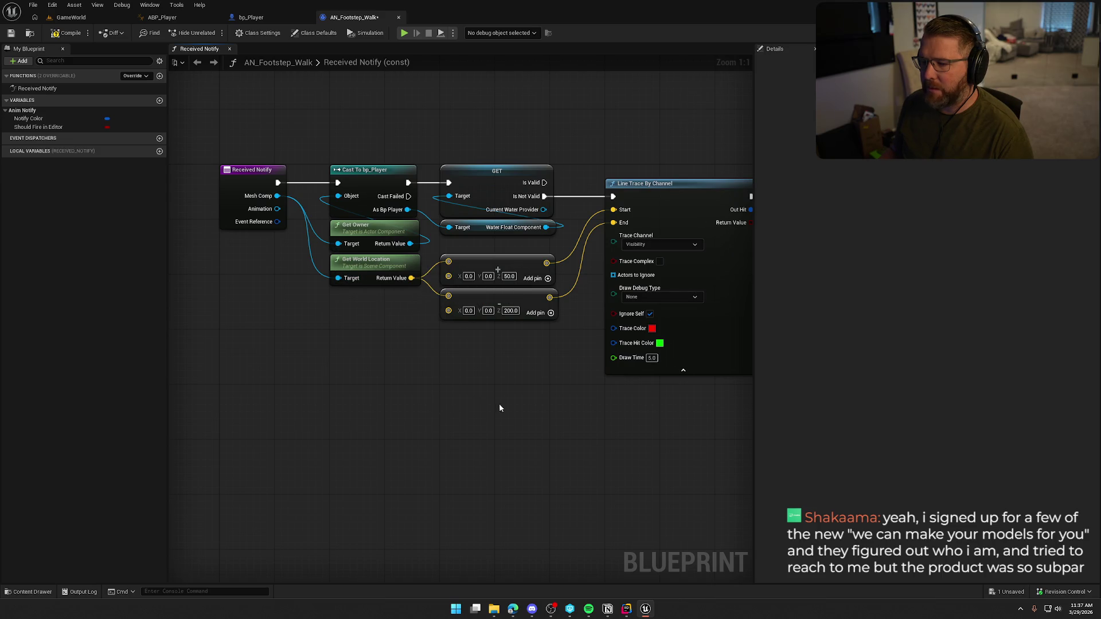
mouse_move(499, 408)
mouse_down()
mouse_move(371, 431)
mouse_move(376, 439)
mouse_up()
drag(423, 258, 475, 152)
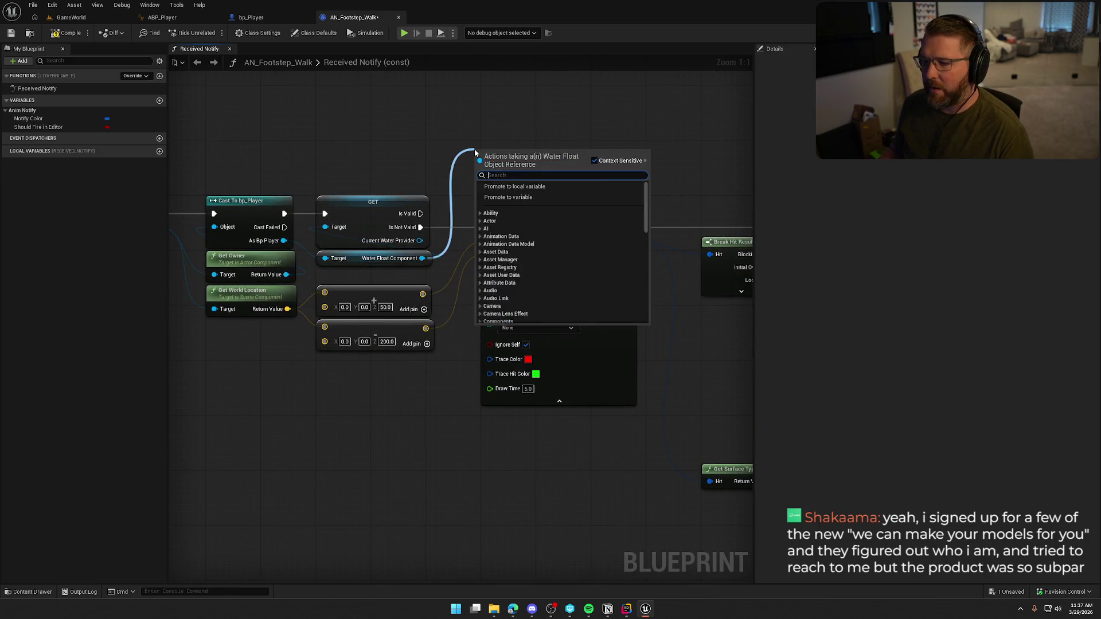
text(get water)
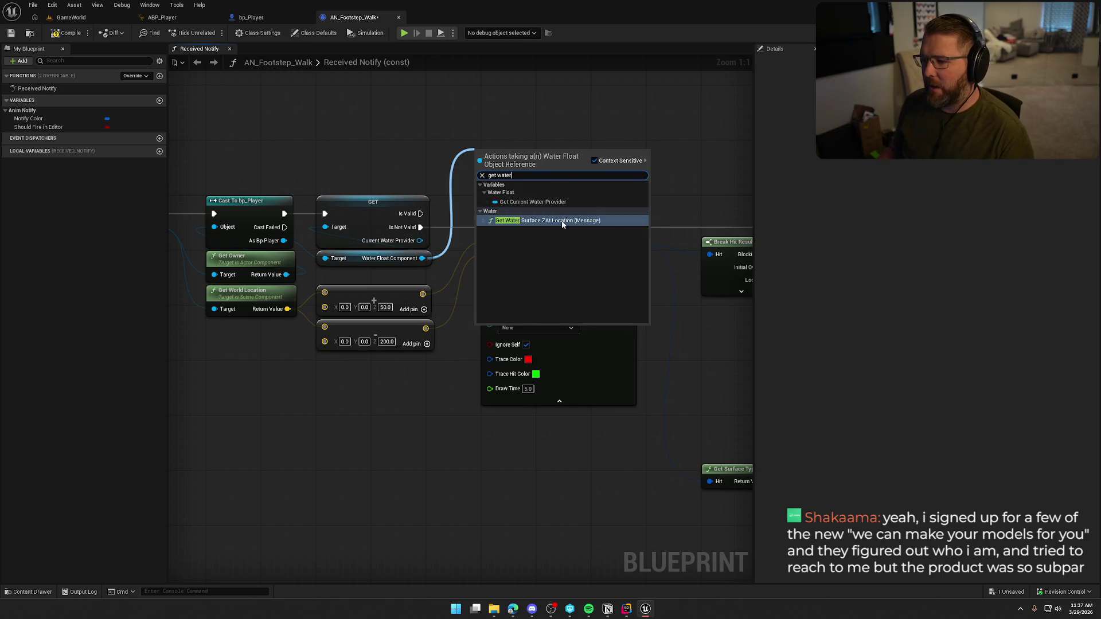
click(561, 220)
drag(489, 184, 288, 309)
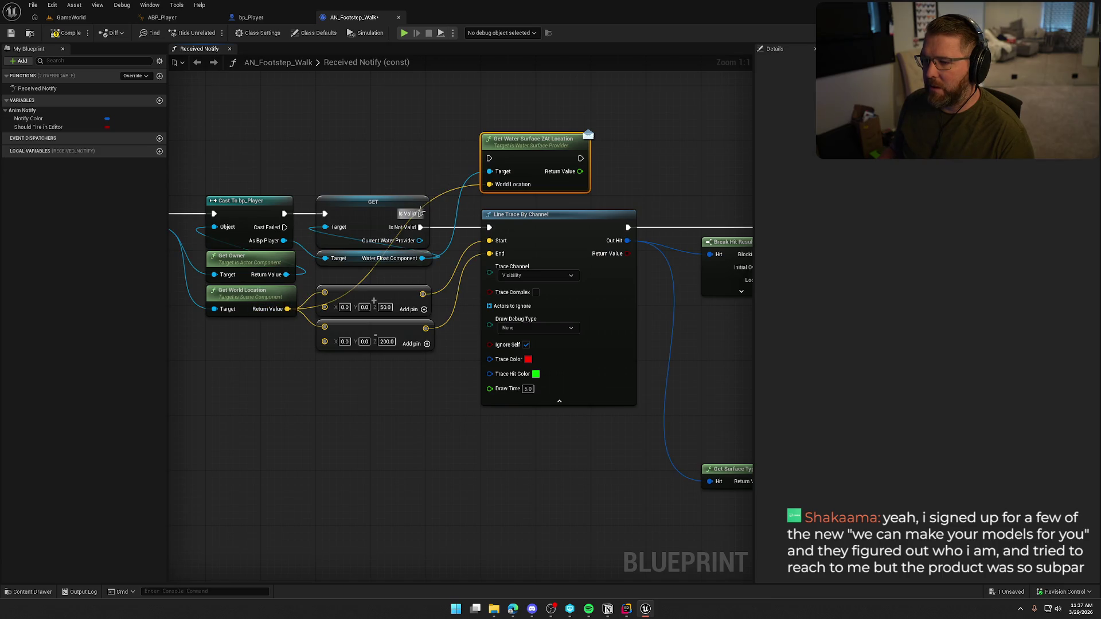
drag(420, 214, 489, 158)
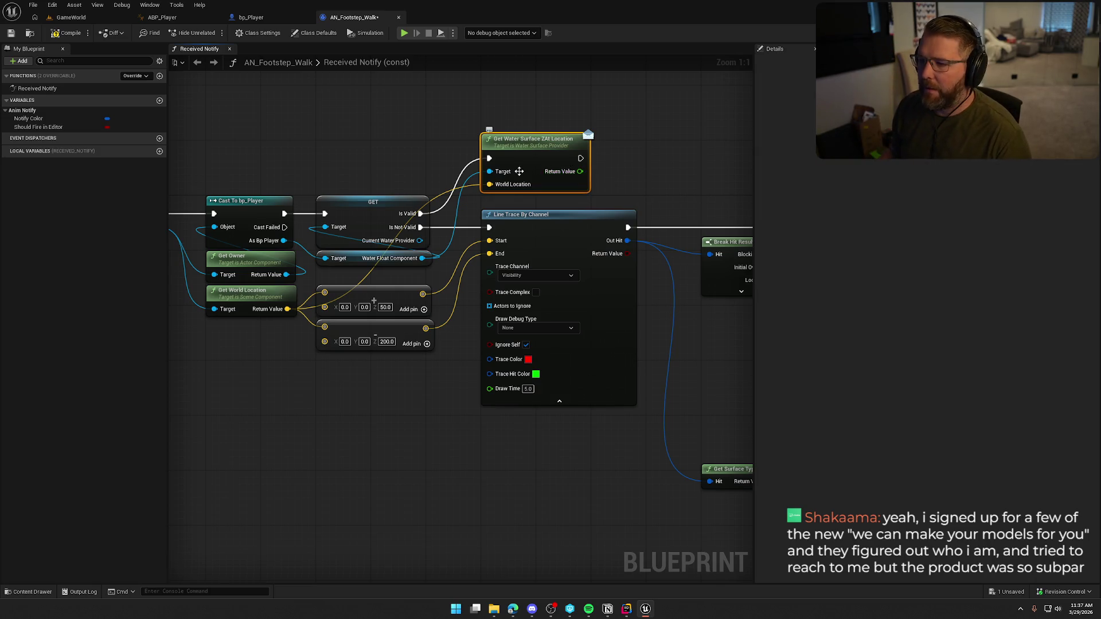
drag(528, 149, 528, 156)
click(509, 114)
Duplicate the Play Sound at Location, both Random Float in Range nodes and Return Node
mouse_move(508, 114)
mouse_down()
mouse_move(459, 135)
mouse_move(390, 141)
mouse_up()
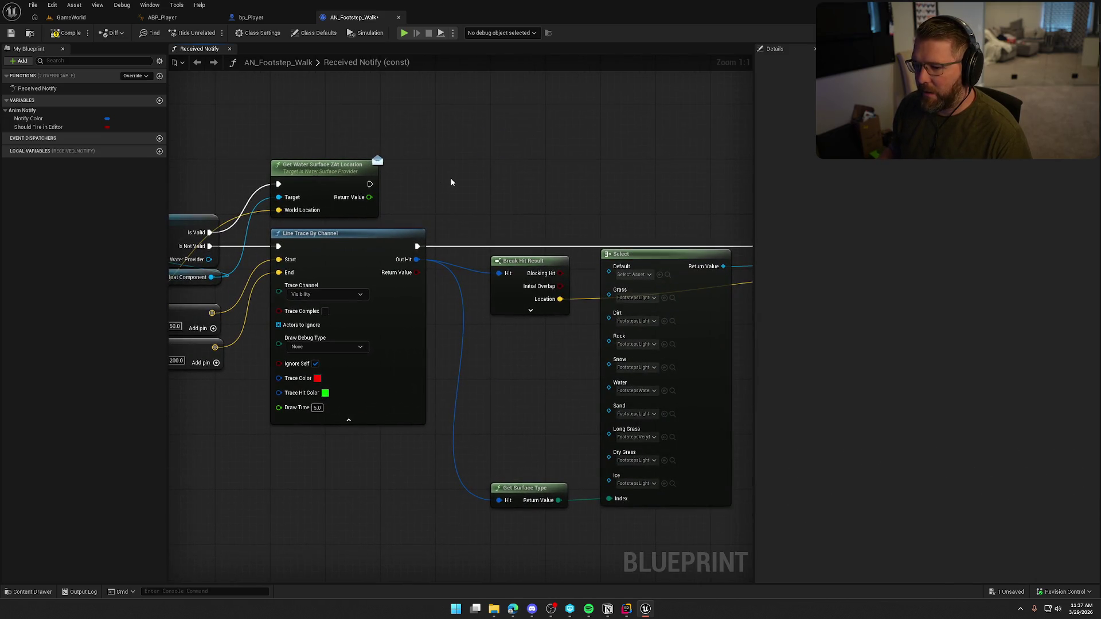
drag(452, 182, 304, 167)
drag(534, 178, 369, 189)
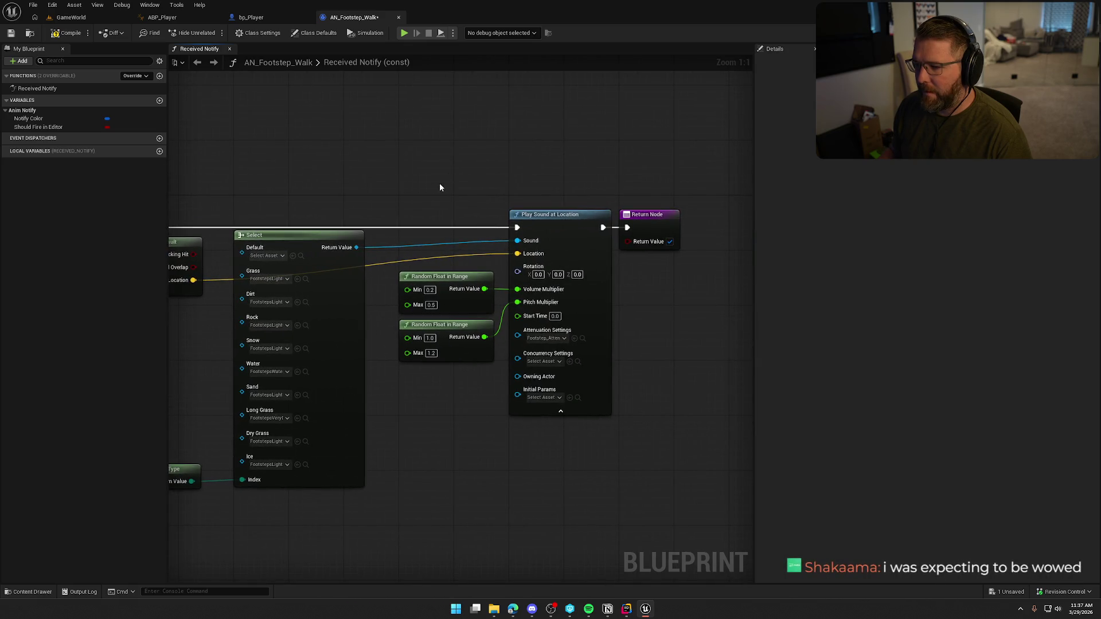
drag(440, 188, 516, 328)
drag(595, 204, 701, 308)
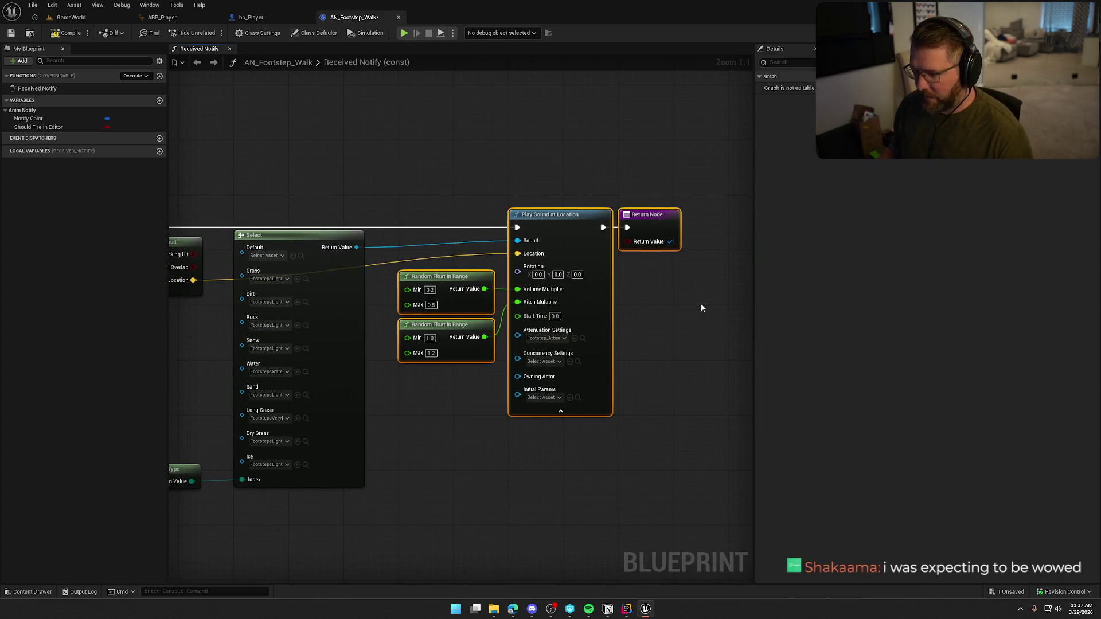
mouse_move(422, 133)
mouse_down()
mouse_move(625, 239)
mouse_move(910, 343)
mouse_move(898, 344)
mouse_up()
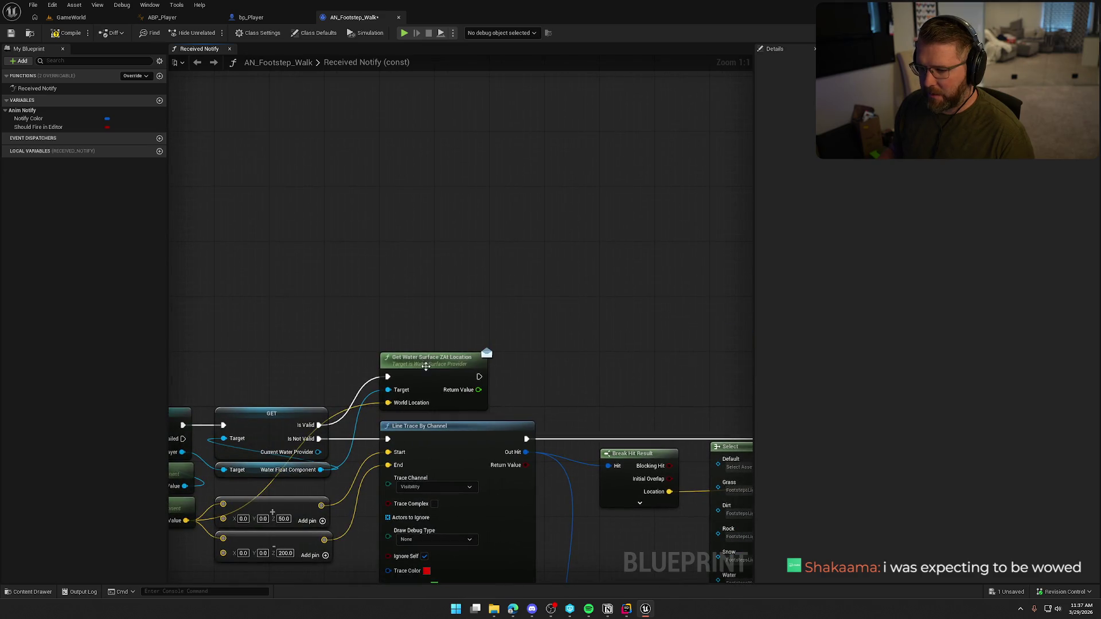
mouse_move(445, 370)
mouse_down()
mouse_move(444, 247)
mouse_move(432, 205)
mouse_up()
key(ctrl+v)
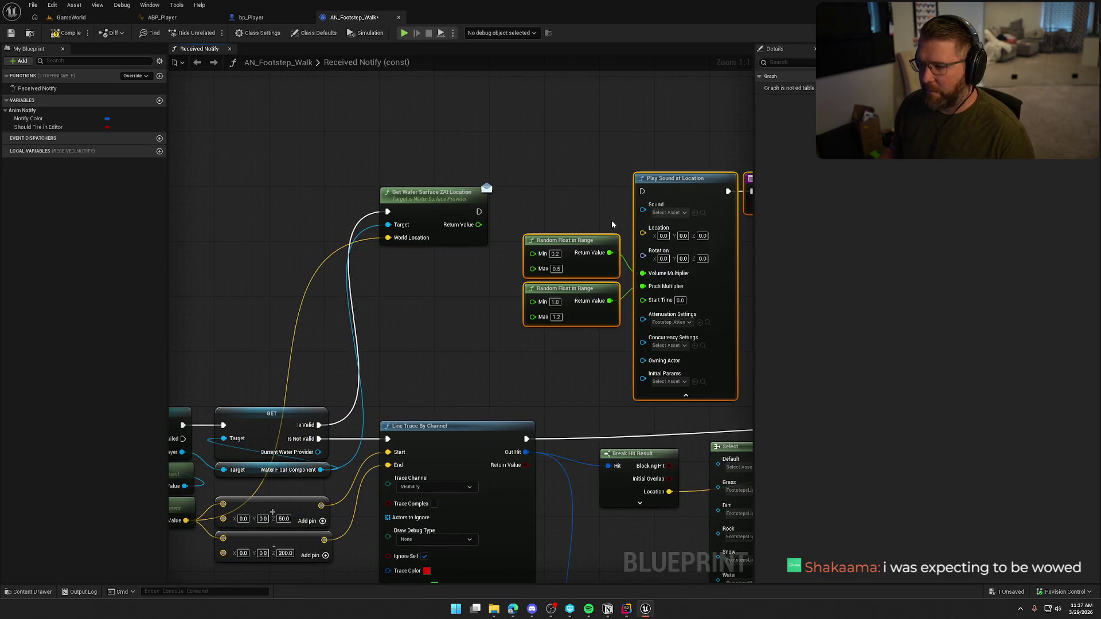
Run the pasted Play Sound at Location after Get Water Surface ZAt Location, hiding its advanced pins
drag(643, 193, 480, 211)
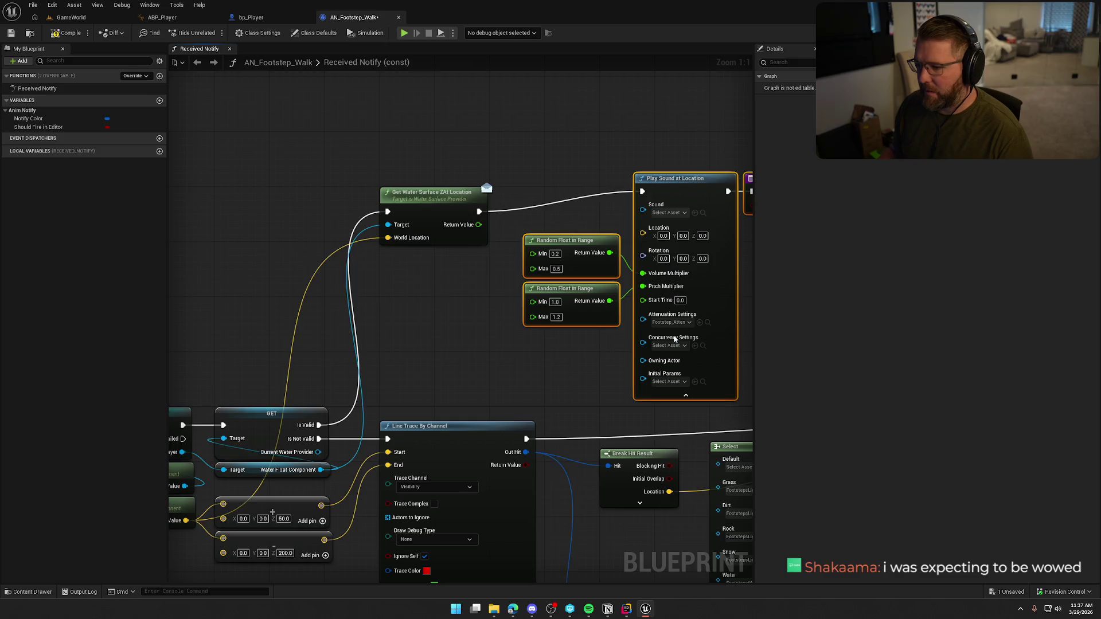
click(698, 395)
drag(703, 342, 560, 326)
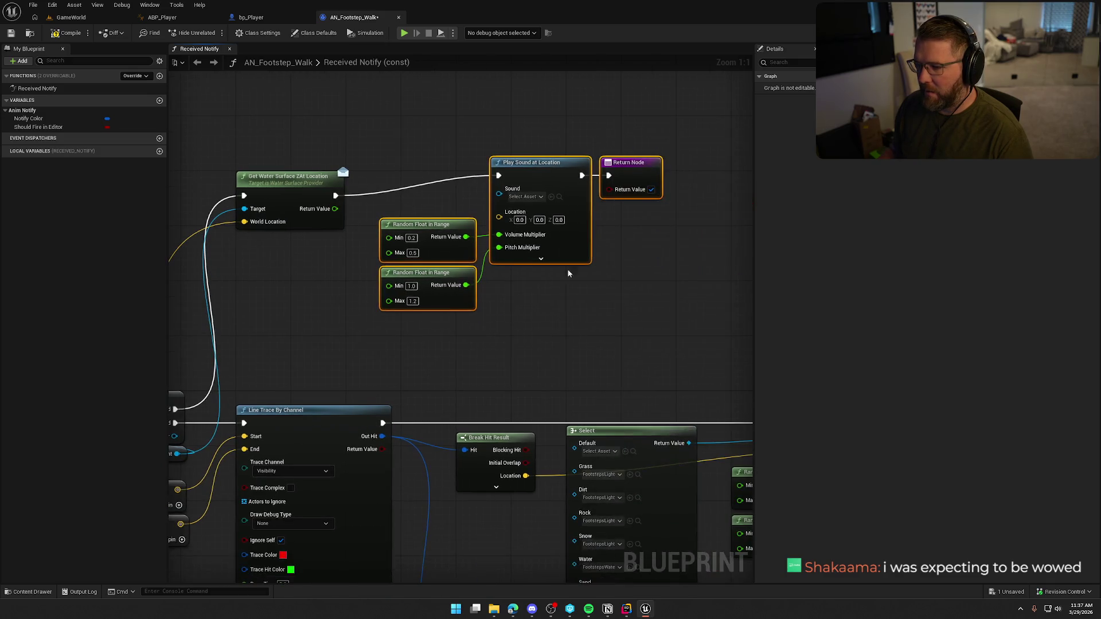
drag(537, 162, 448, 182)
click(387, 146)
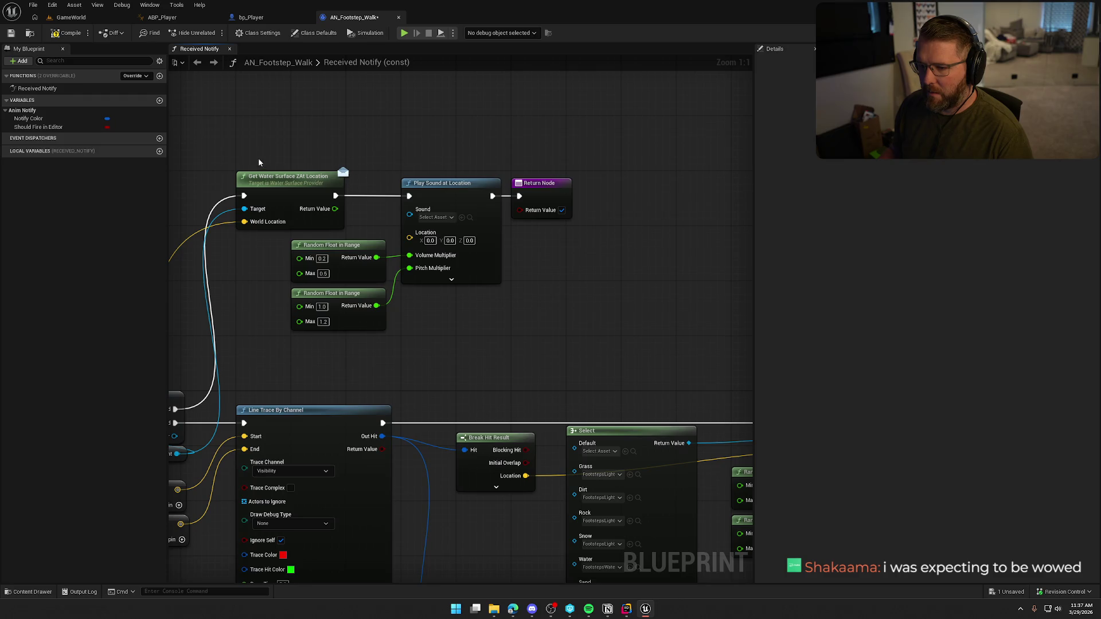
Rearrange the water branch nodes lower and move both Random Float in Range nodes left
mouse_move(233, 130)
mouse_down()
mouse_move(364, 241)
mouse_move(574, 299)
mouse_up()
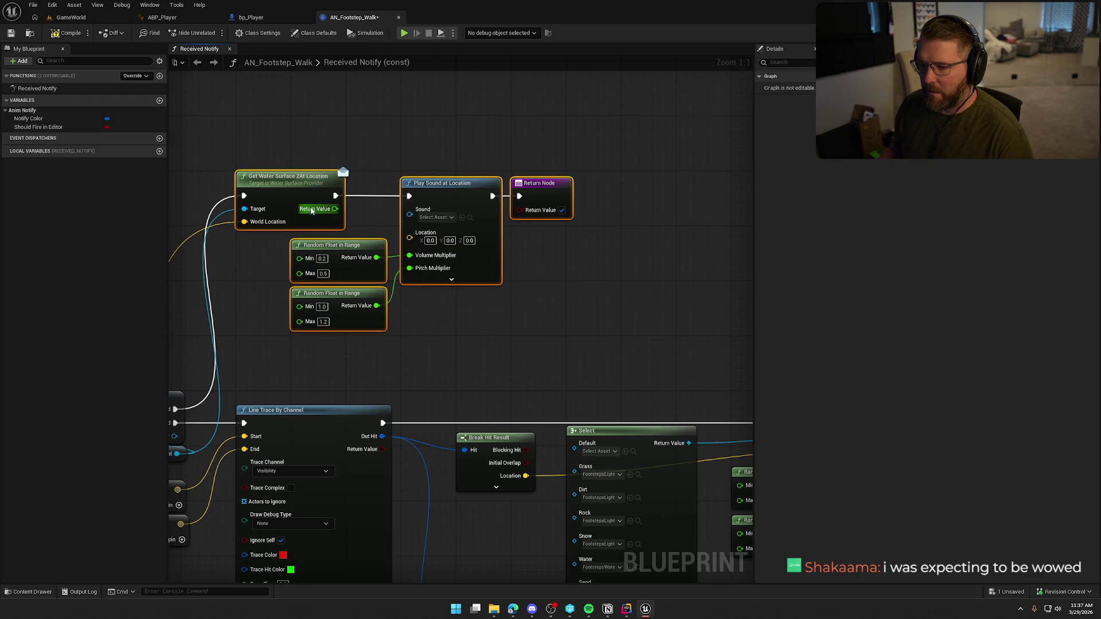
drag(276, 184, 278, 240)
click(306, 177)
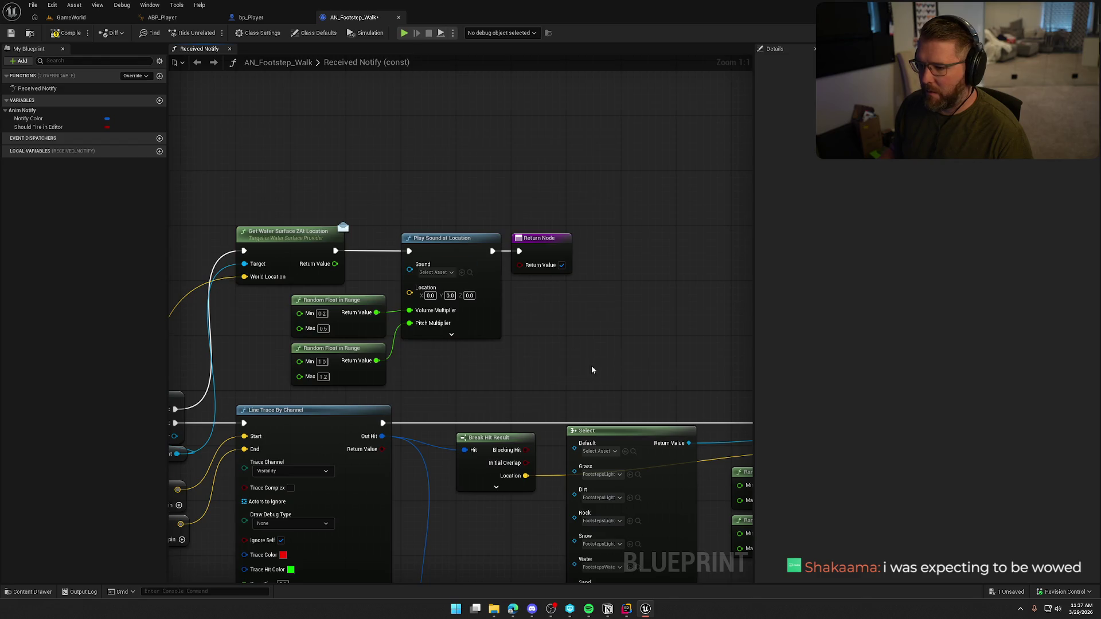
drag(590, 366, 205, 205)
click(500, 450)
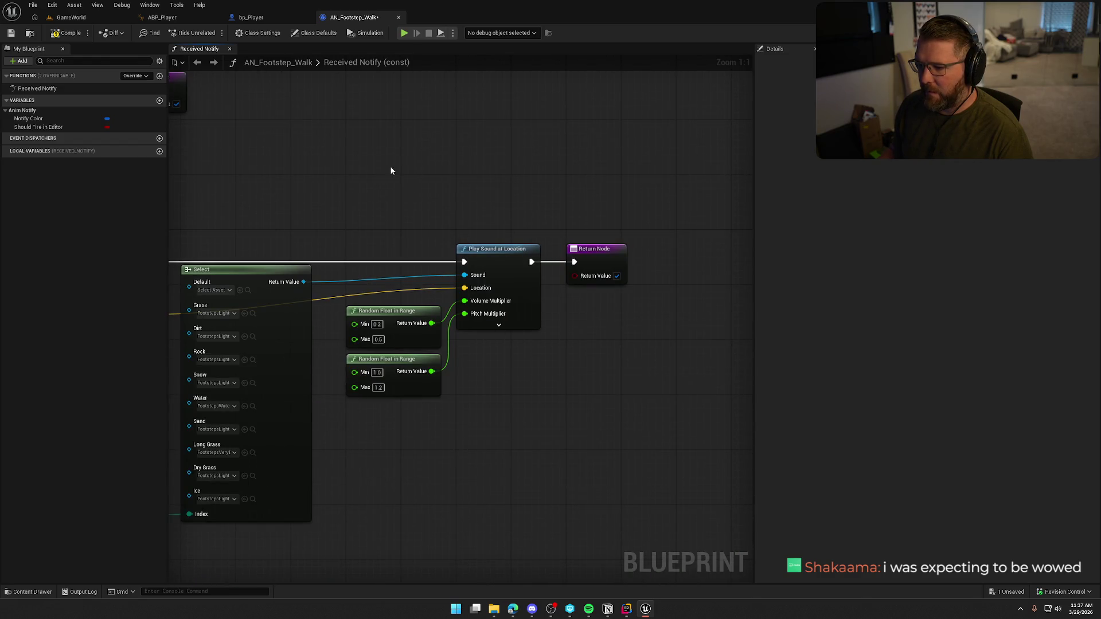
mouse_move(392, 170)
mouse_down()
mouse_move(793, 315)
mouse_move(873, 289)
mouse_up()
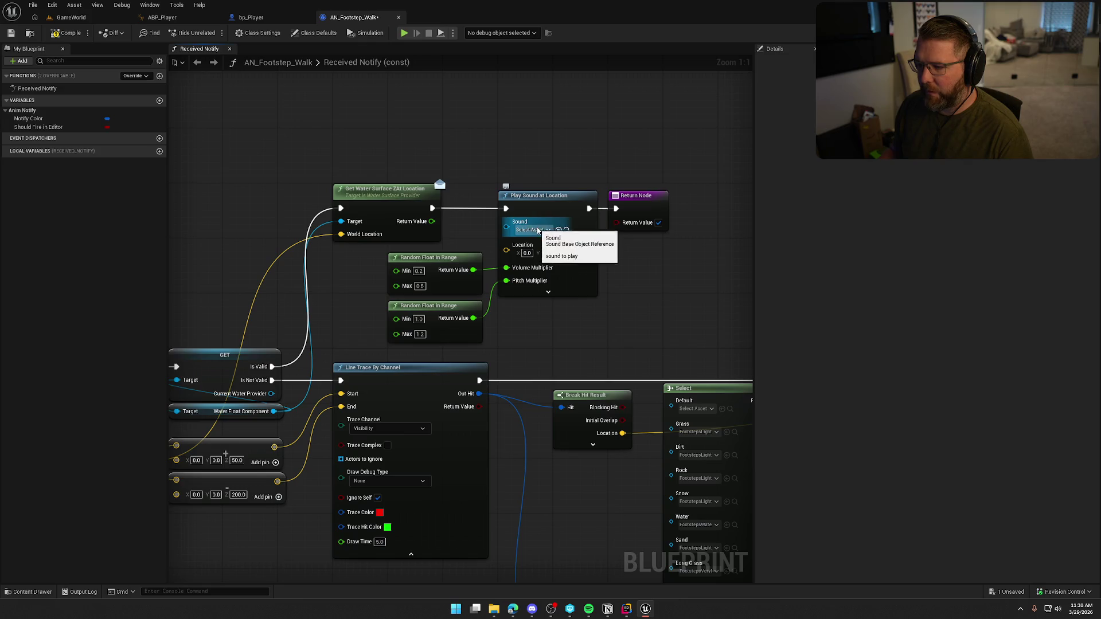
drag(618, 305, 631, 265)
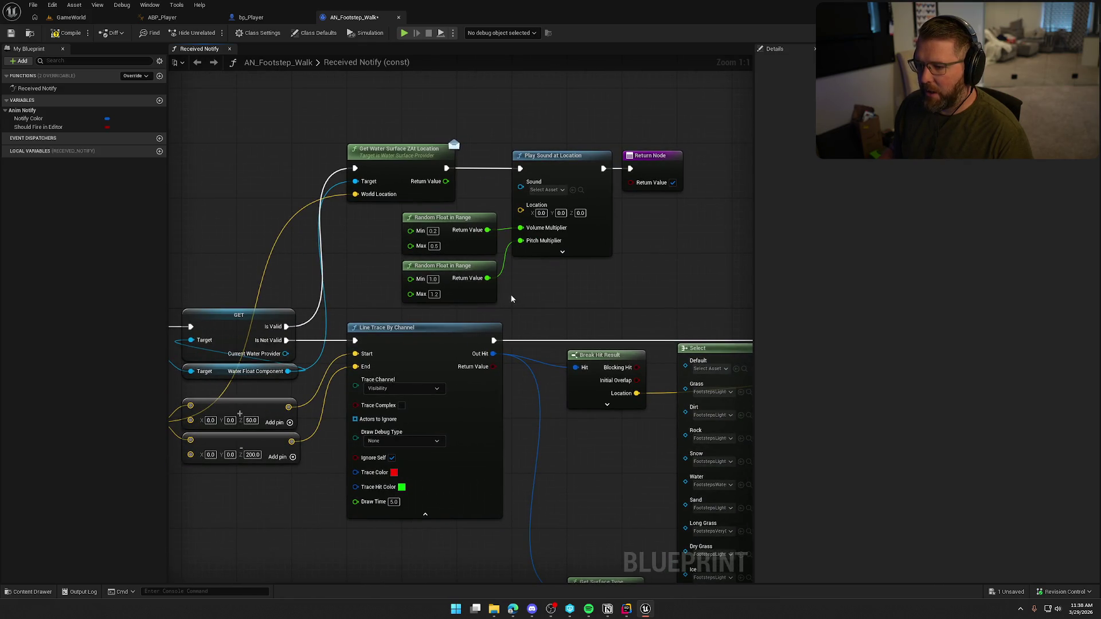
mouse_move(512, 299)
mouse_down()
mouse_move(402, 259)
mouse_move(409, 208)
mouse_move(437, 224)
mouse_move(397, 220)
mouse_up()
Split the Location pin: Z from the water surface Return Value, X and Y from a Break Vector of world location
right_click(522, 211)
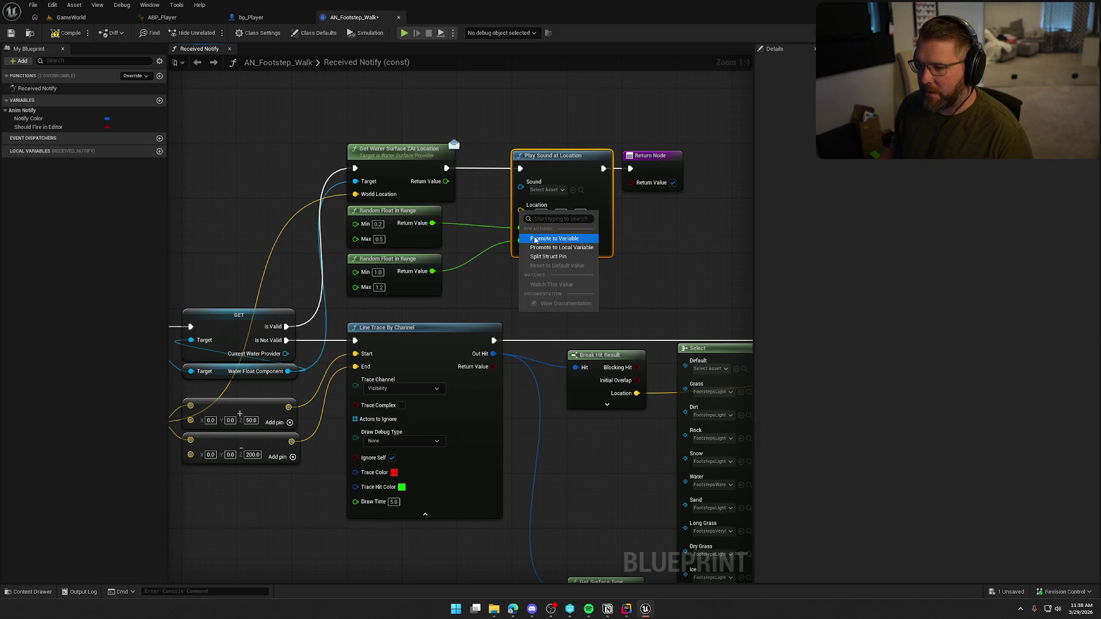
click(546, 256)
mouse_move(446, 181)
mouse_down()
mouse_move(528, 246)
mouse_move(657, 203)
mouse_up()
mouse_move(282, 380)
mouse_down()
mouse_move(418, 112)
mouse_move(505, 78)
mouse_move(486, 117)
mouse_move(537, 174)
mouse_up()
text(break)
key(Return)
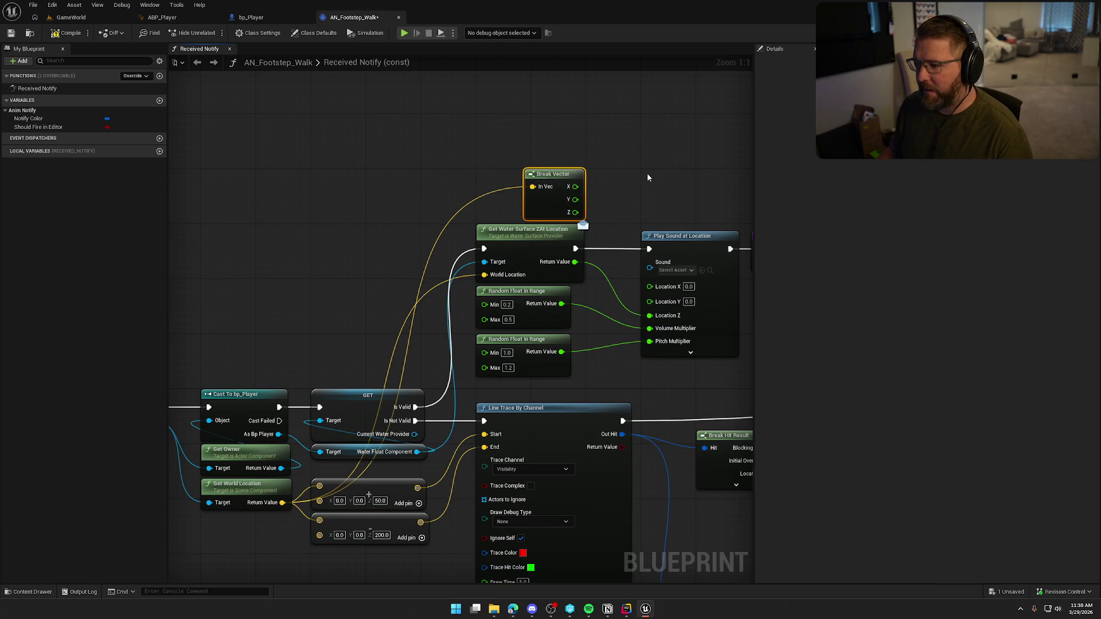
mouse_move(476, 132)
mouse_down()
mouse_move(538, 238)
mouse_move(476, 145)
mouse_up()
drag(590, 145, 516, 136)
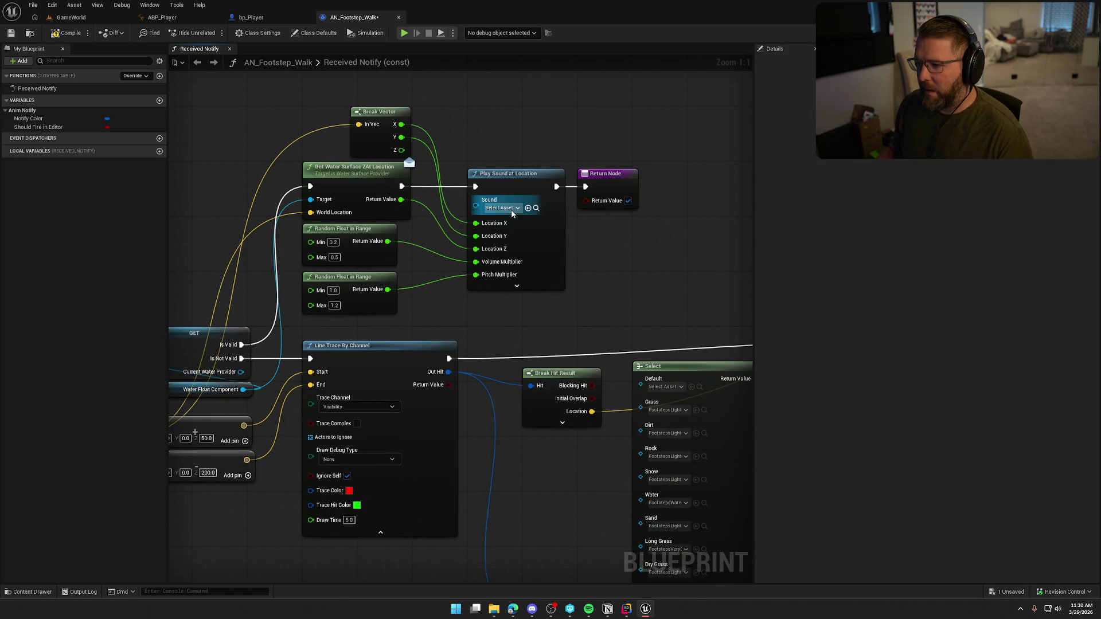
mouse_move(511, 209)
mouse_down()
mouse_move(256, 197)
mouse_move(538, 218)
mouse_up()
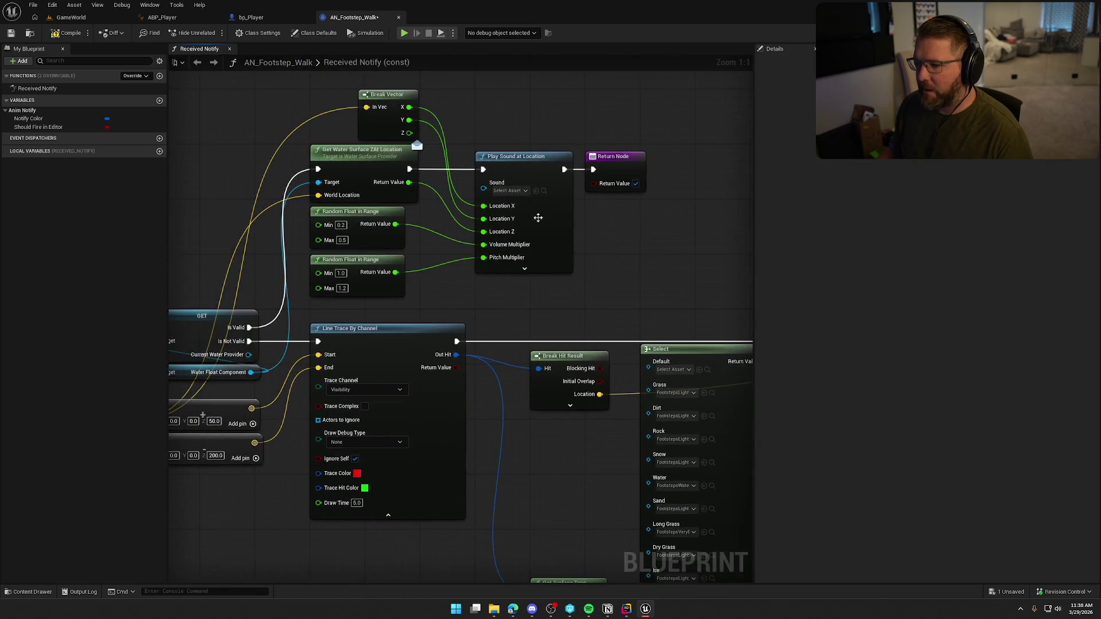
Set the water Play Sound at Location's Sound to FootstepsWaterCue after previewing water cues
click(509, 191)
text(spl)
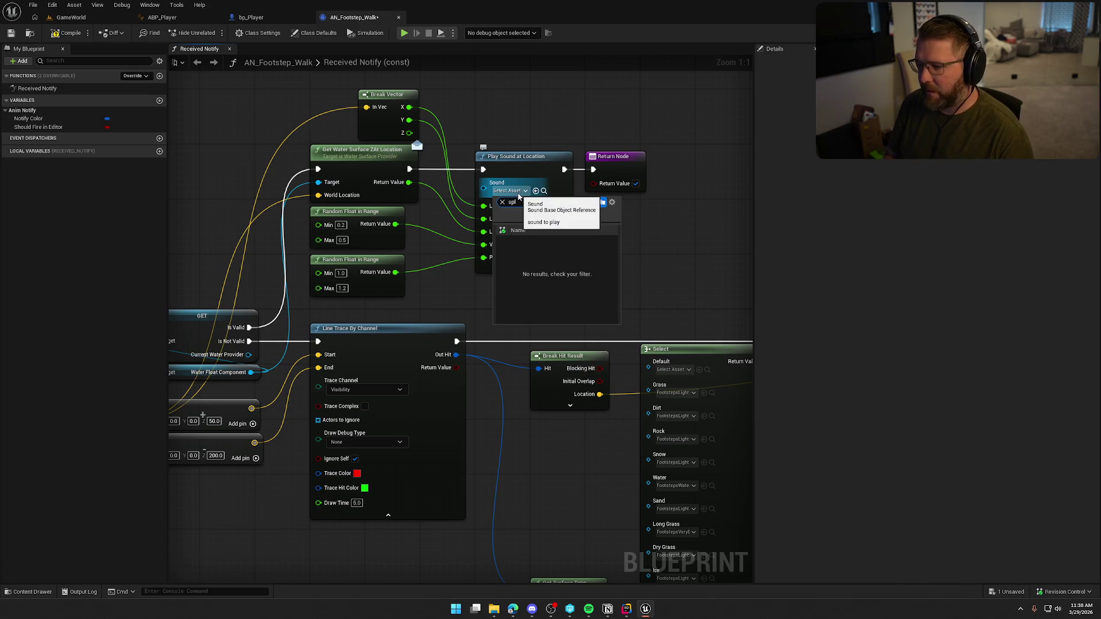
key(BackSpace)
key(BackSpace)
key(BackSpace)
text(wat)
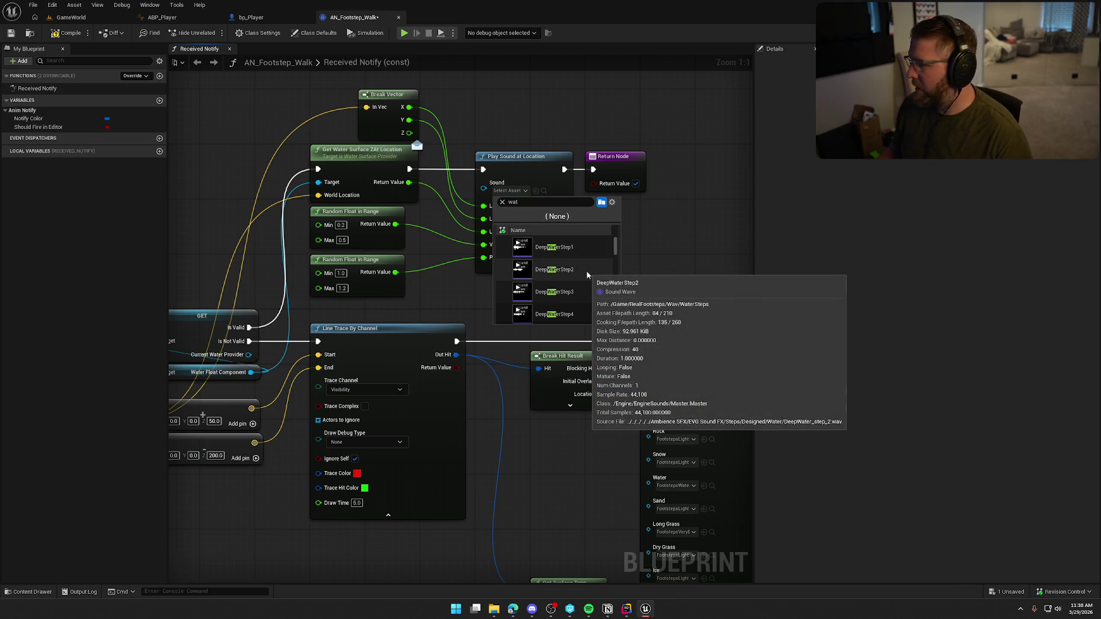
scroll(589, 275, down, 5)
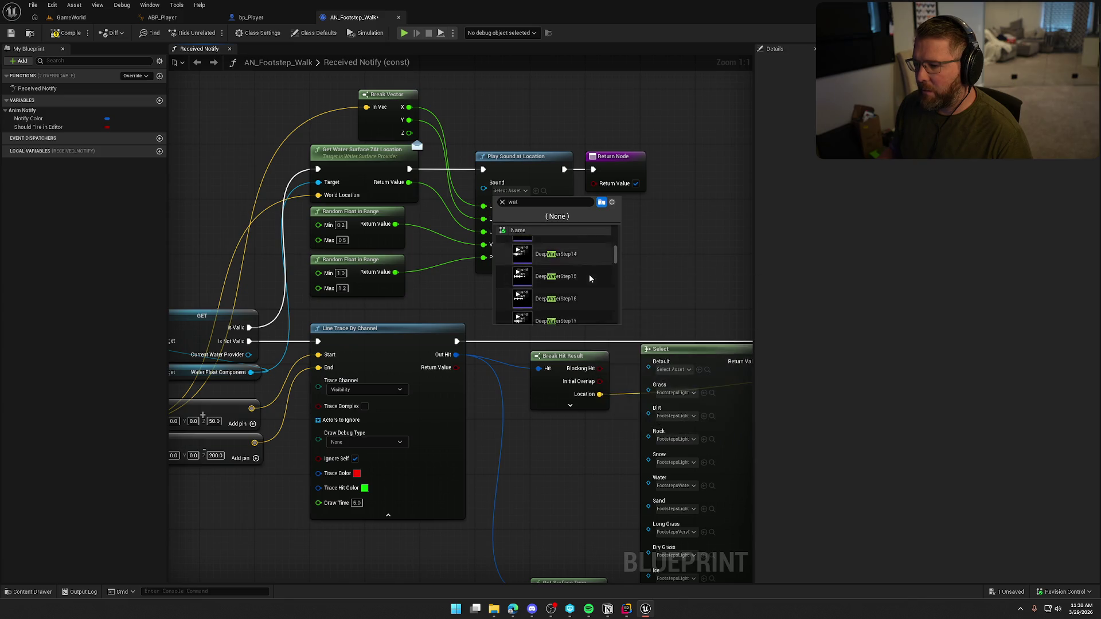
scroll(589, 278, down, 5)
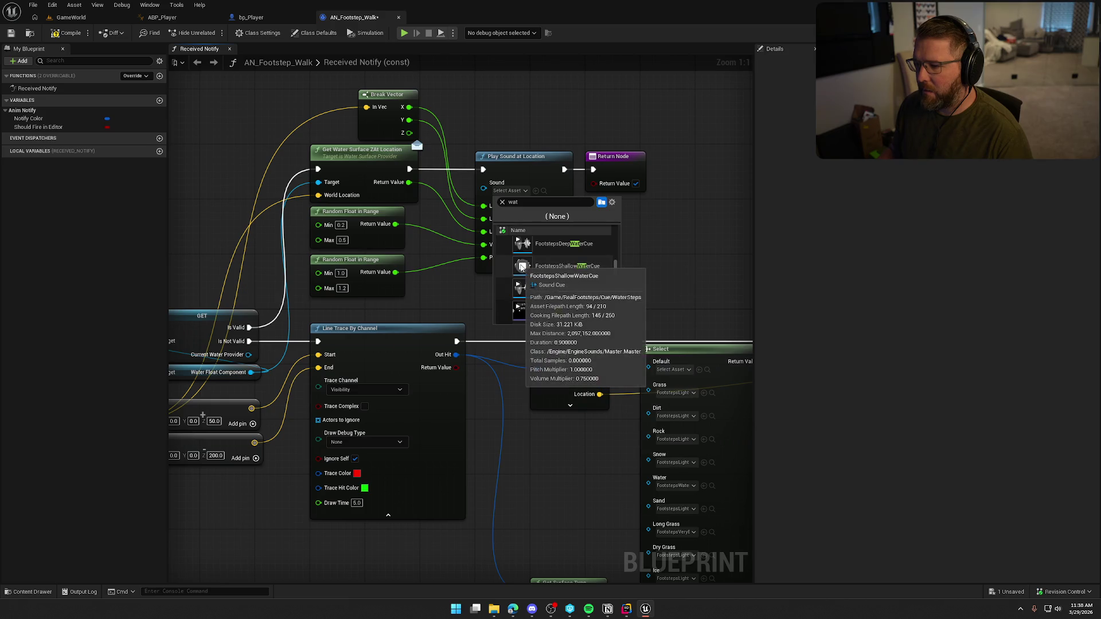
click(522, 268)
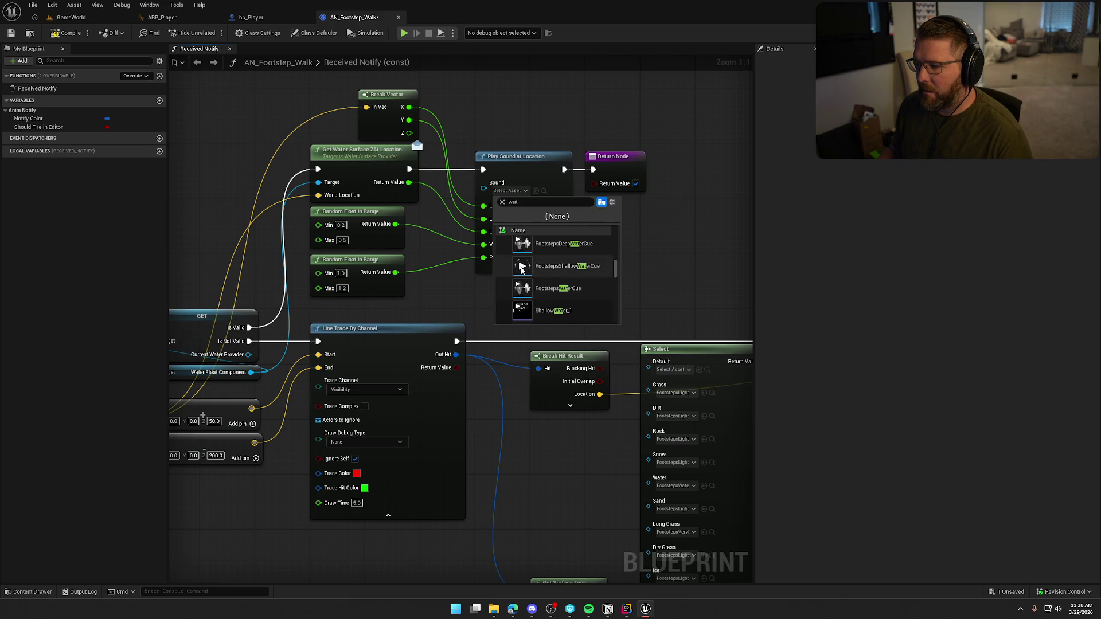
click(522, 288)
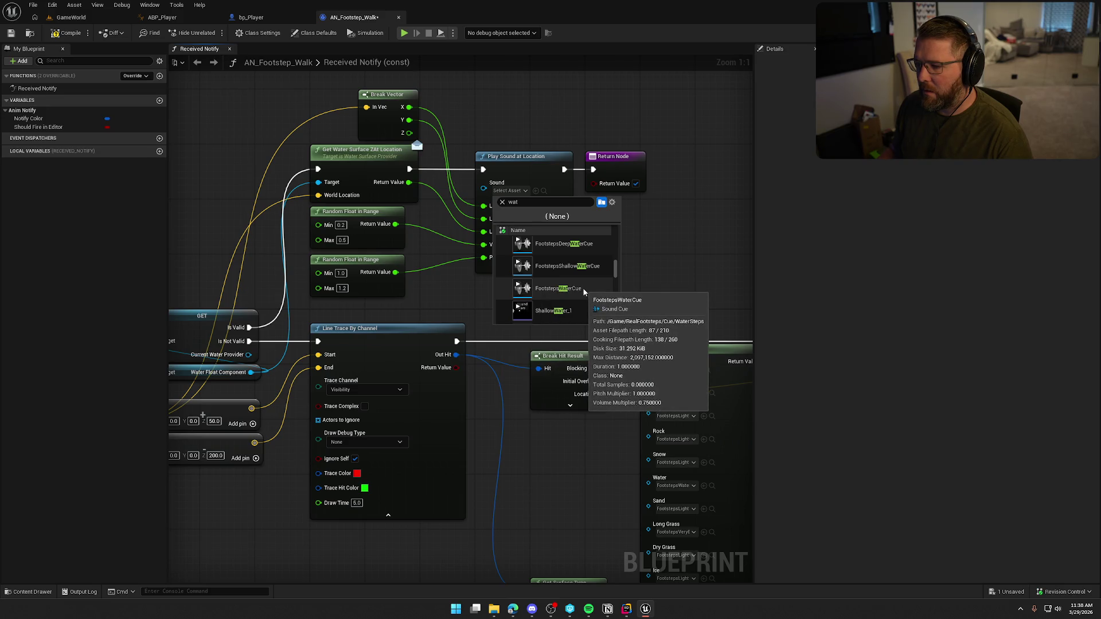
click(585, 292)
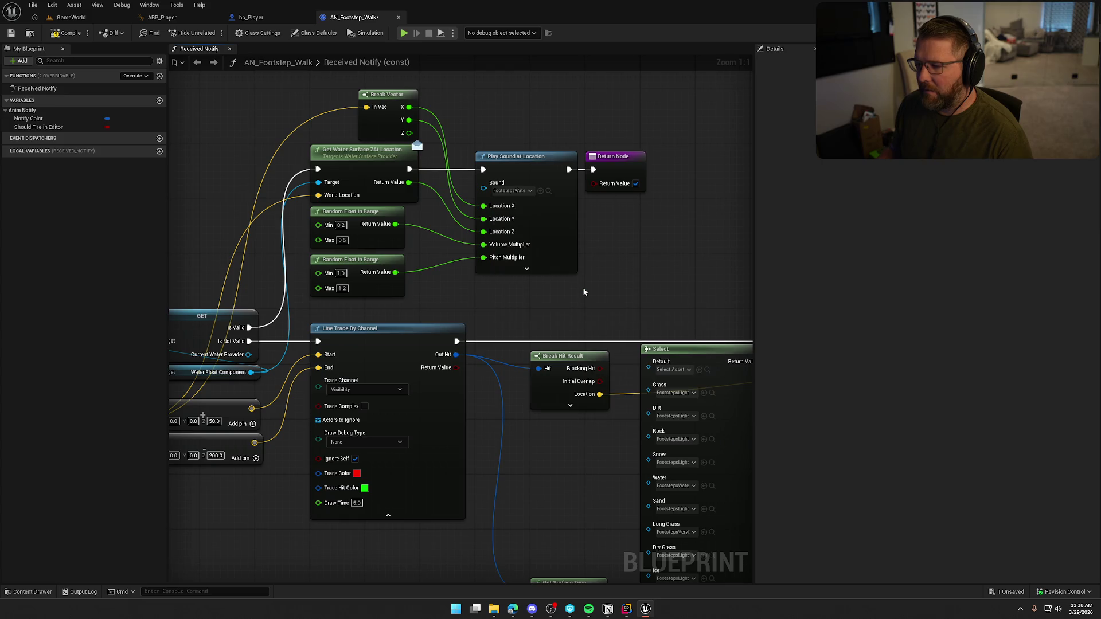
drag(628, 290, 336, 200)
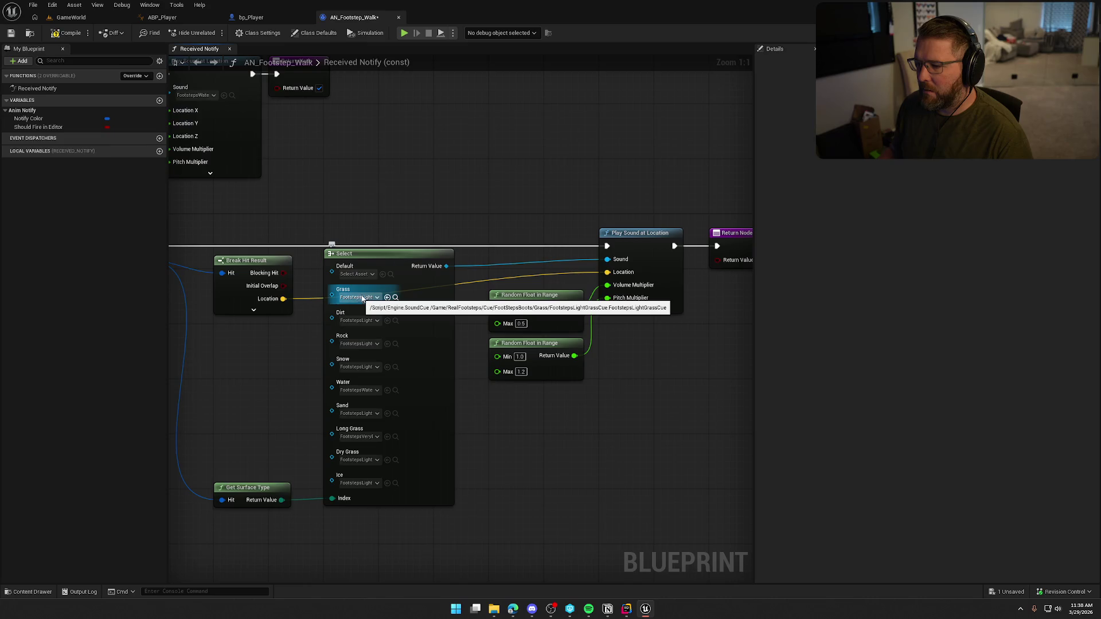
drag(363, 299, 606, 377)
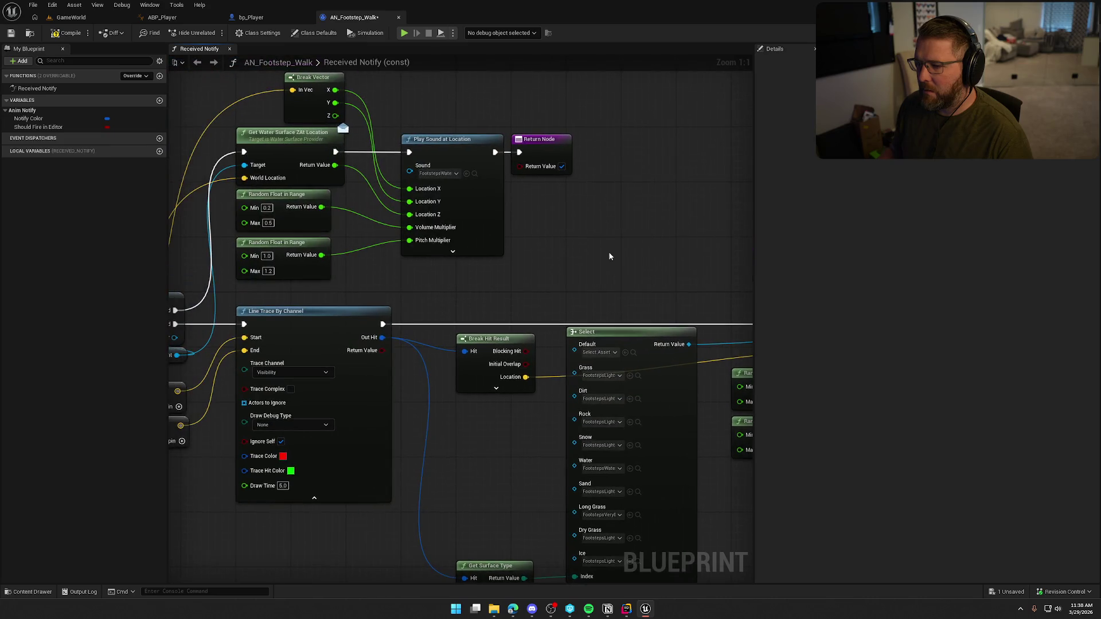
Compile AN_Footstep_Walk, jump to the Water Float Component type error, save, and switch to WaterFloat.h in Rider
click(59, 33)
click(244, 494)
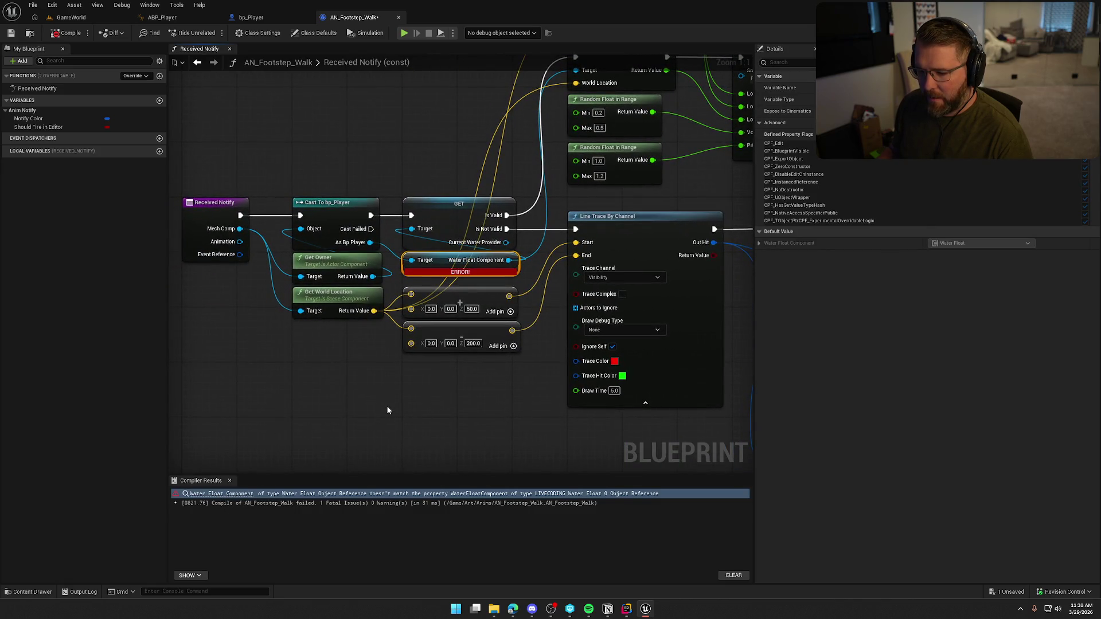
click(571, 398)
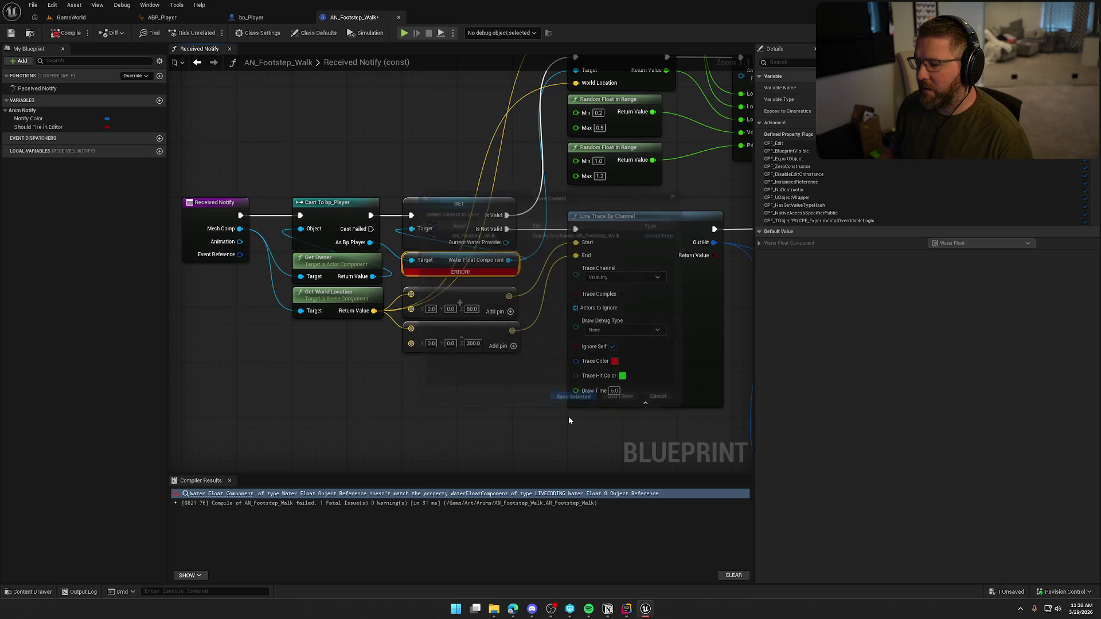
key(alt+Tab)
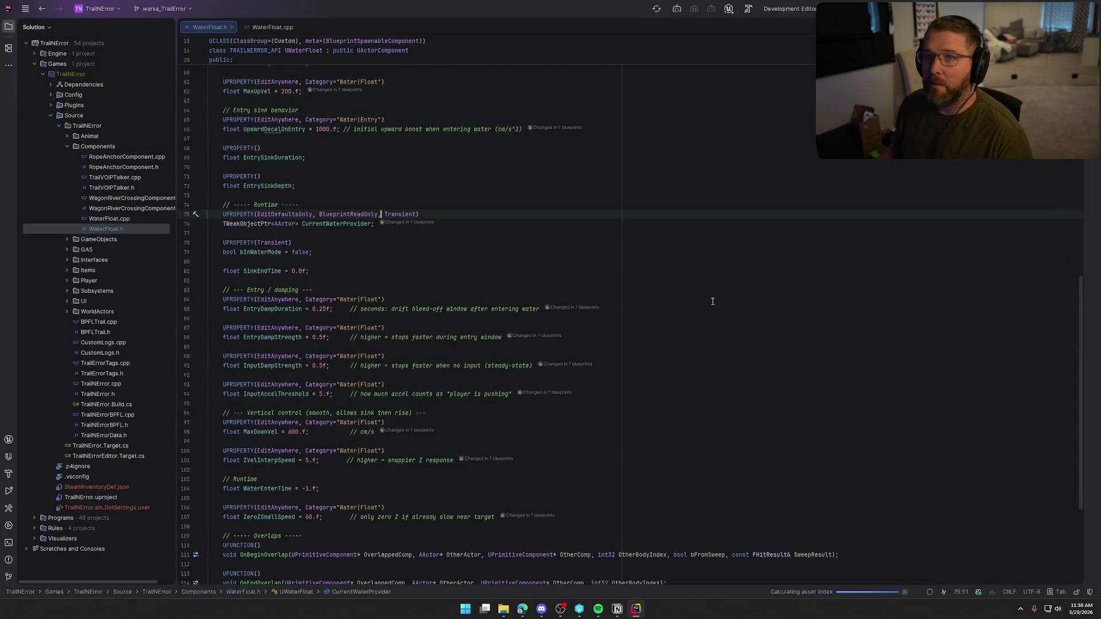
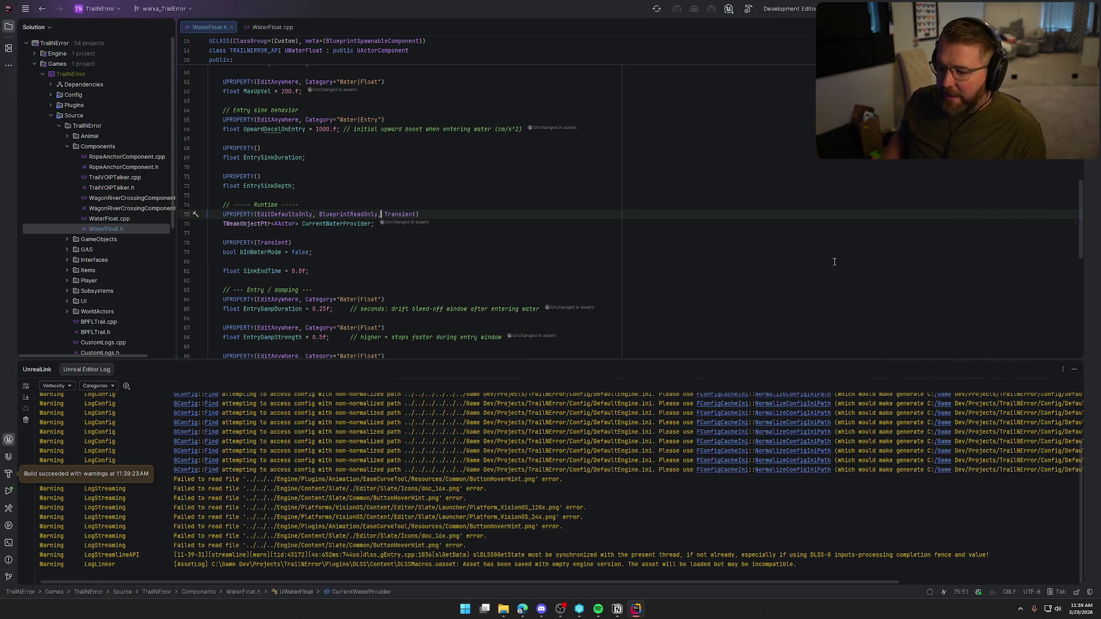
Collapse Rider's log panel and bring Unreal Editor, showing AN_Footstep_Walk, to the front
click(1075, 370)
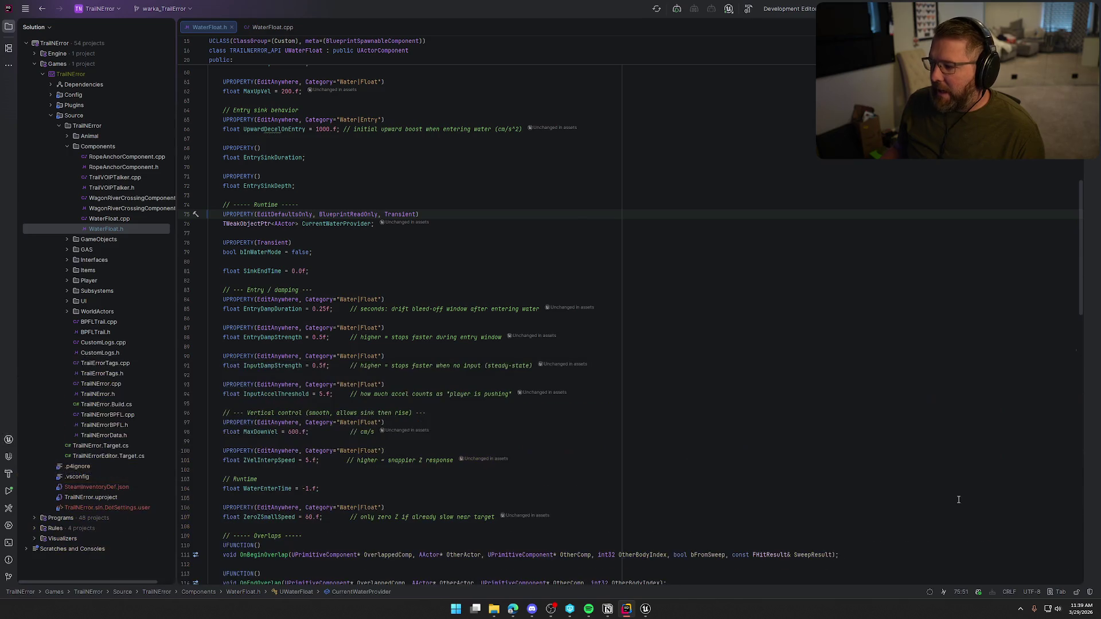
click(642, 616)
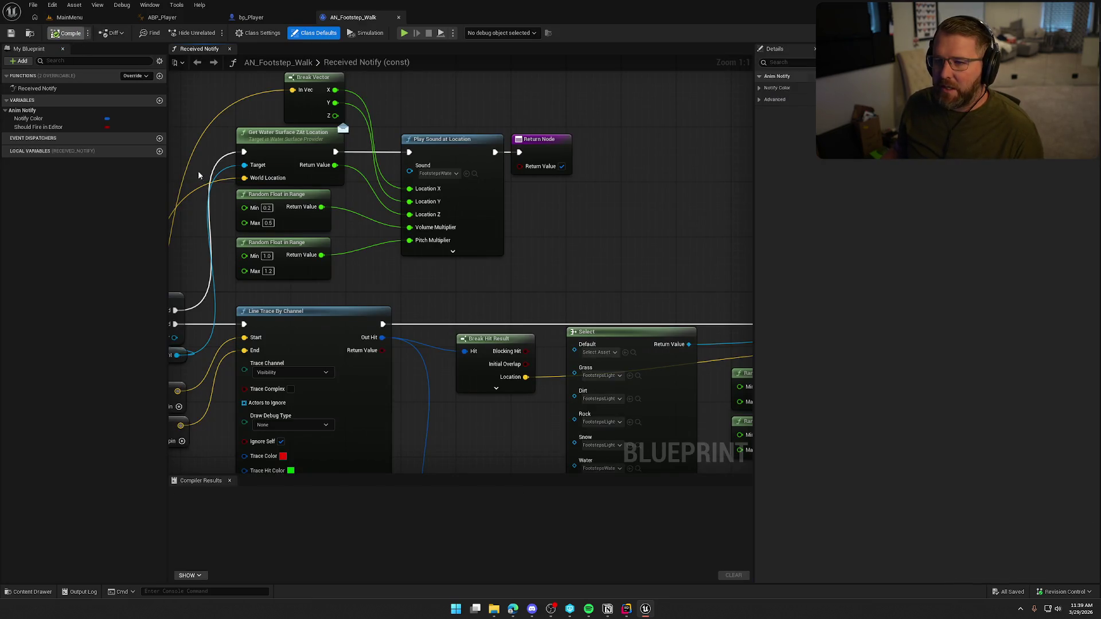
Close Compiler Results and open the GameWorld level from the Content Drawer's Maps folder
click(229, 481)
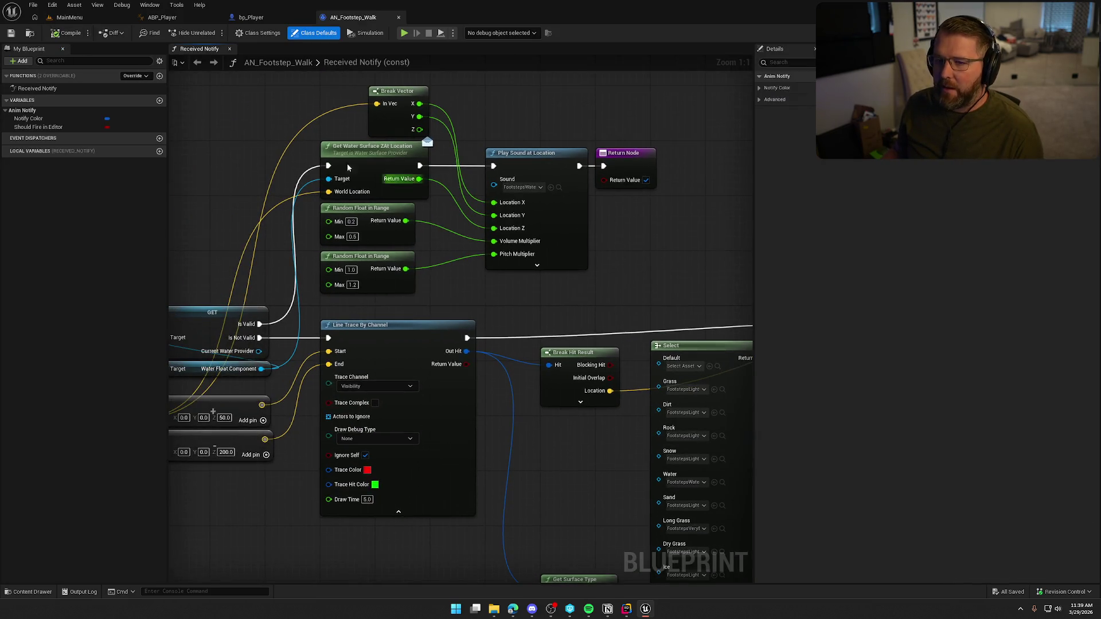
click(102, 19)
key(ctrl+space)
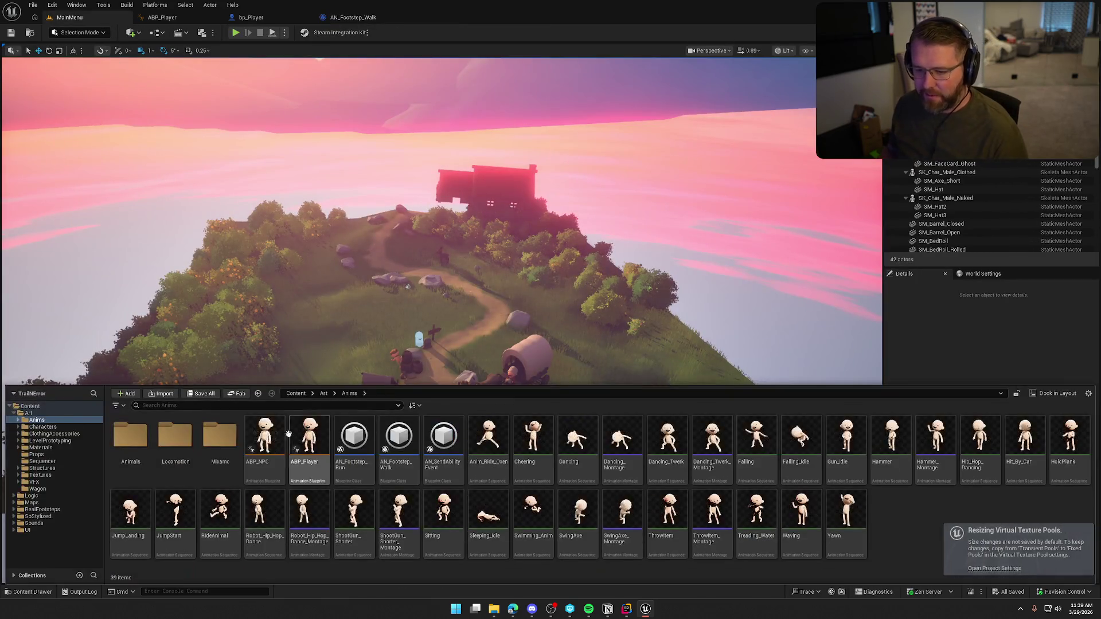
click(15, 416)
click(32, 427)
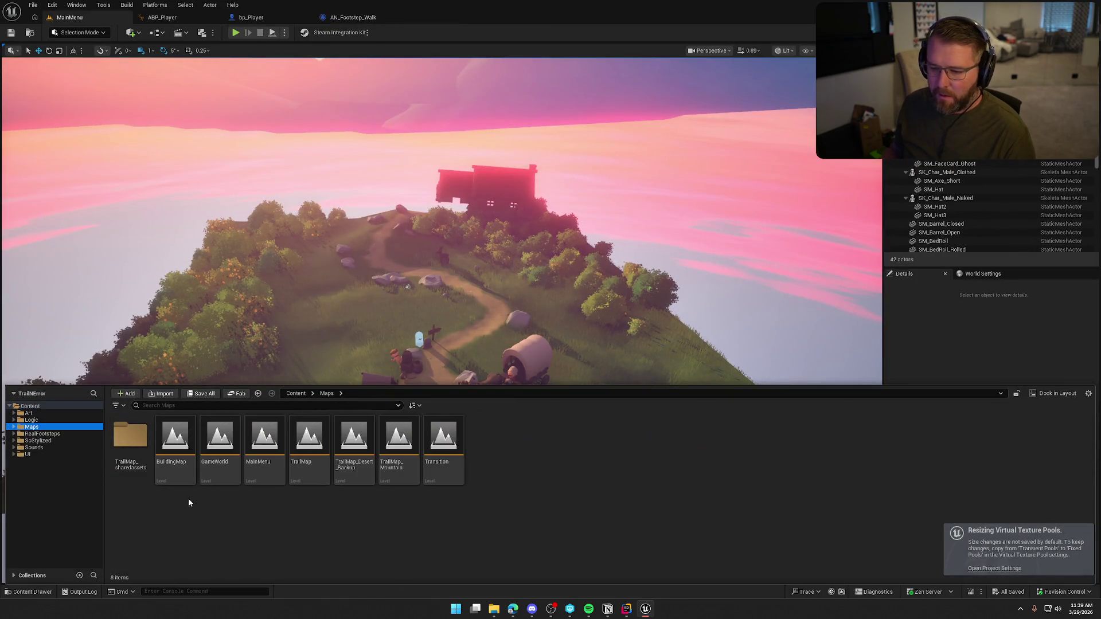
double_click(220, 442)
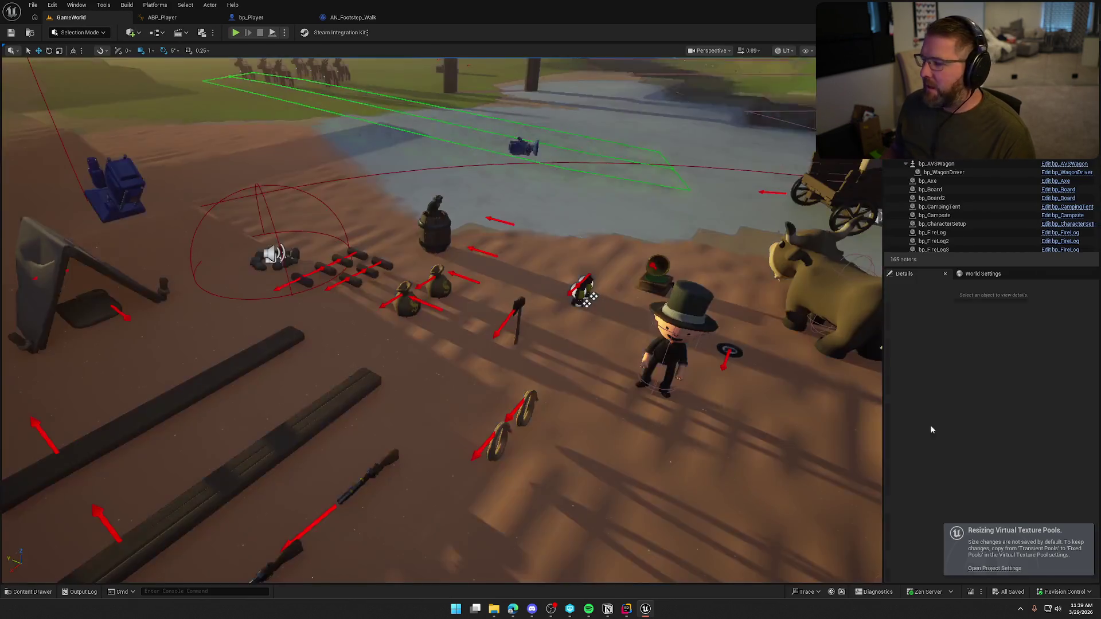
scroll(441, 321, down, 10)
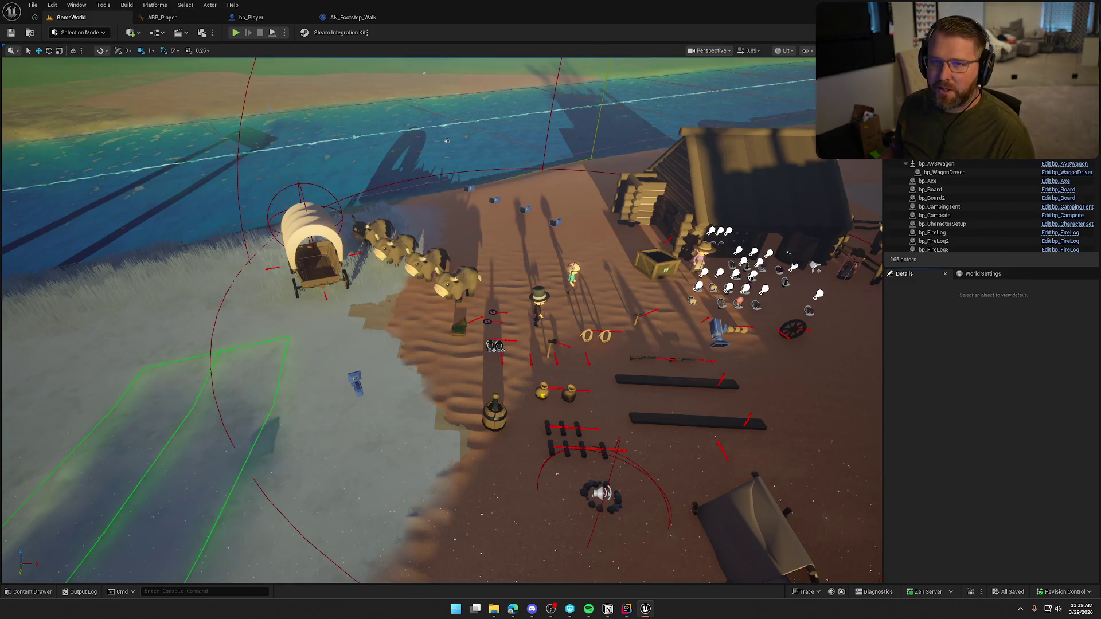
Start Play-in-Editor and run the character into the river toward the grassy shore
key(alt+p)
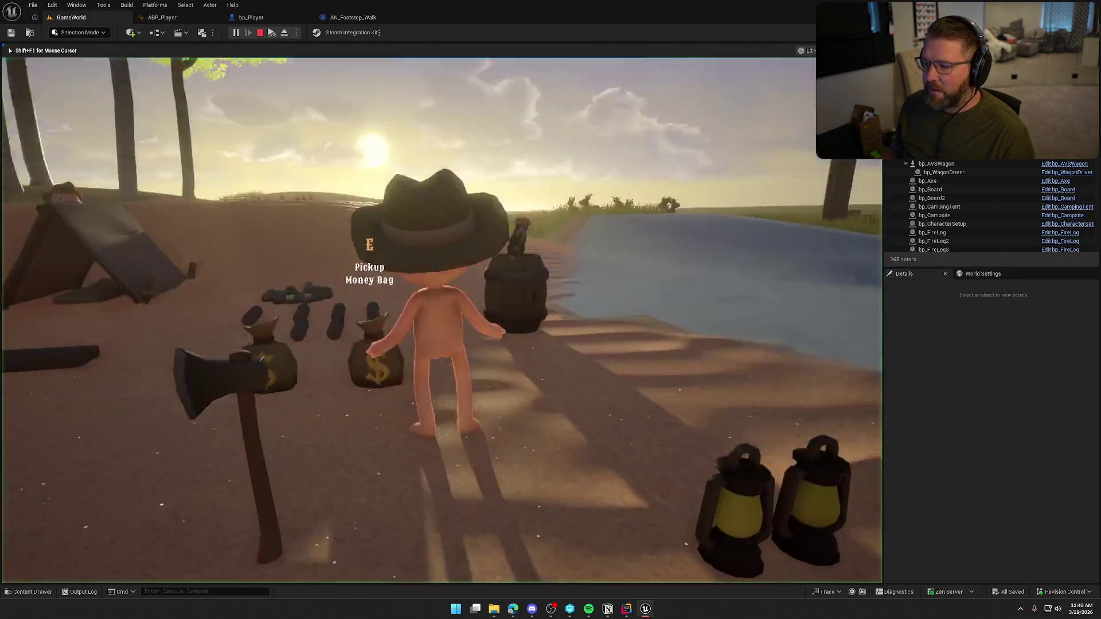
key(shift+w)
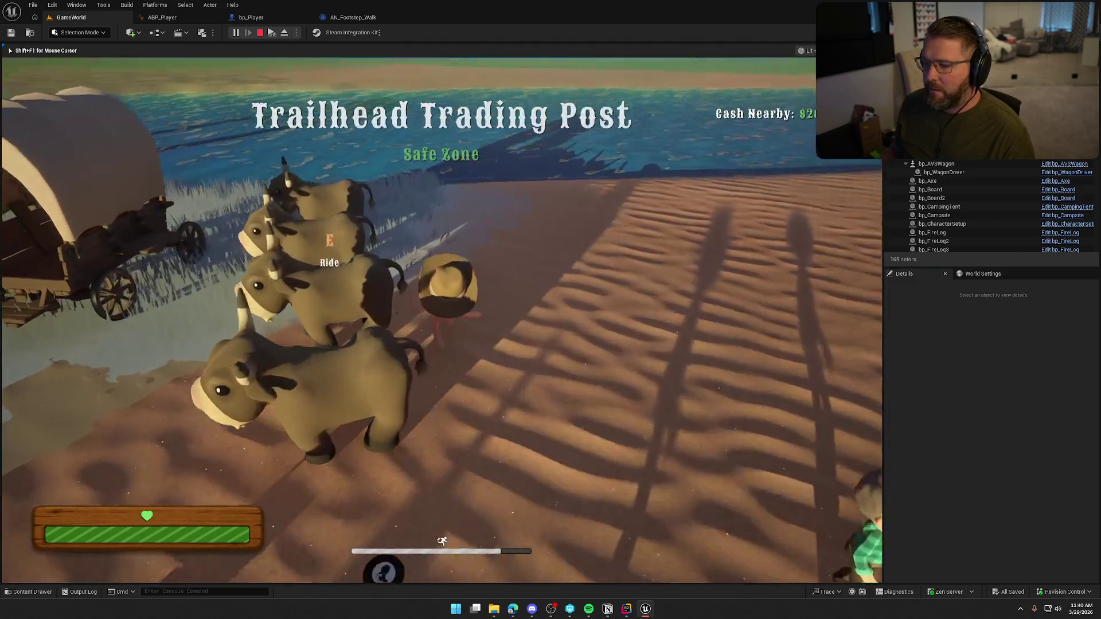
key(w)
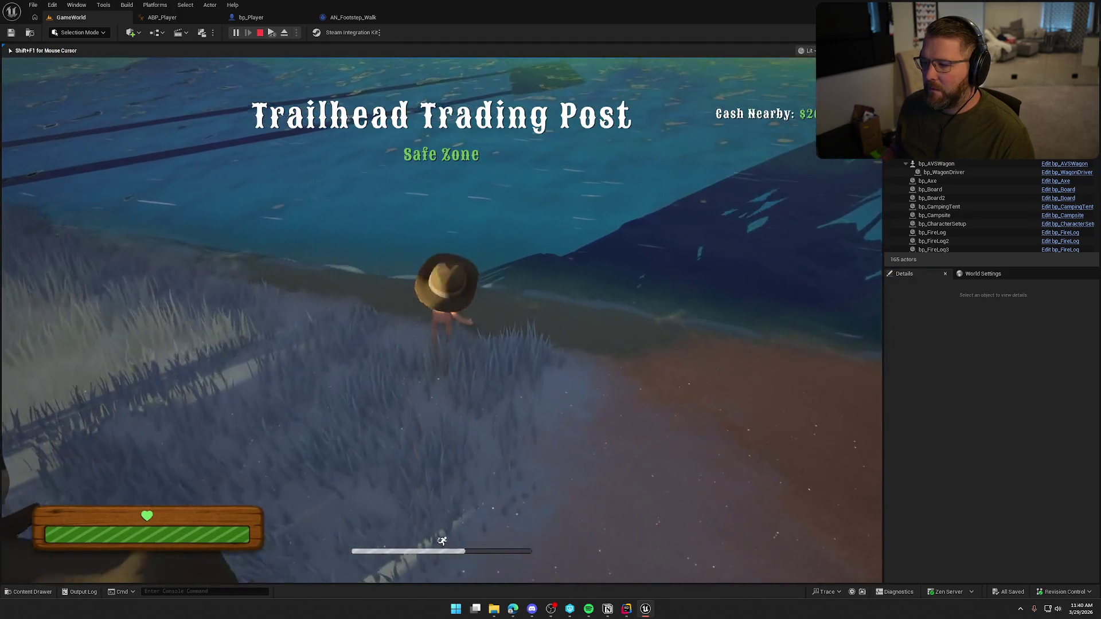
key(w)
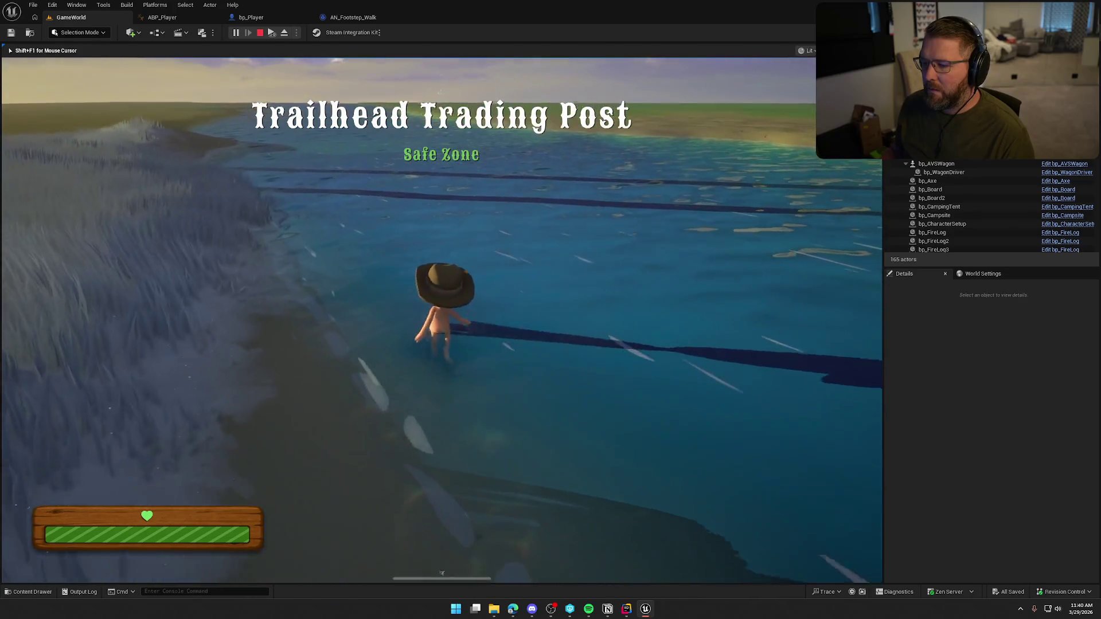
key(w)
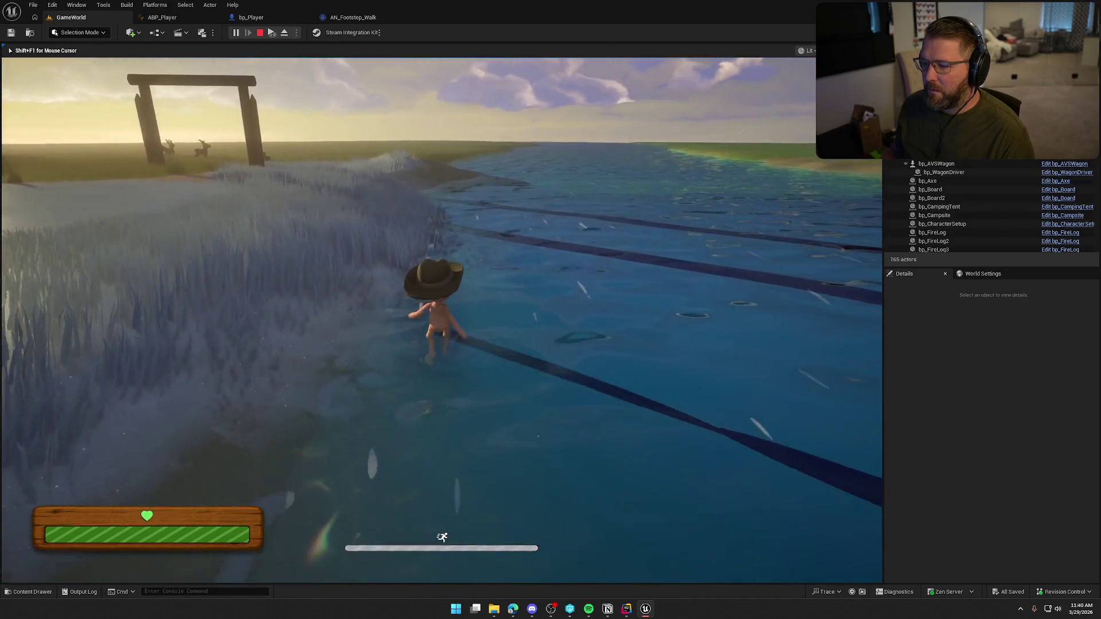
key(w)
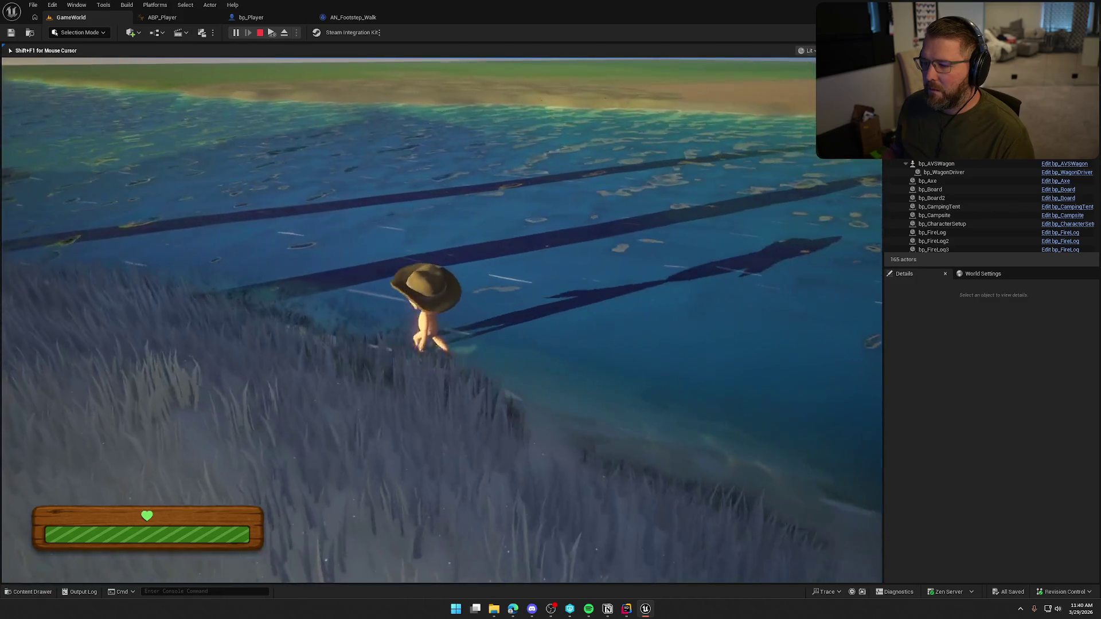
key(s)
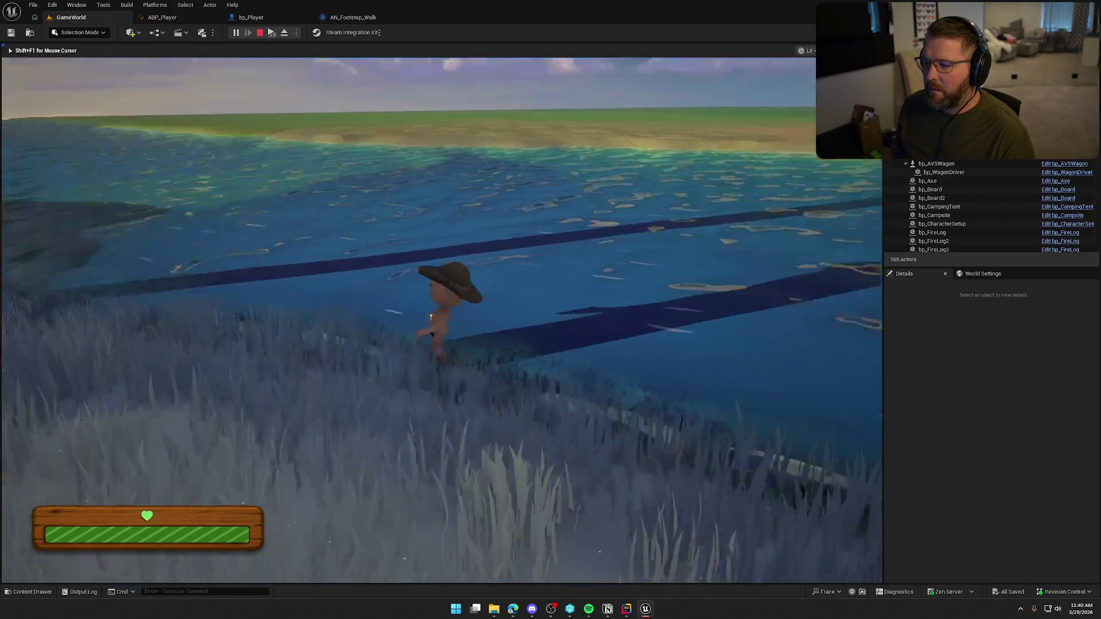
Wade and sprint the character through the shallow water, then out onto the sand
key(w)
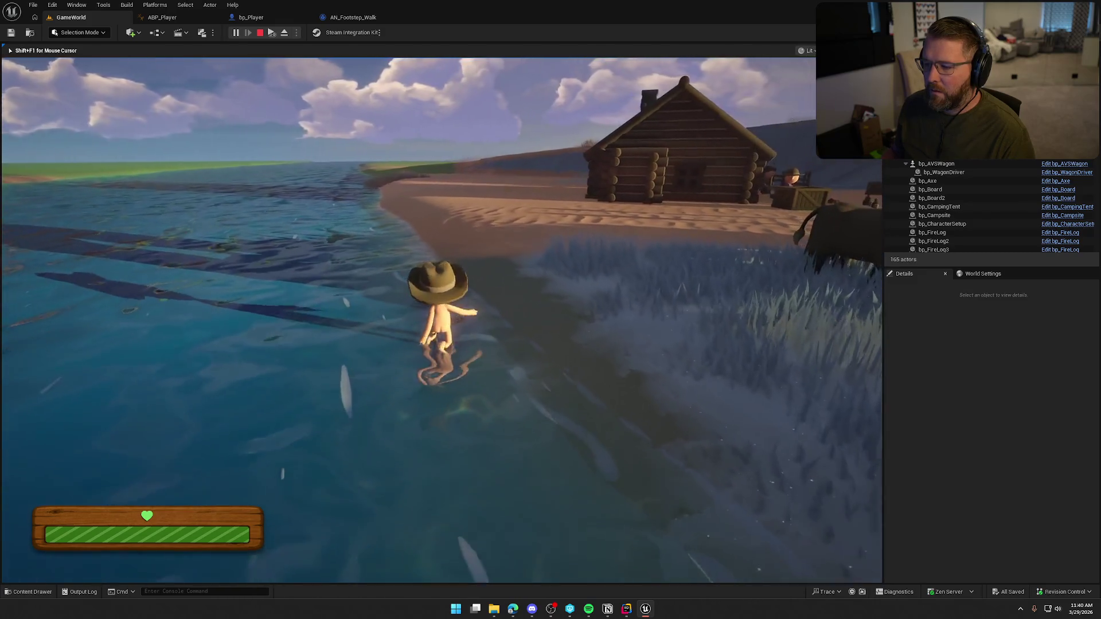
key(w)
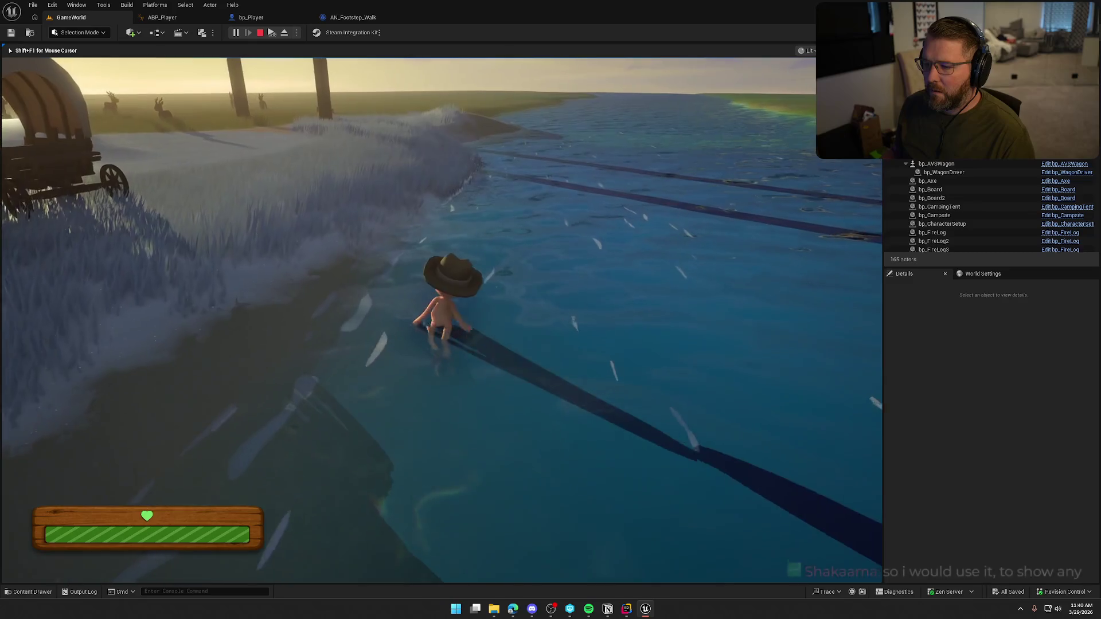
key(w)
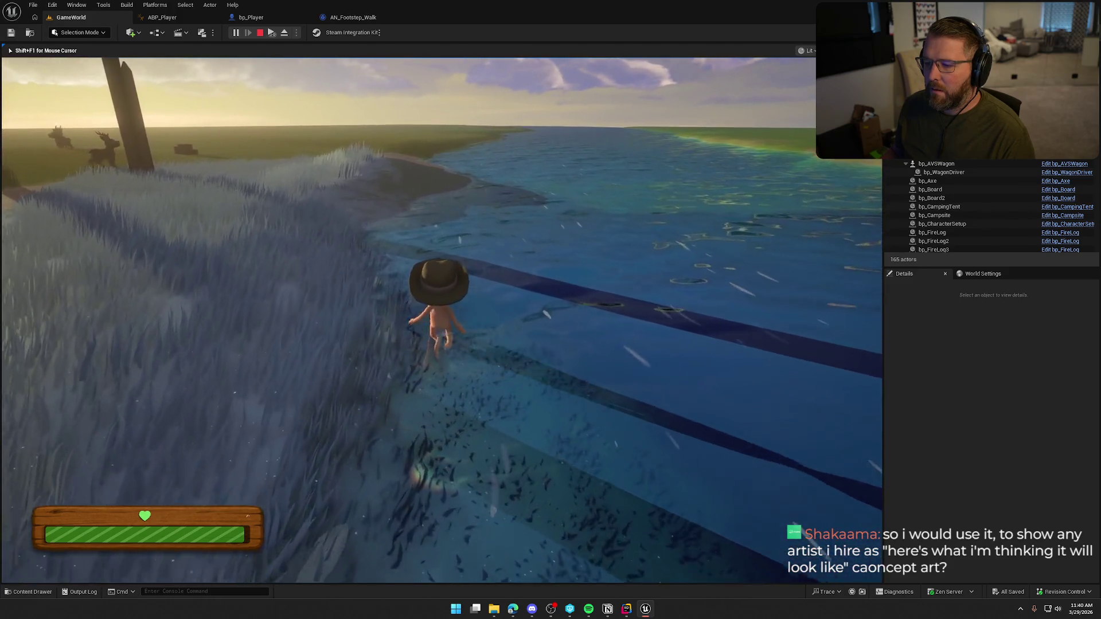
key(w)
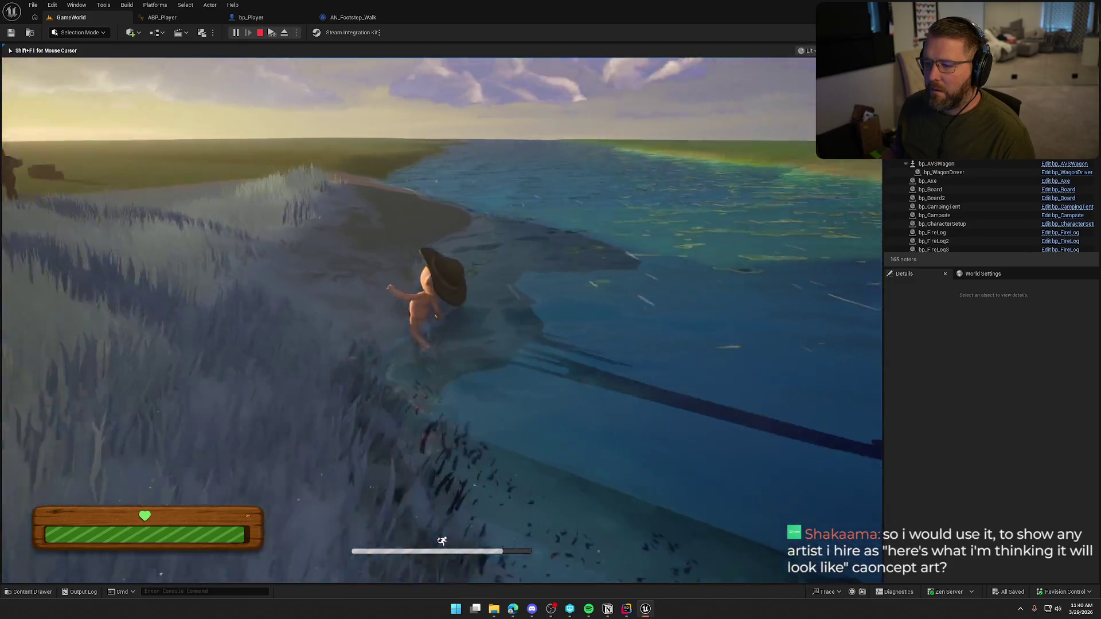
key(w)
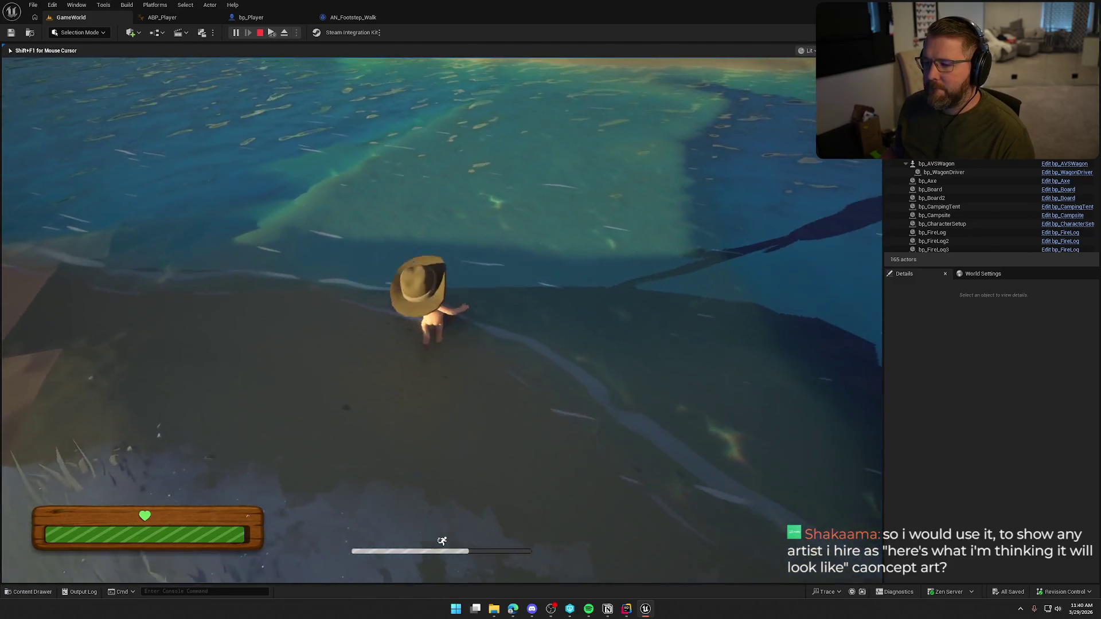
key(w)
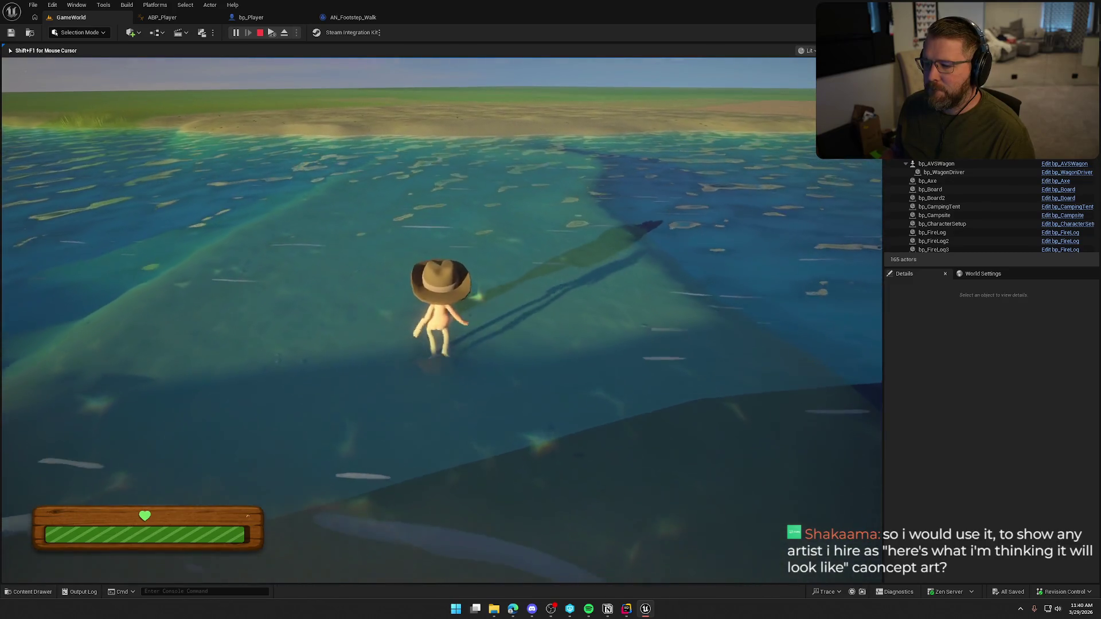
key(w)
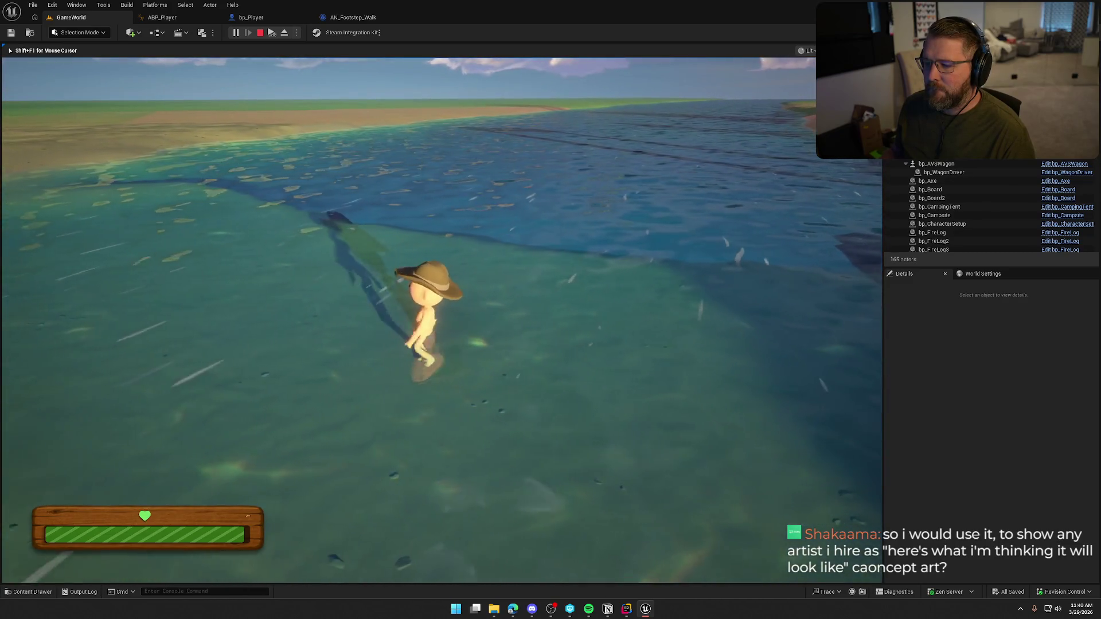
key(w)
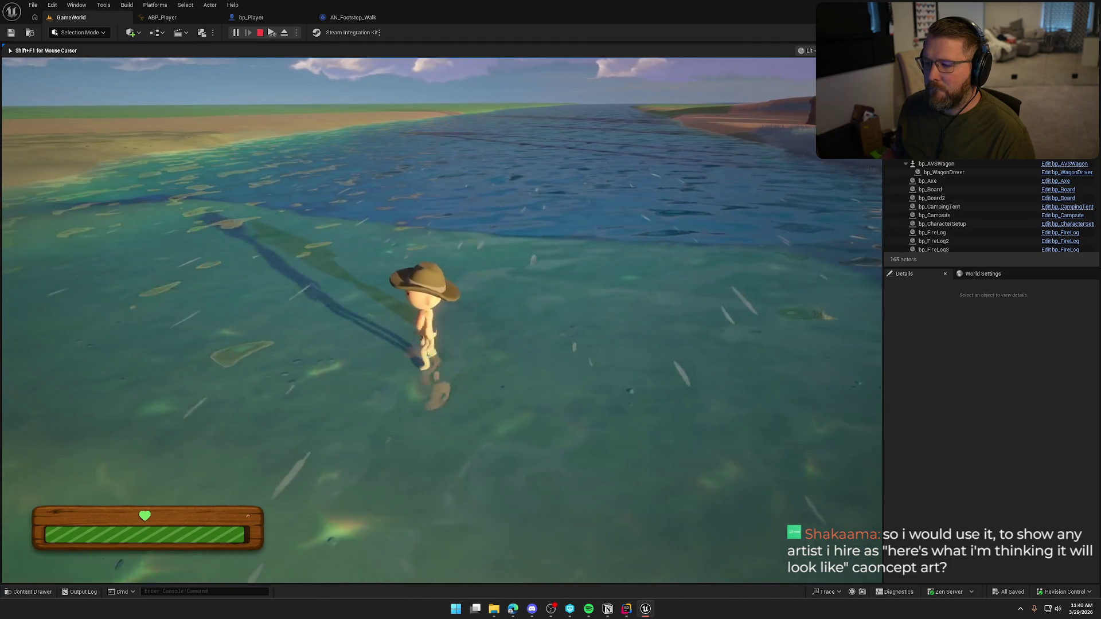
key(w)
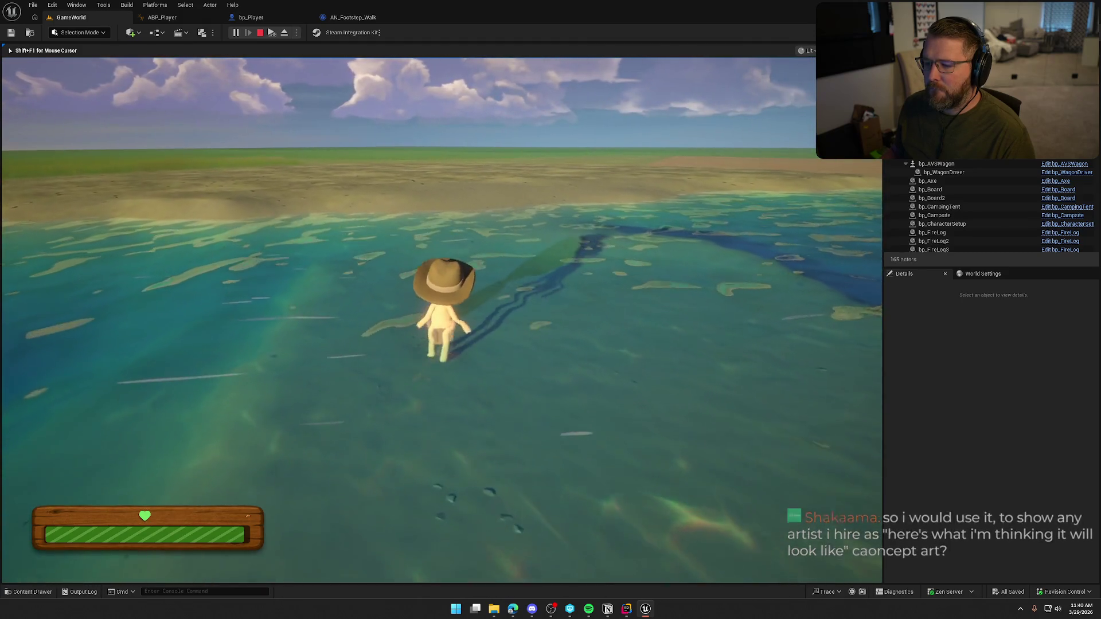
key(w)
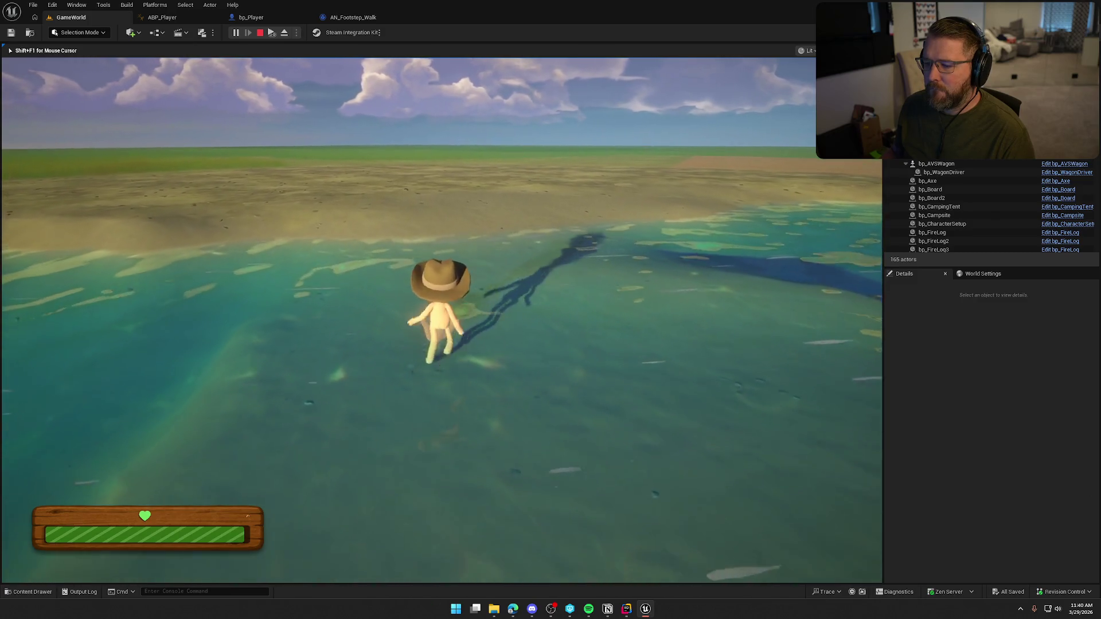
key(shift)
key(w)
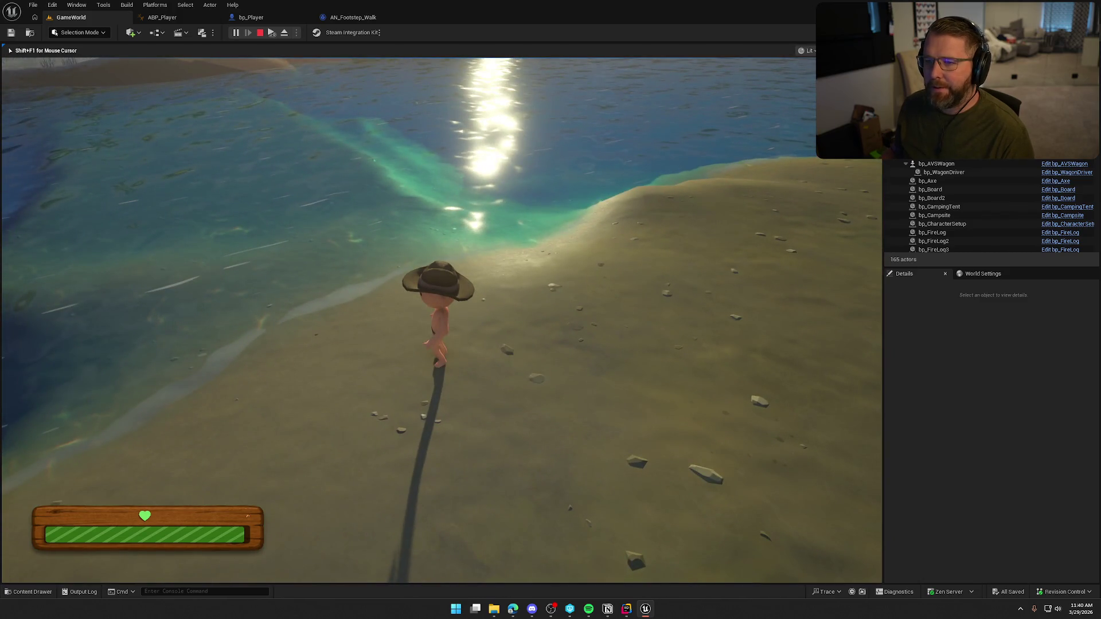
Select the sound nodes in AN_Footstep_Walk, then open the AN_Footstep_Run notify
click(351, 17)
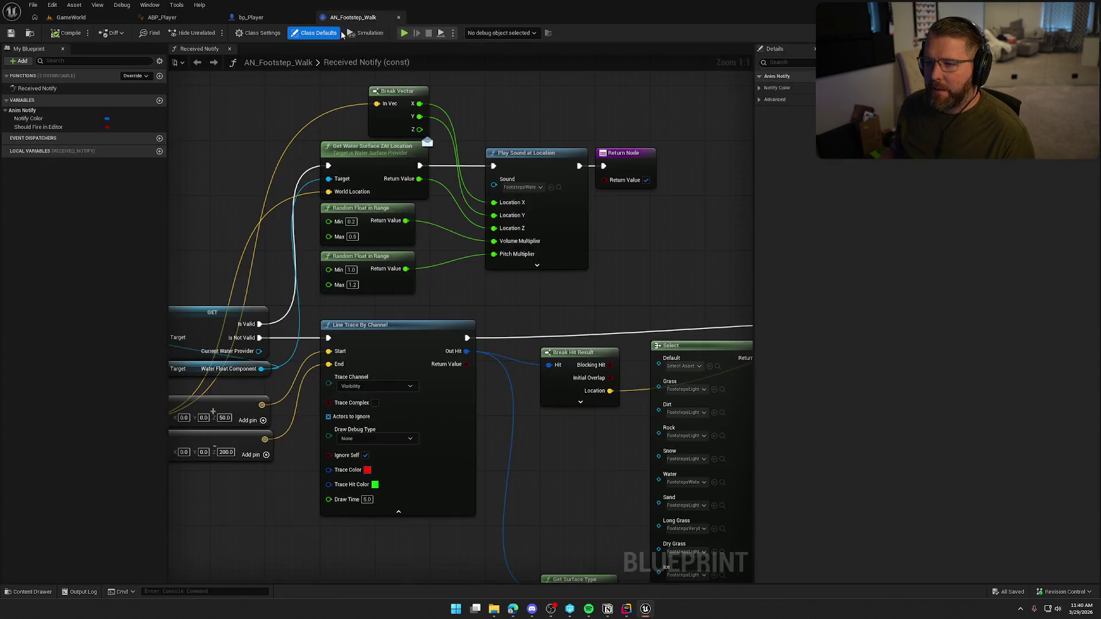
scroll(308, 168, down, 3)
mouse_move(294, 111)
mouse_down()
mouse_move(578, 236)
mouse_move(568, 245)
mouse_up()
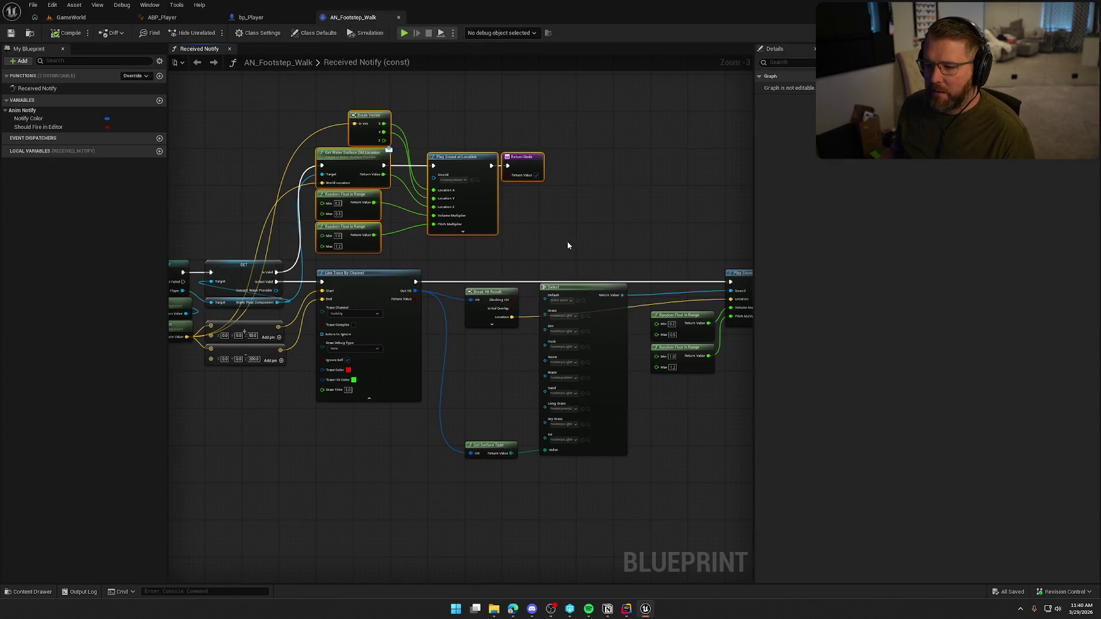
drag(261, 286, 261, 289)
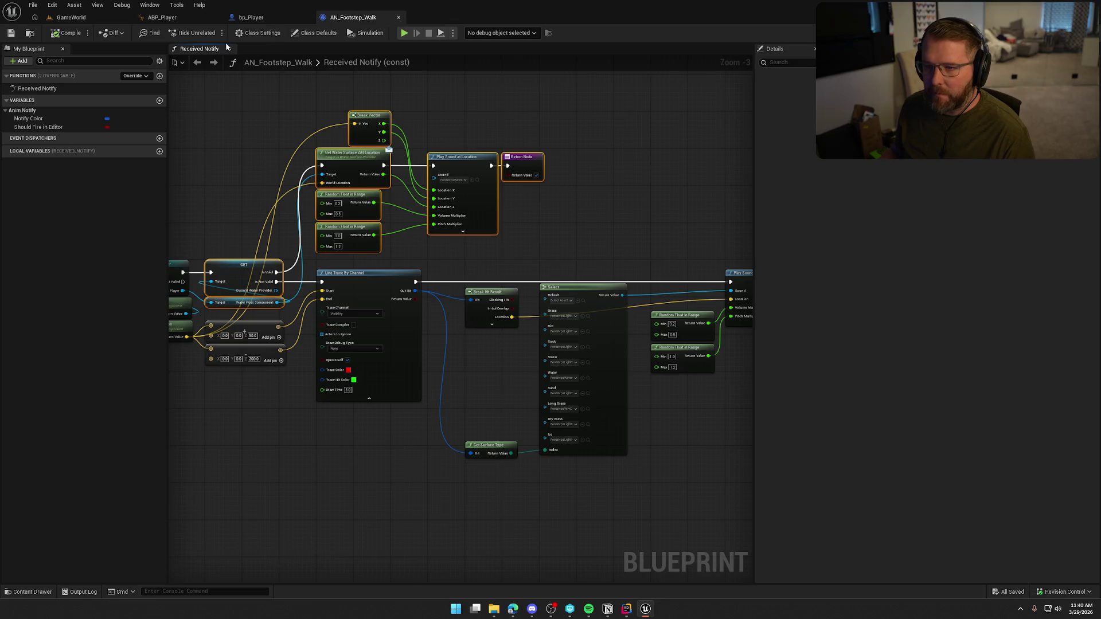
key(ctrl+space)
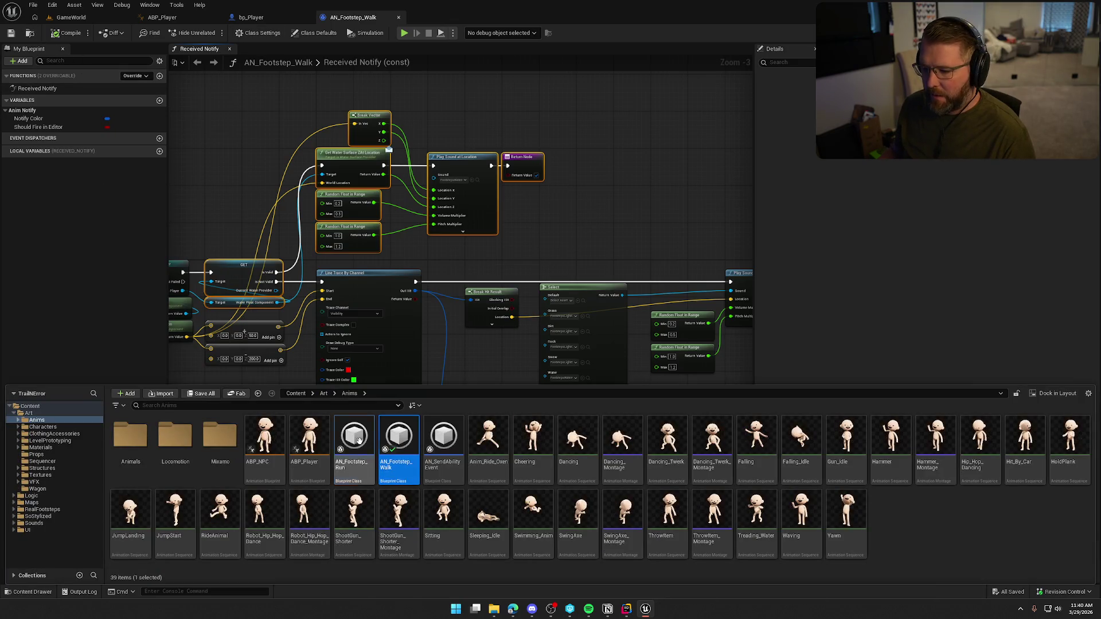
double_click(376, 439)
Tidy AN_Footstep_Run, moving the Random Float in Range and Play Sound at Location nodes left
mouse_move(434, 390)
mouse_down()
mouse_move(614, 392)
mouse_move(490, 365)
mouse_up()
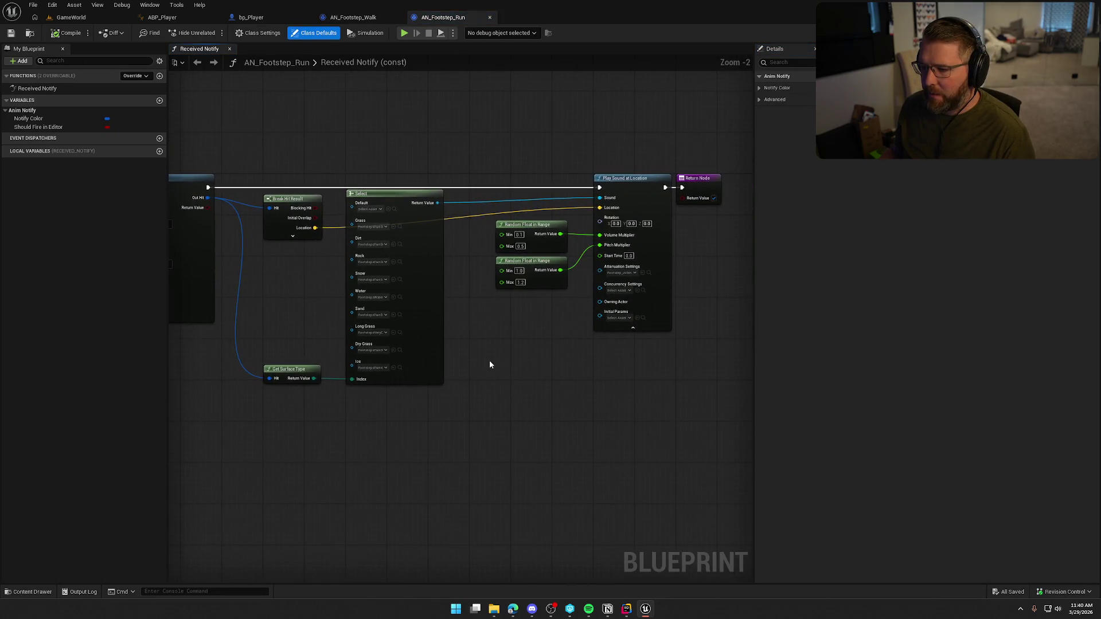
click(634, 328)
scroll(624, 336, up, 2)
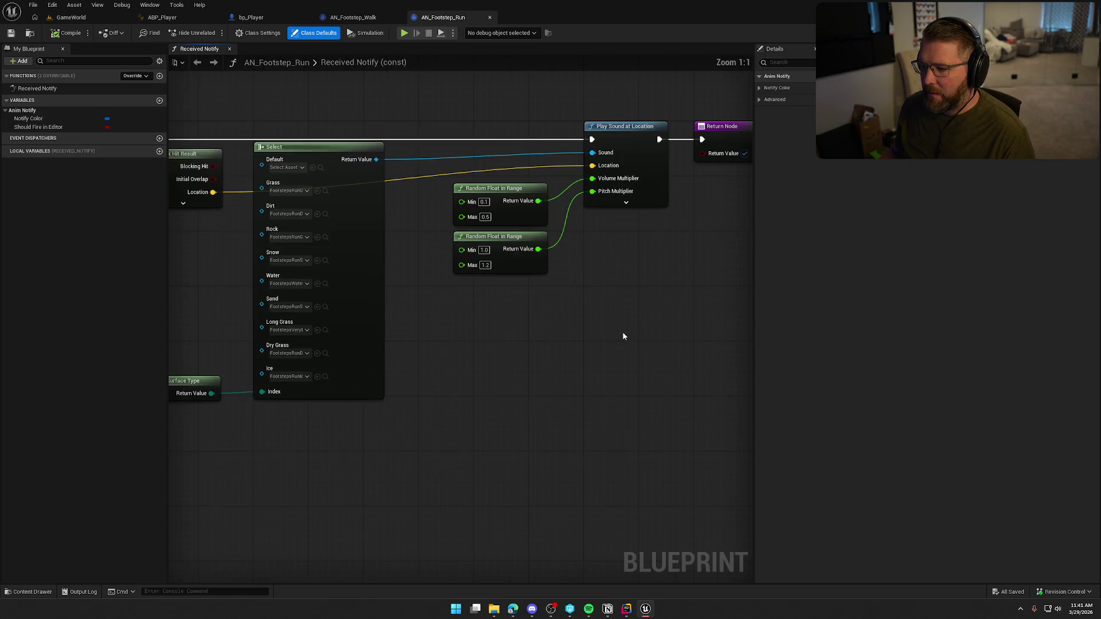
drag(529, 307, 451, 183)
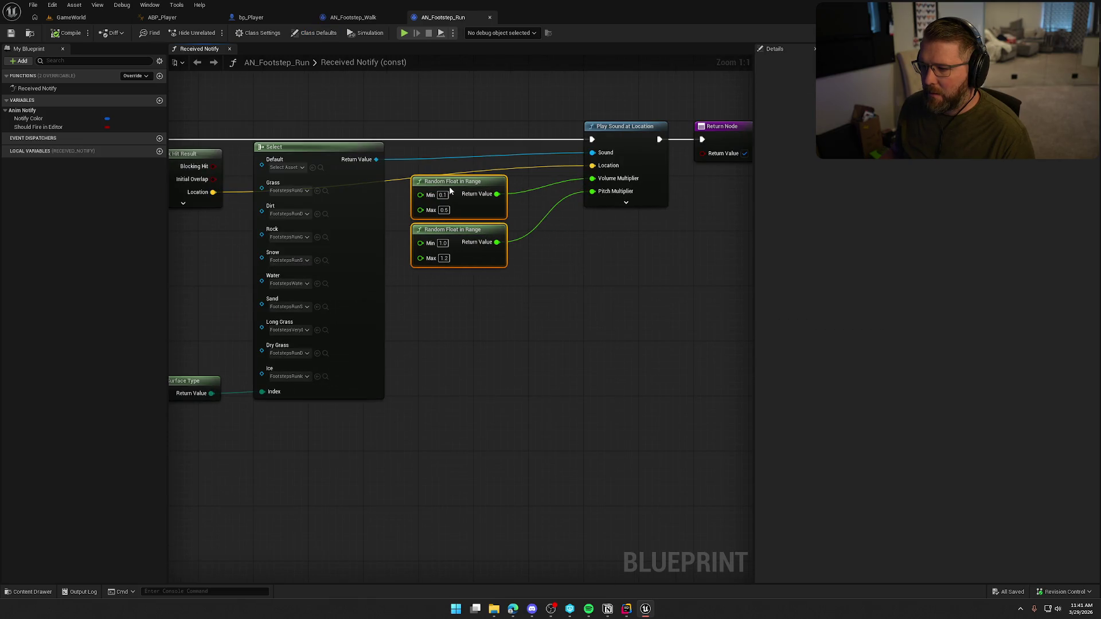
click(656, 276)
mouse_move(688, 252)
mouse_down()
mouse_move(634, 251)
mouse_move(536, 108)
mouse_move(515, 132)
mouse_up()
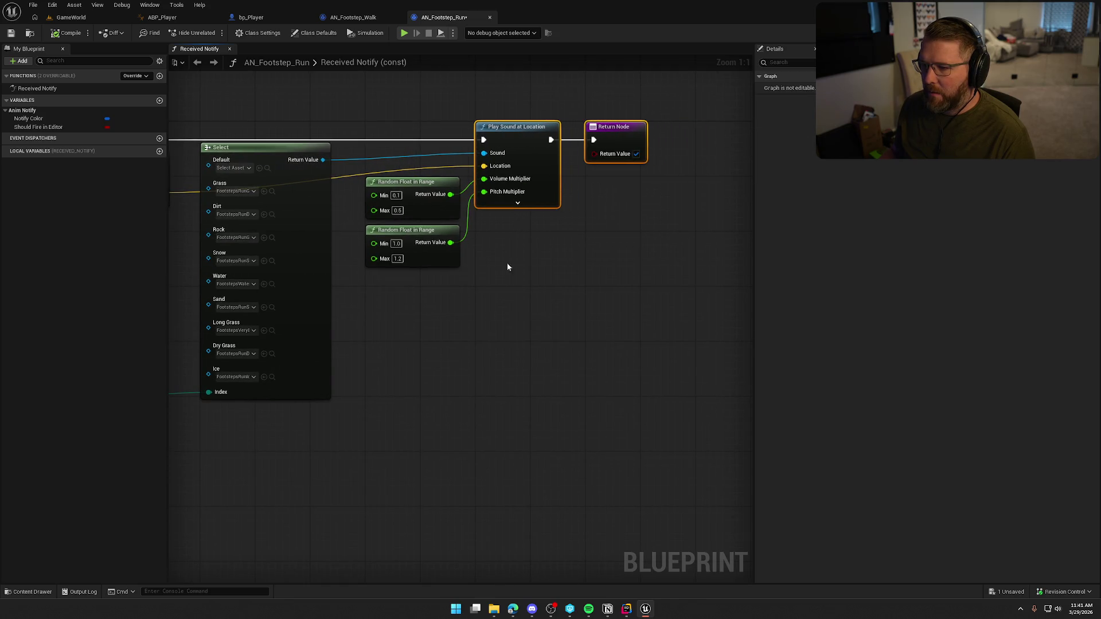
drag(507, 263, 678, 257)
mouse_move(574, 339)
mouse_down()
mouse_move(550, 346)
mouse_move(541, 425)
mouse_move(559, 467)
mouse_move(553, 455)
mouse_move(432, 453)
mouse_move(440, 212)
mouse_move(423, 201)
mouse_up()
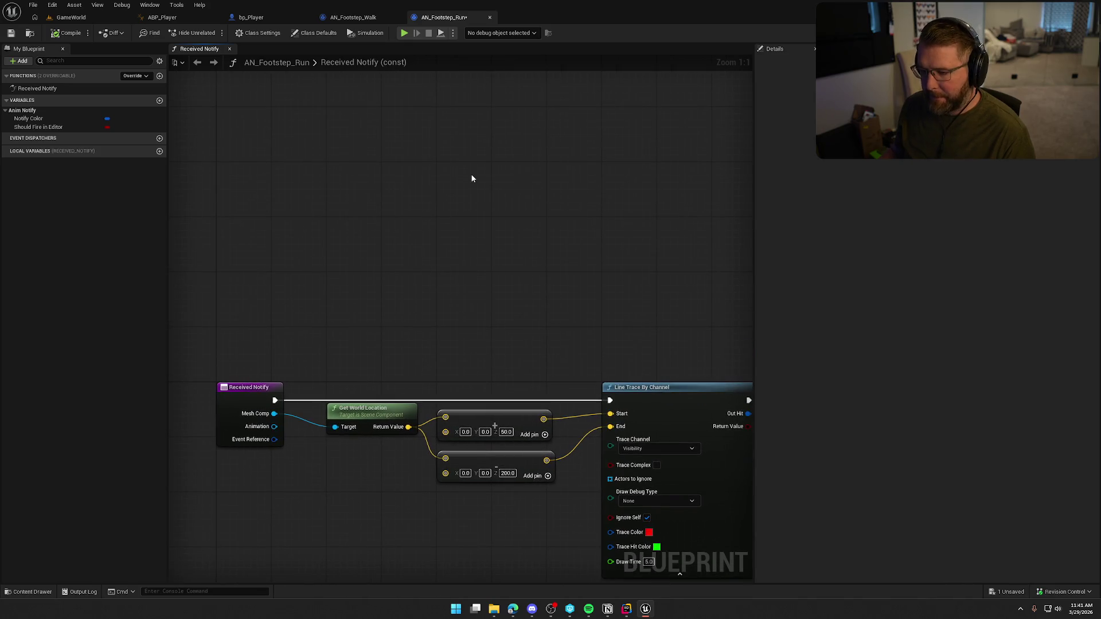
Bring the water-branch nodes from AN_Footstep_Walk into AN_Footstep_Run and make room for them
click(406, 19)
scroll(383, 169, up, 2)
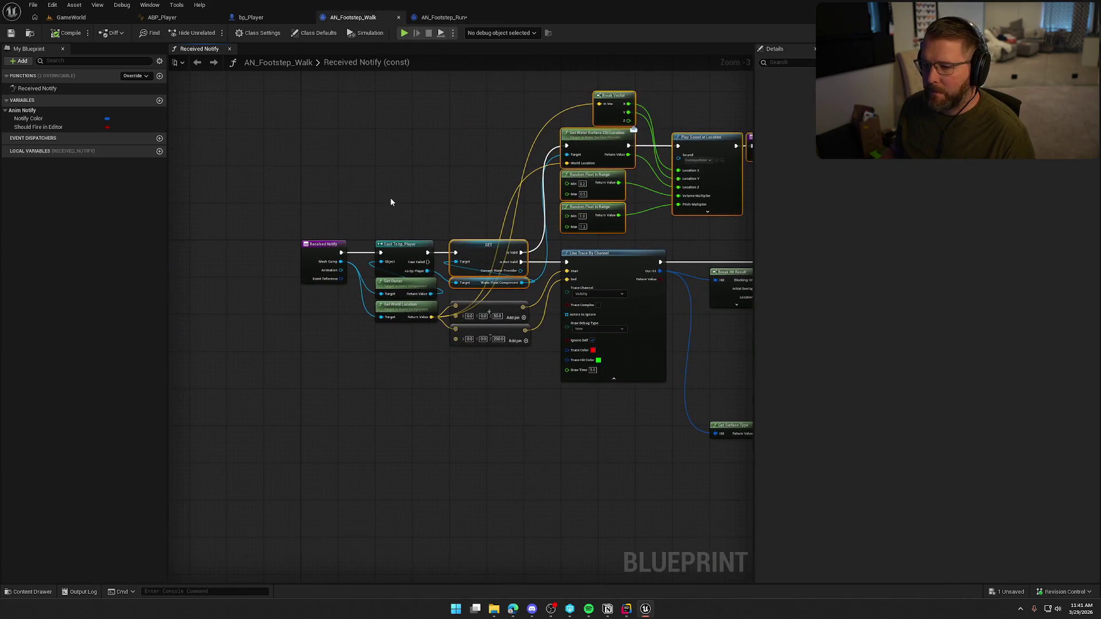
drag(393, 201, 436, 292)
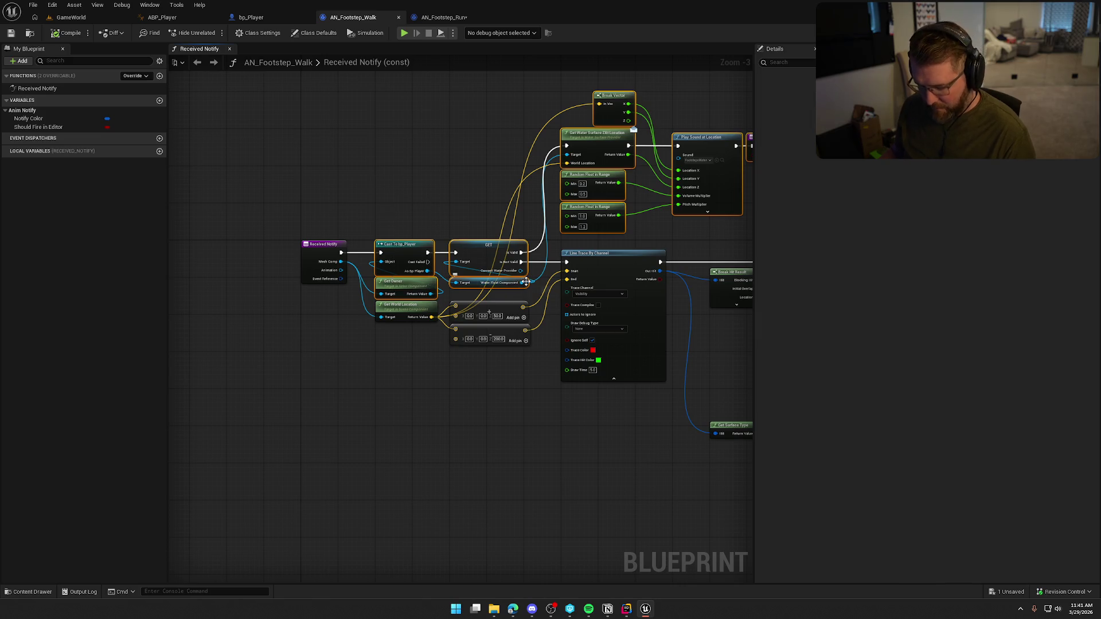
click(442, 17)
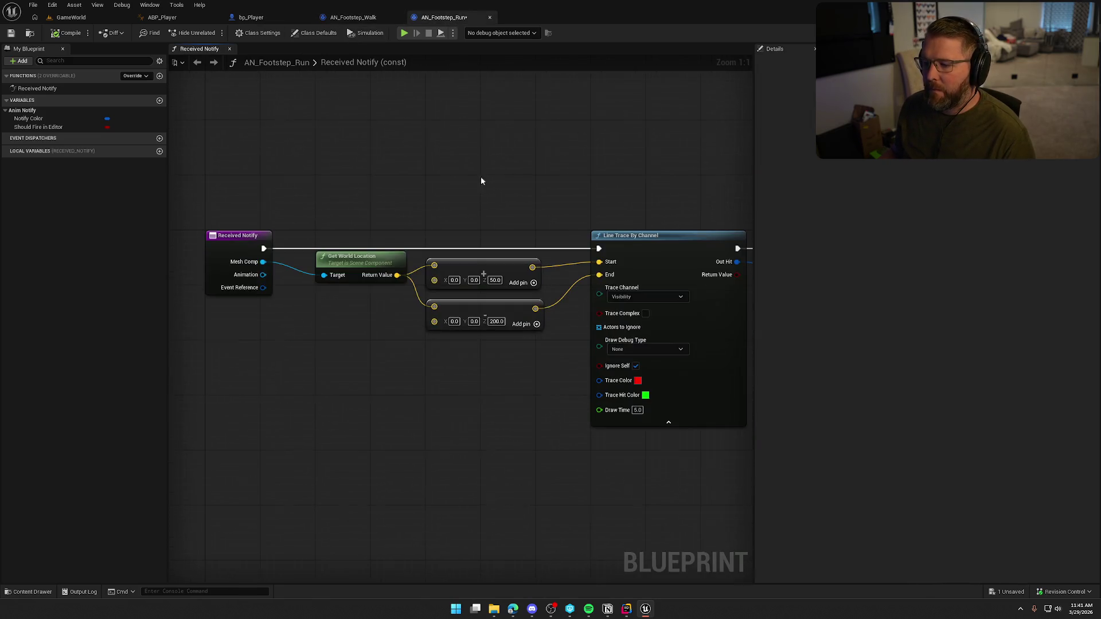
drag(501, 370, 339, 229)
drag(358, 258, 358, 413)
scroll(432, 350, down, 4)
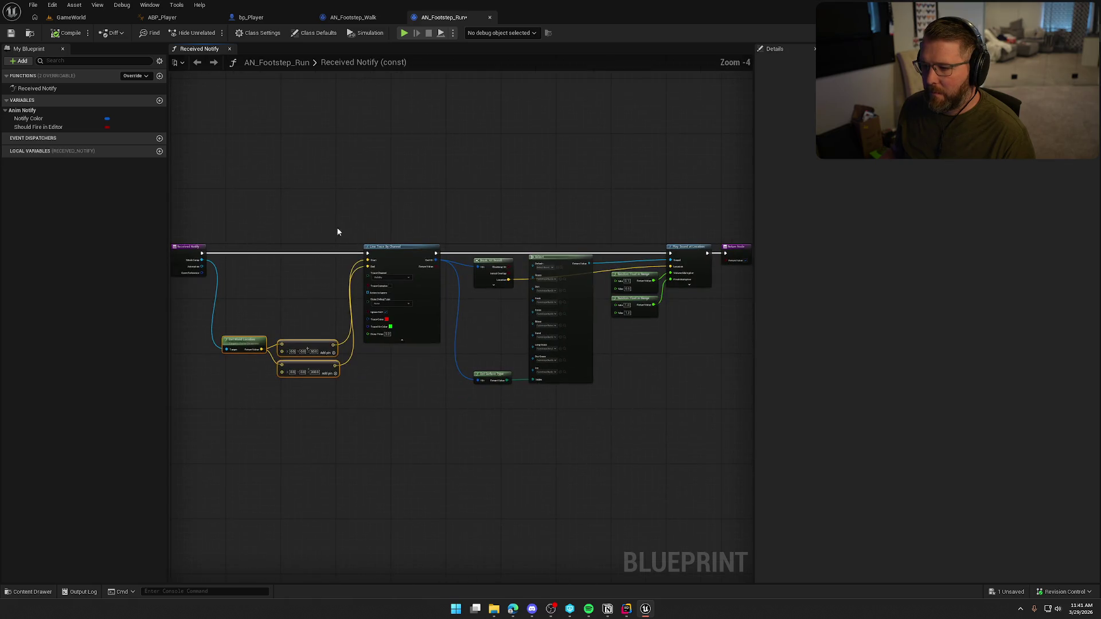
drag(397, 186, 753, 440)
drag(298, 255, 325, 253)
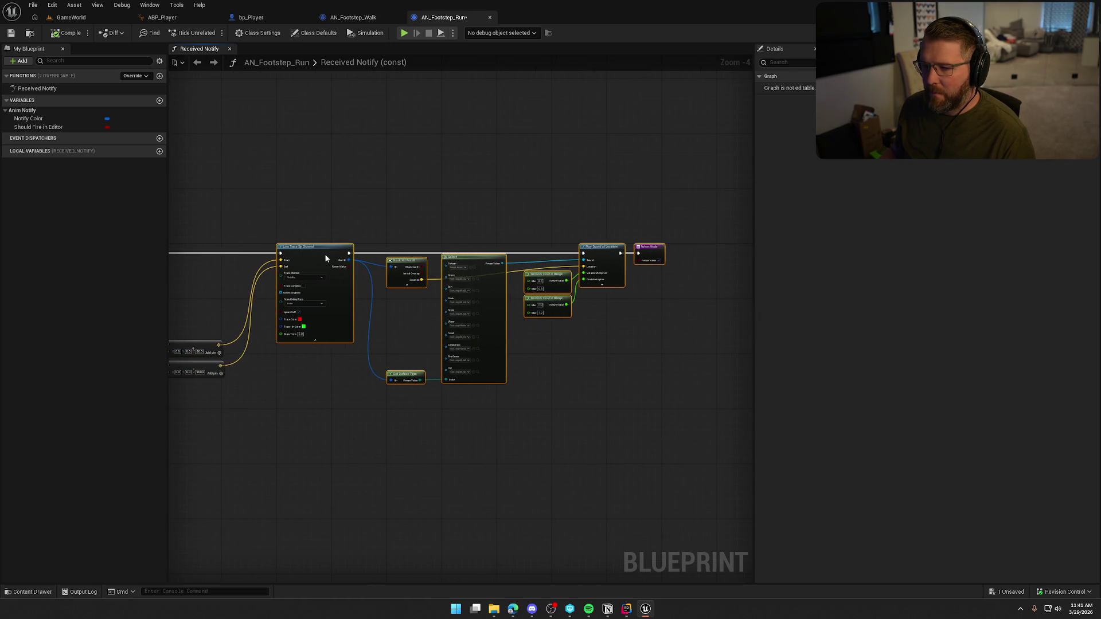
scroll(252, 232, up, 4)
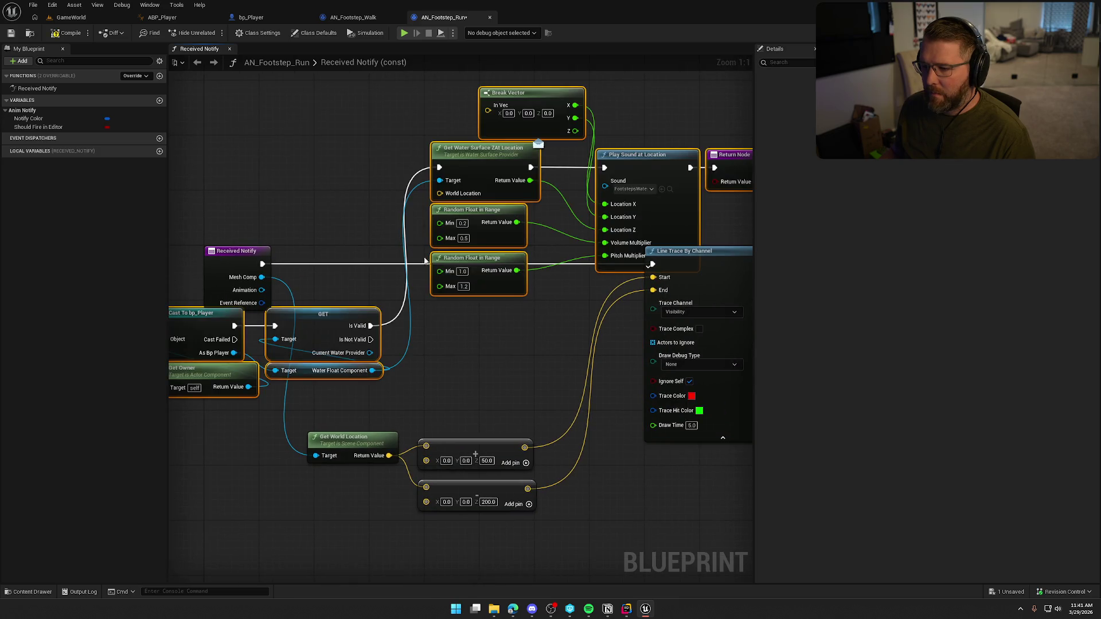
drag(326, 329, 485, 267)
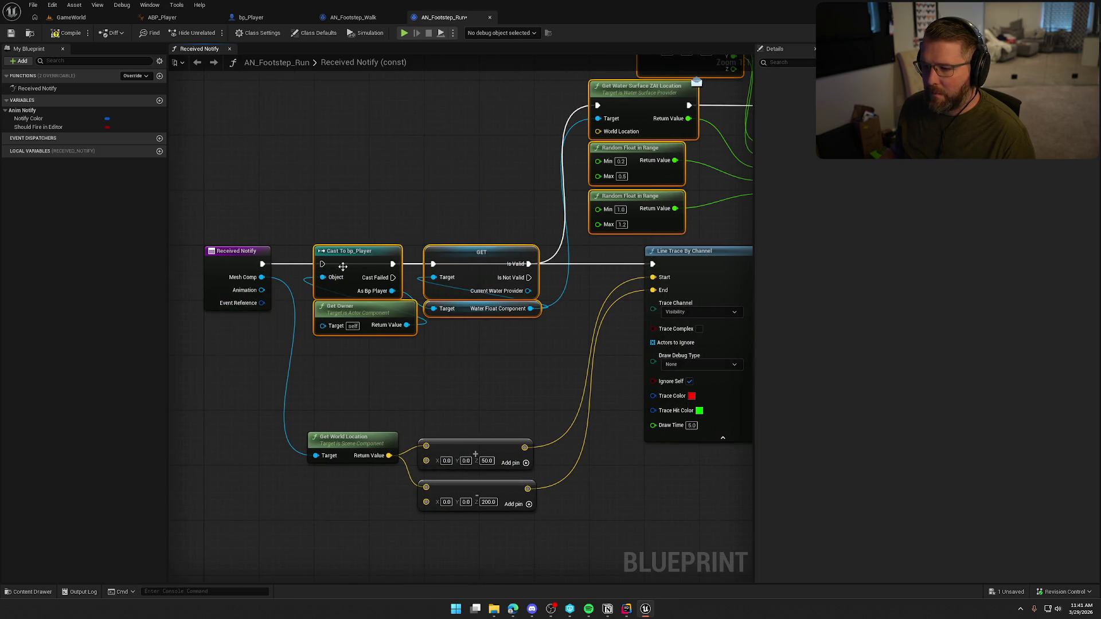
Wire Received Notify into Cast To bp_Player, Mesh Comp into Get Owner, and Is Not Valid into Line Trace
drag(322, 264, 262, 264)
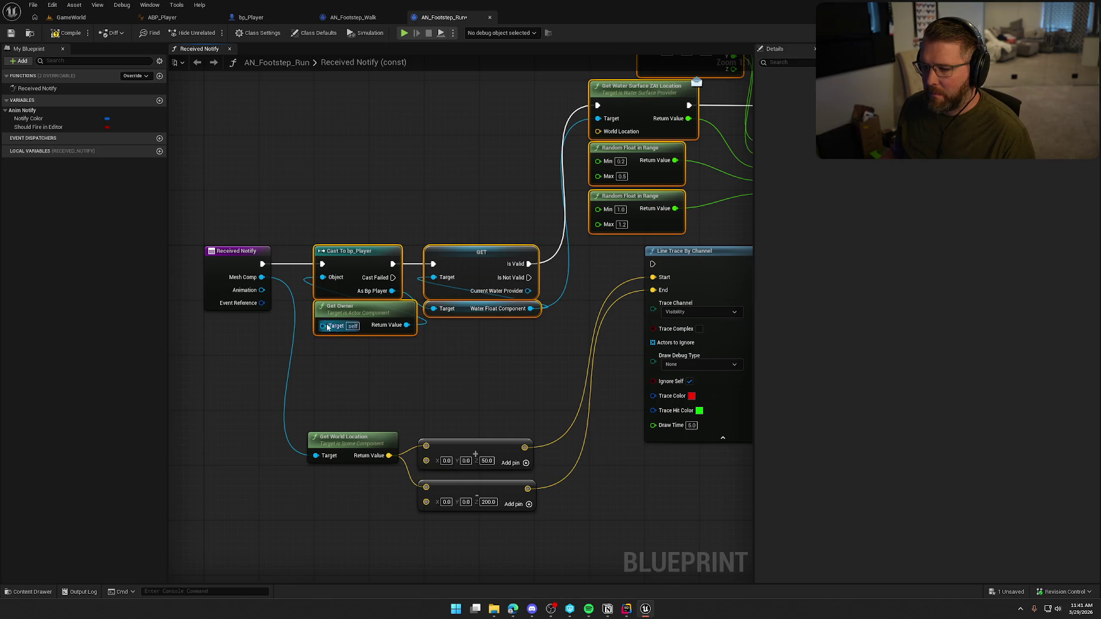
drag(327, 327, 262, 277)
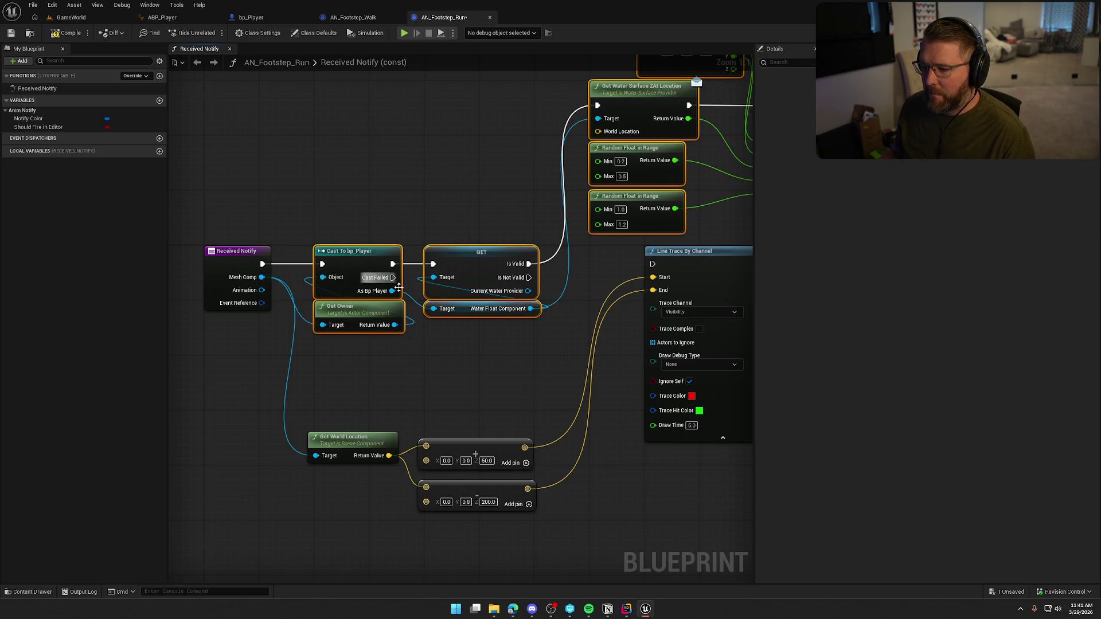
drag(524, 358, 375, 372)
drag(380, 290, 504, 277)
mouse_move(455, 305)
mouse_down()
mouse_move(257, 411)
mouse_move(430, 374)
mouse_up()
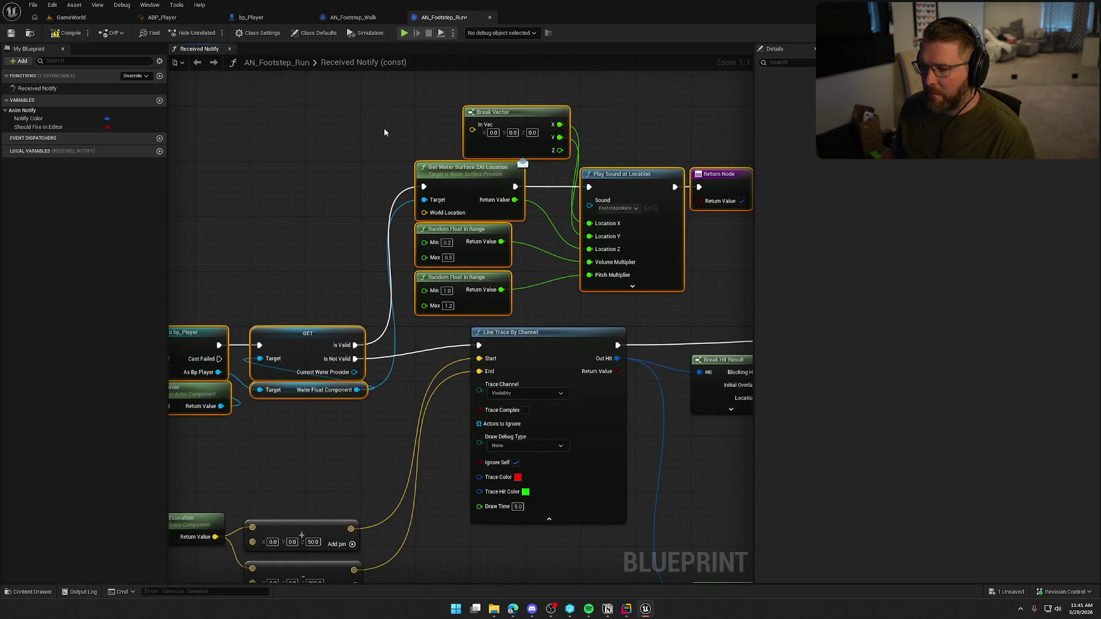
Rearrange the line trace branch and the Get World Location and vector nodes
click(339, 241)
drag(331, 245, 358, 185)
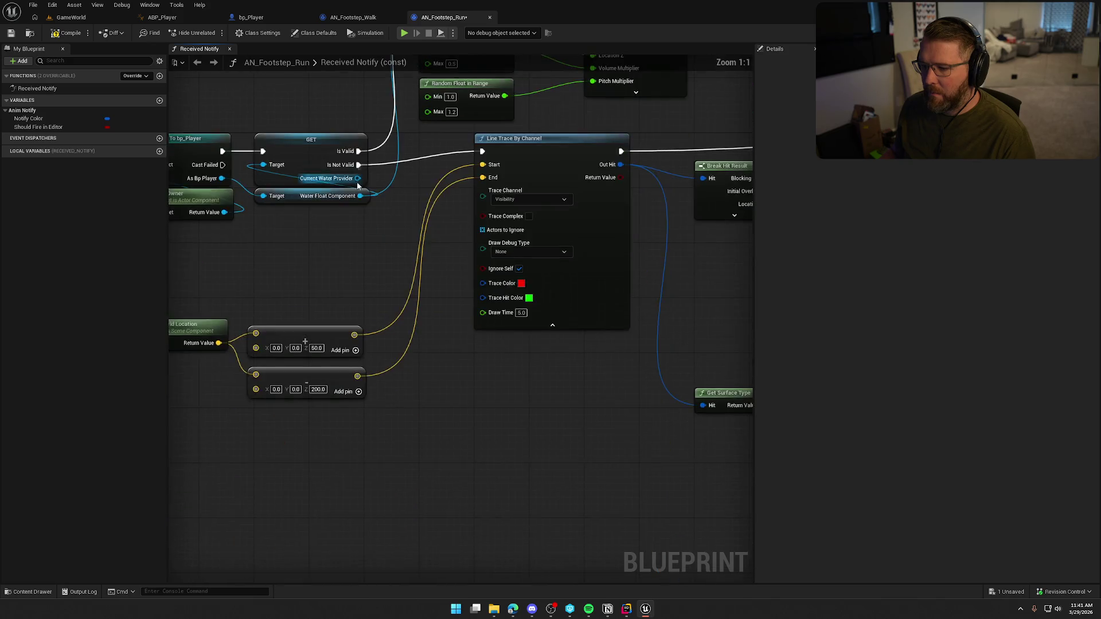
scroll(358, 185, down, 4)
drag(678, 428, 297, 261)
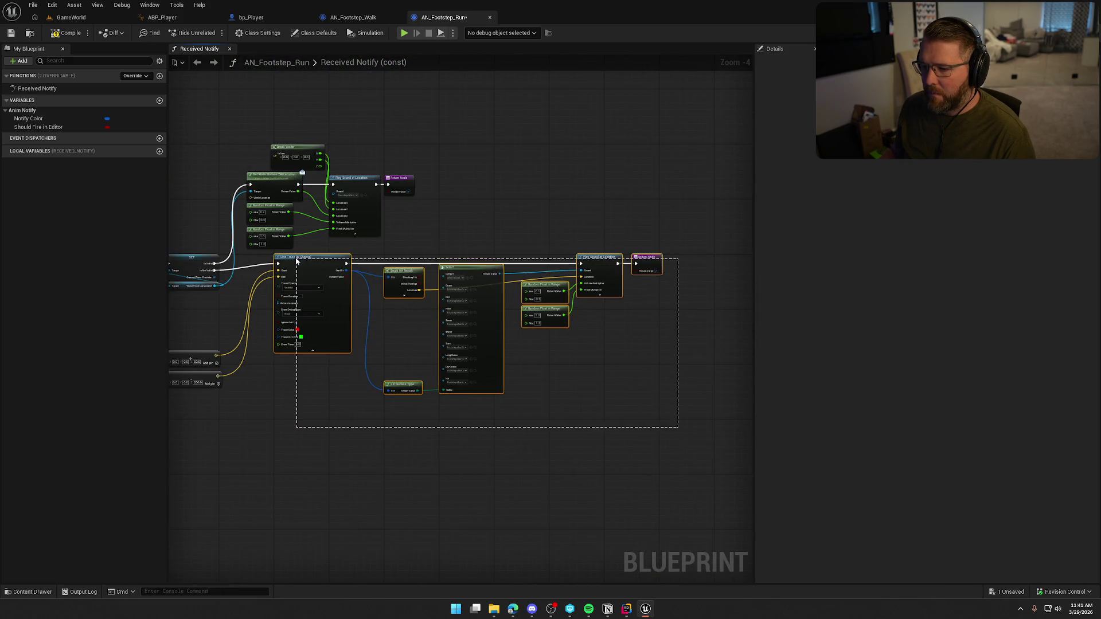
scroll(644, 247, up, 4)
drag(645, 248, 597, 262)
click(330, 389)
drag(329, 388, 367, 459)
drag(282, 416, 289, 327)
mouse_move(367, 447)
mouse_down()
mouse_move(381, 459)
mouse_move(380, 442)
mouse_move(639, 465)
mouse_up()
scroll(380, 442, down, 3)
scroll(391, 450, up, 3)
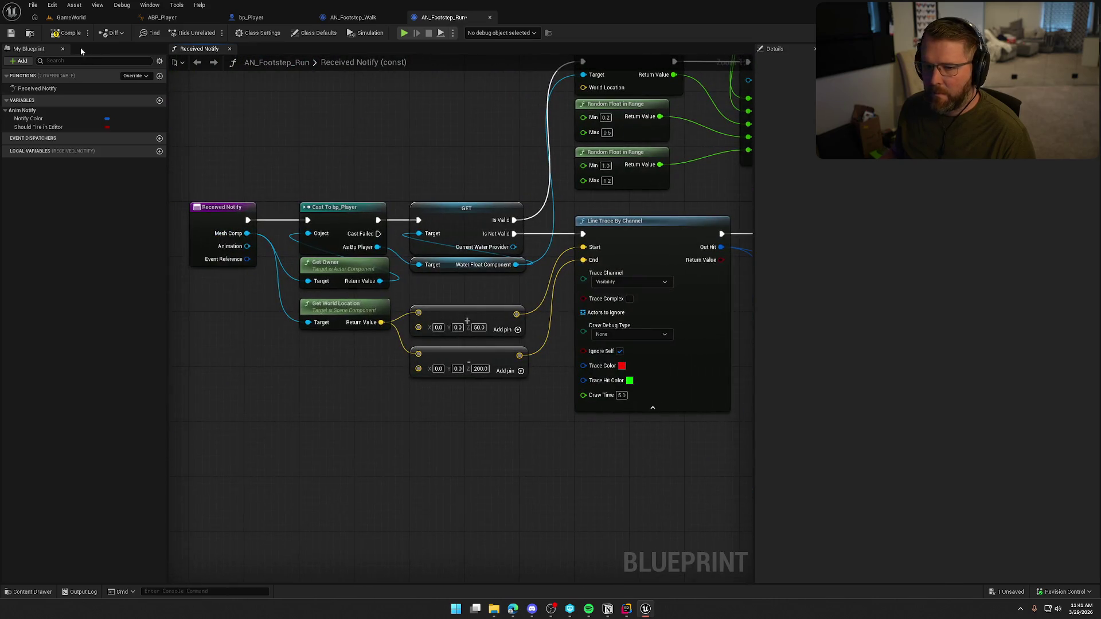
Compile, feed World Location into the water surface lookup to fix the error, then save and check out
click(66, 33)
drag(468, 113, 395, 255)
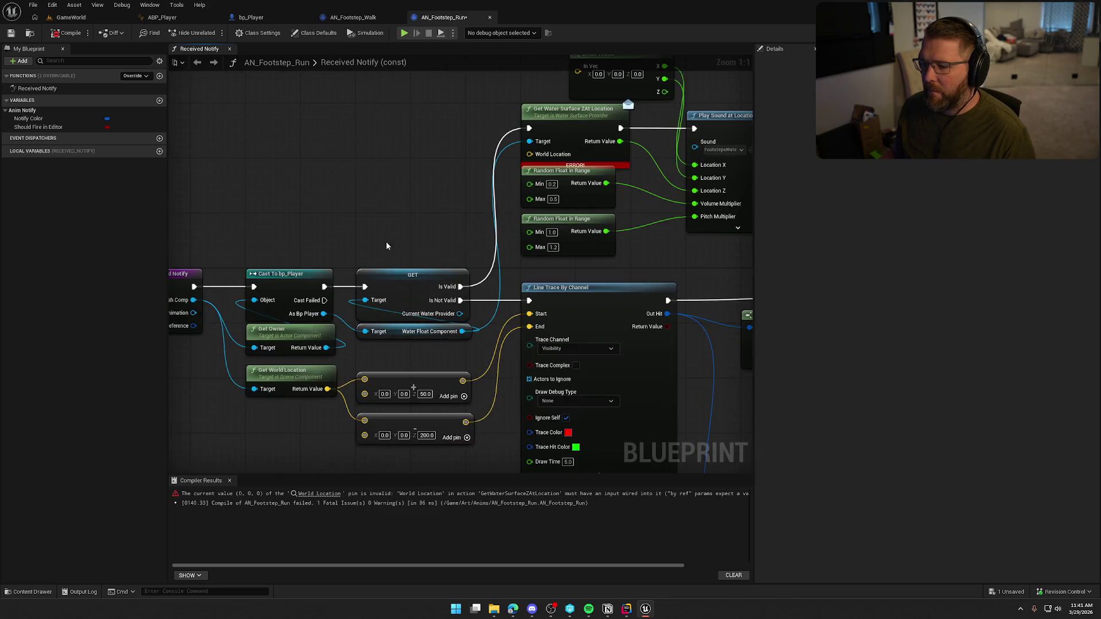
mouse_move(325, 391)
mouse_down()
mouse_move(459, 258)
mouse_move(576, 75)
mouse_move(453, 209)
mouse_move(530, 155)
mouse_up()
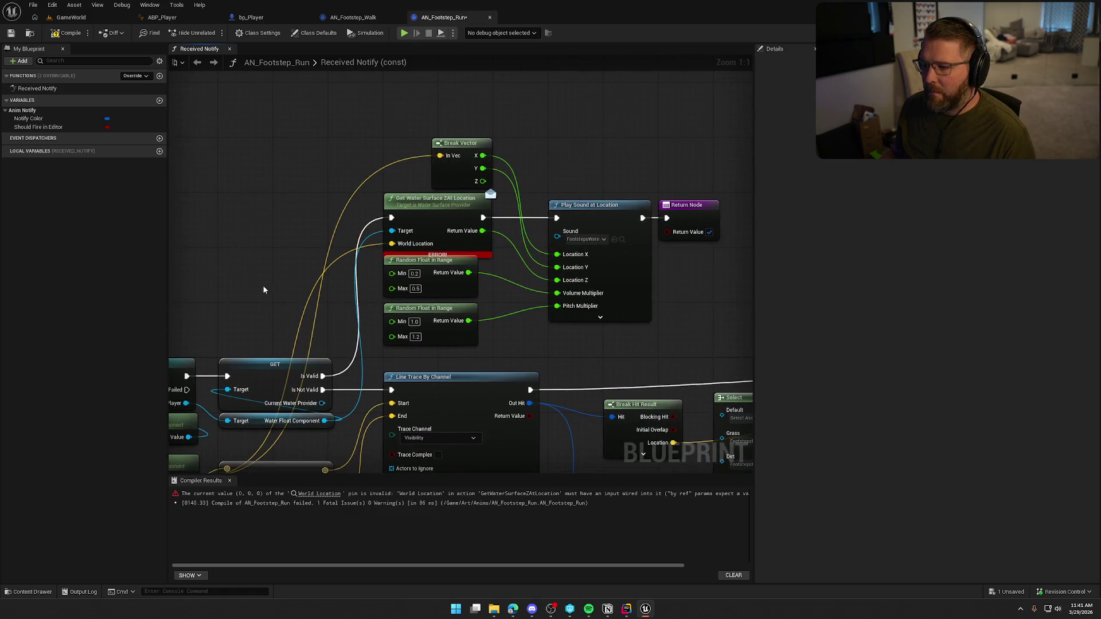
key(ctrl+s)
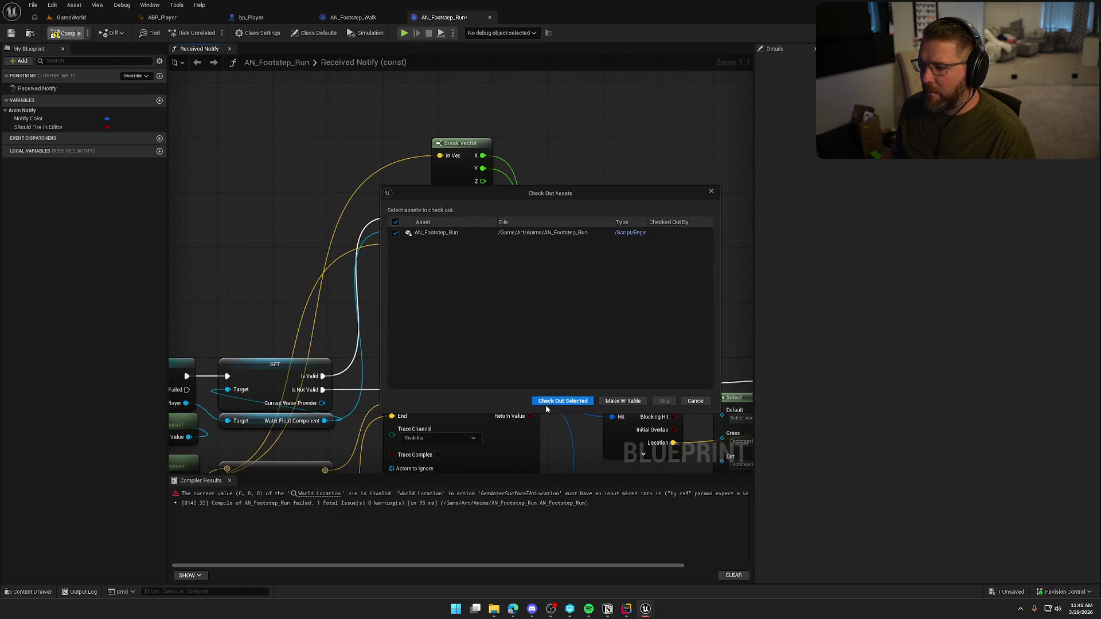
click(548, 403)
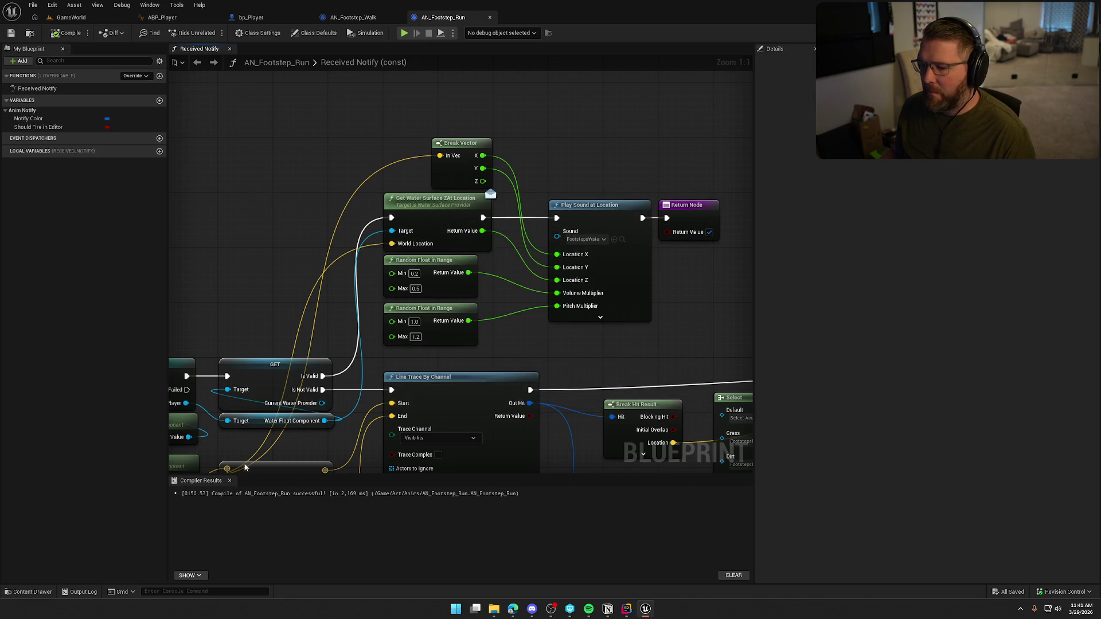
click(230, 481)
click(71, 17)
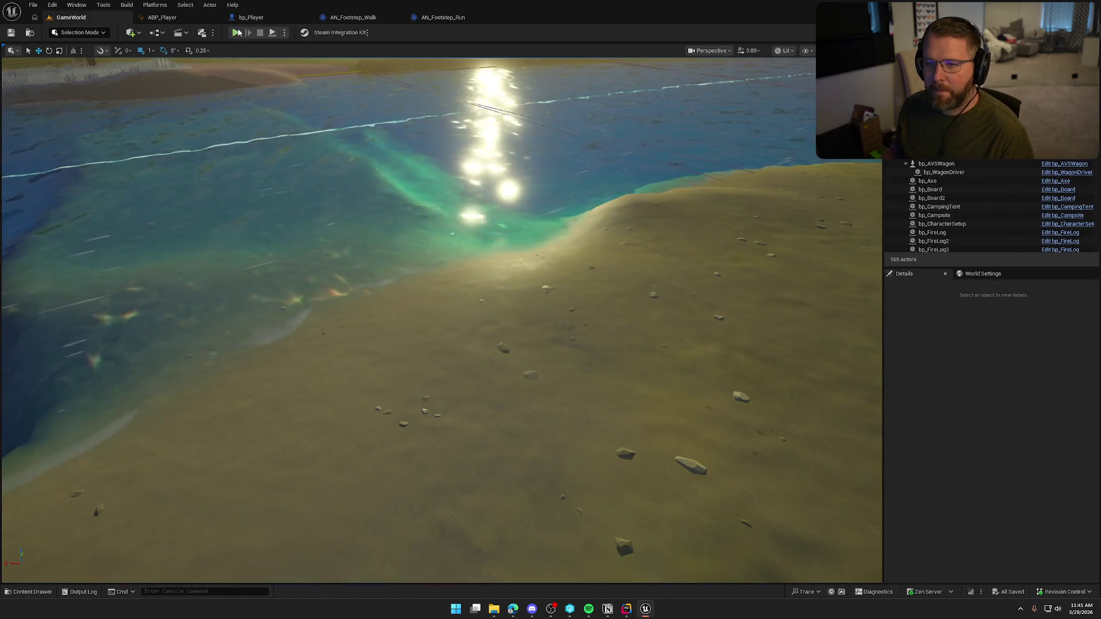
key(alt+p)
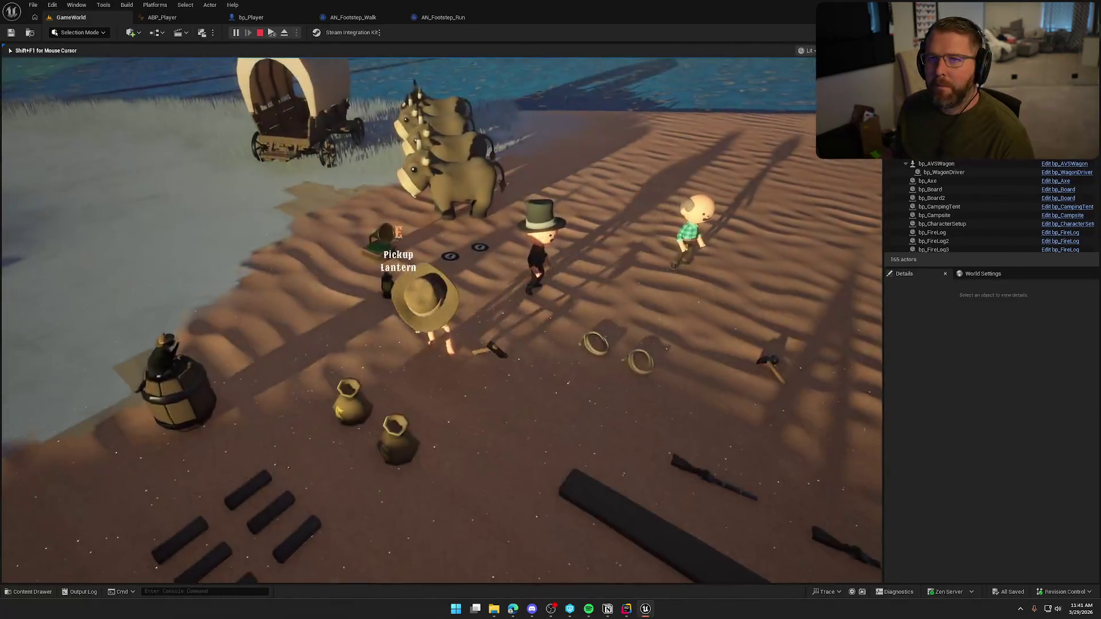
key(shift+w)
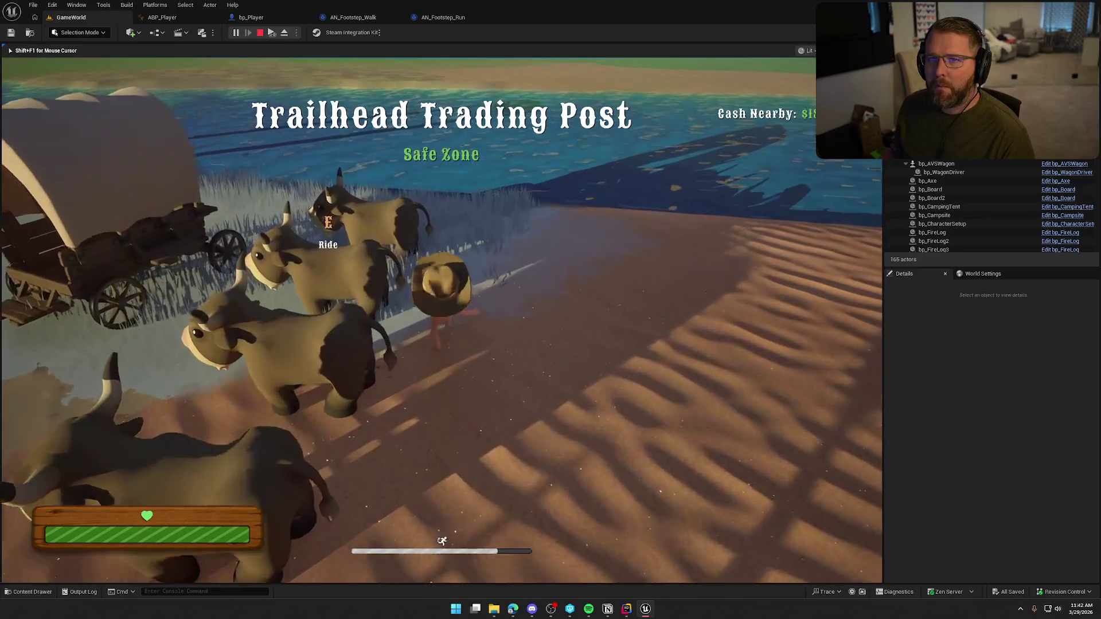
key(w)
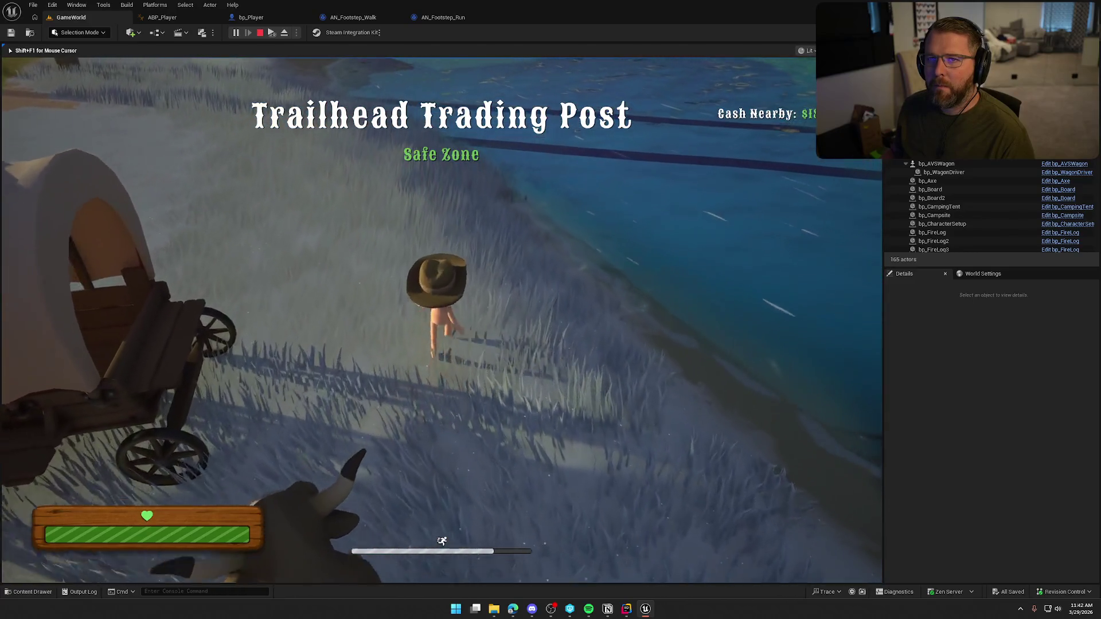
key(w)
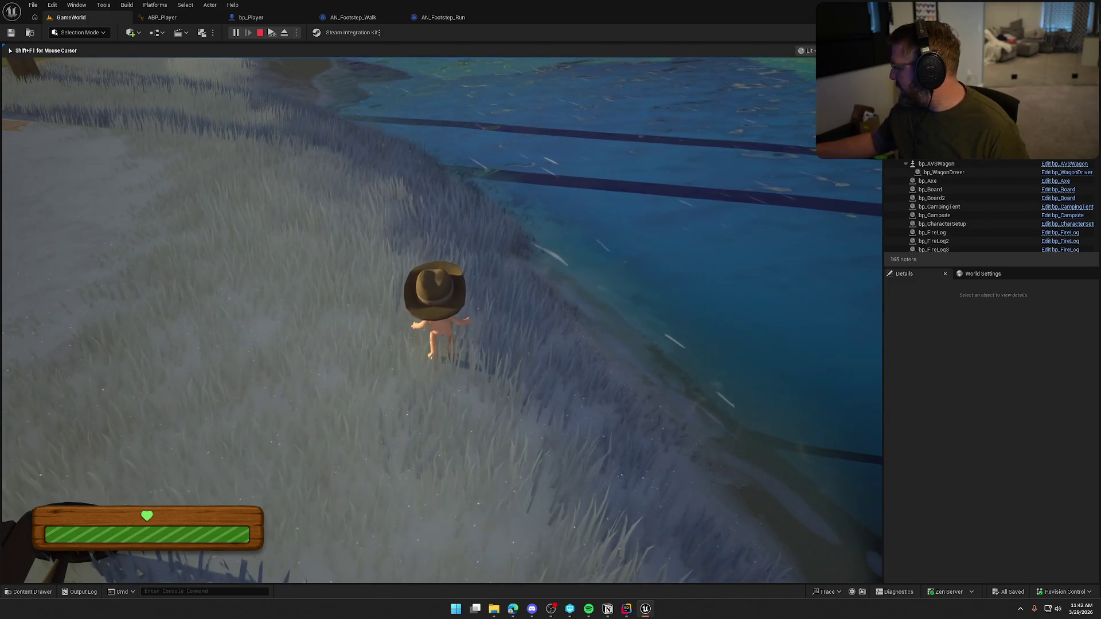
key(w)
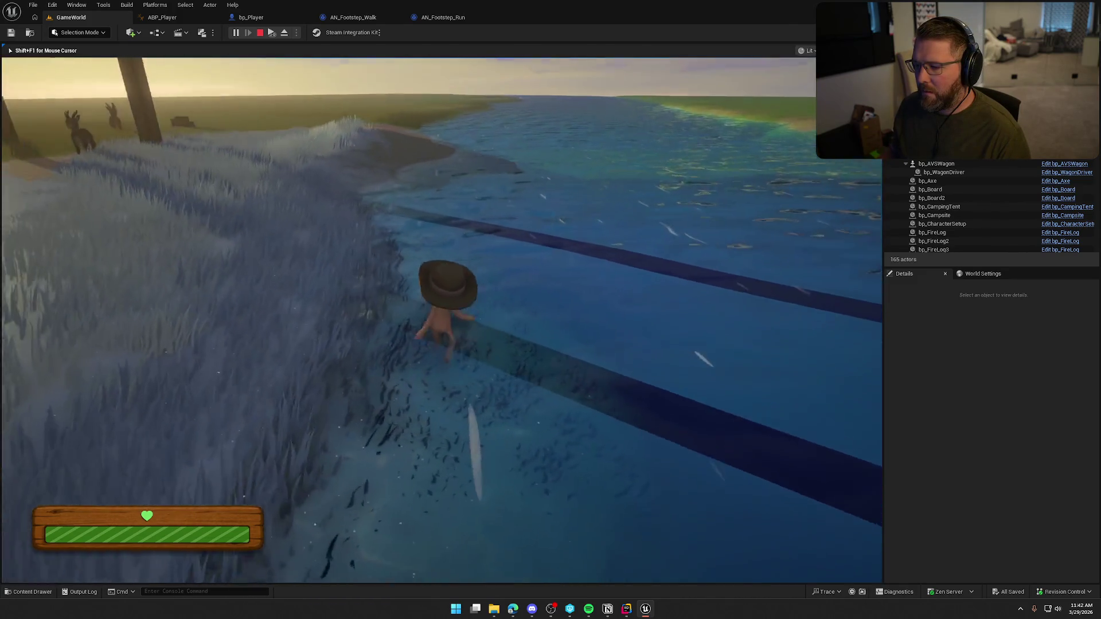
key(shift)
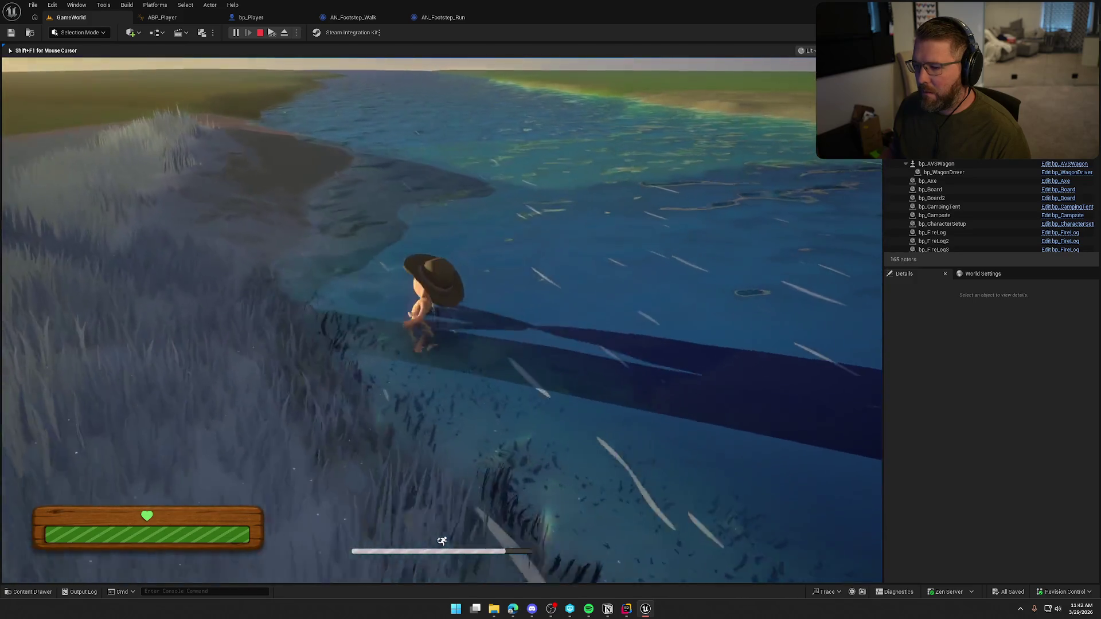
key(w)
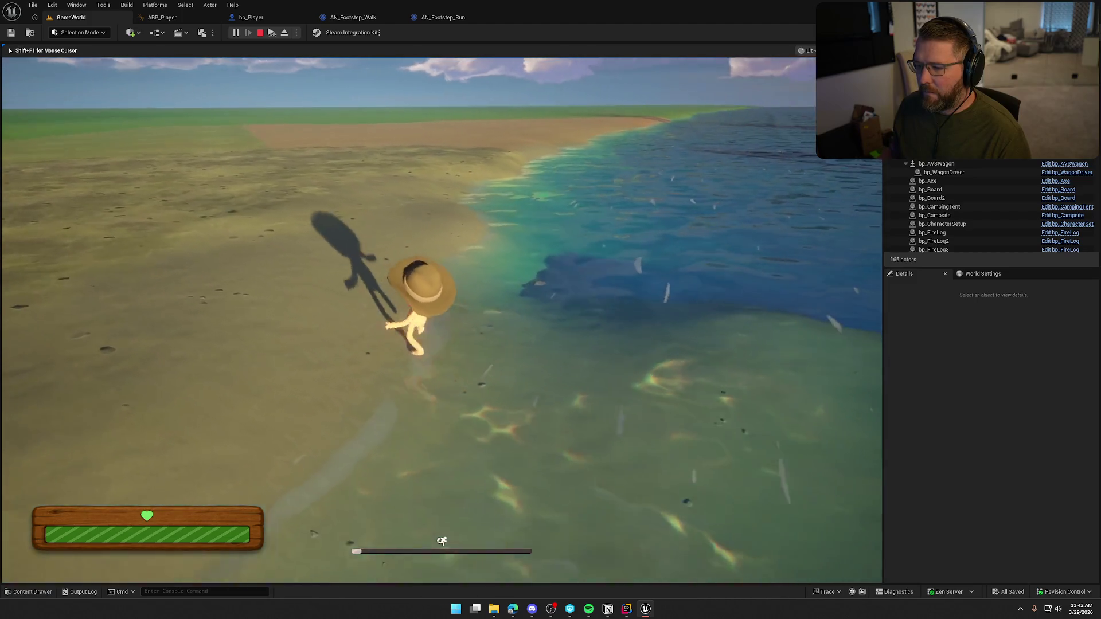
key(shift+F1)
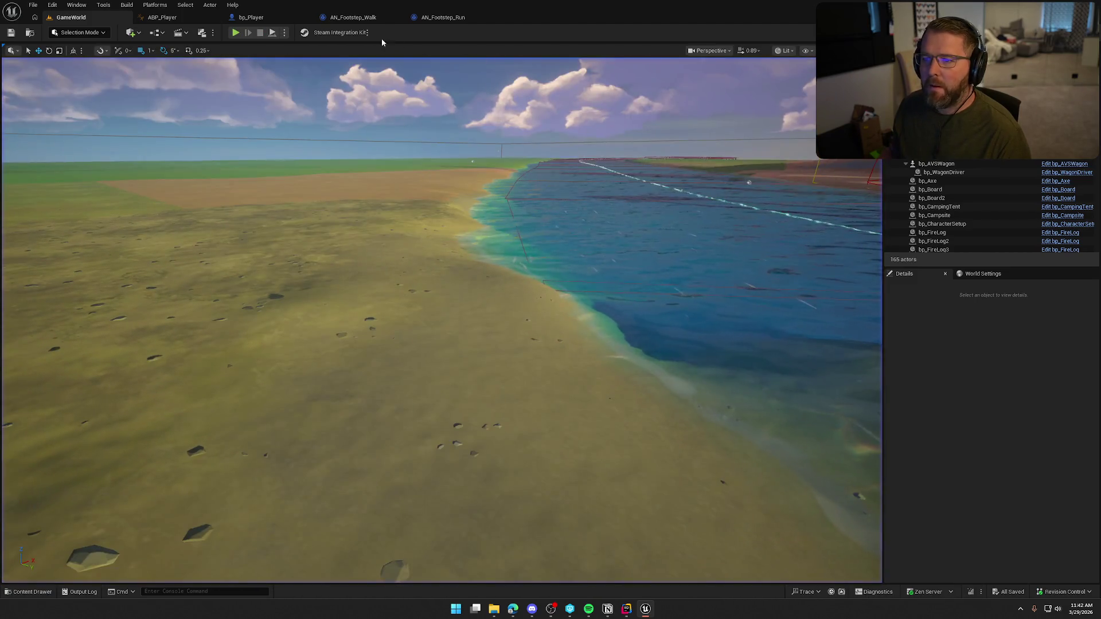
click(353, 18)
Set the walk notify's Random Float in Range Max to 0.35 and compile and save it
scroll(504, 286, up, 3)
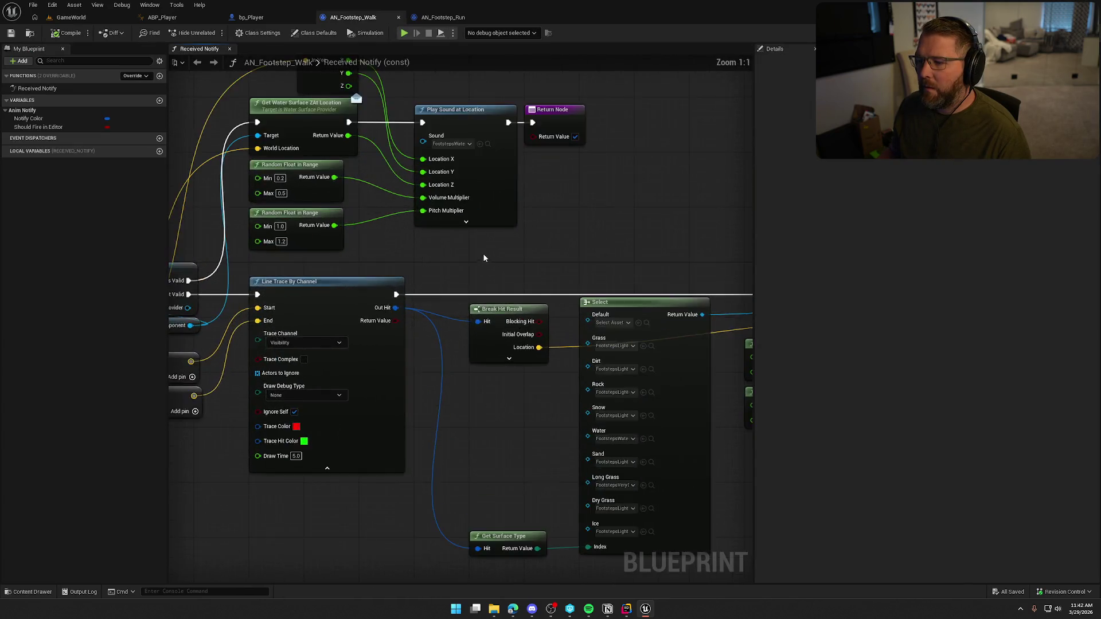
click(514, 292)
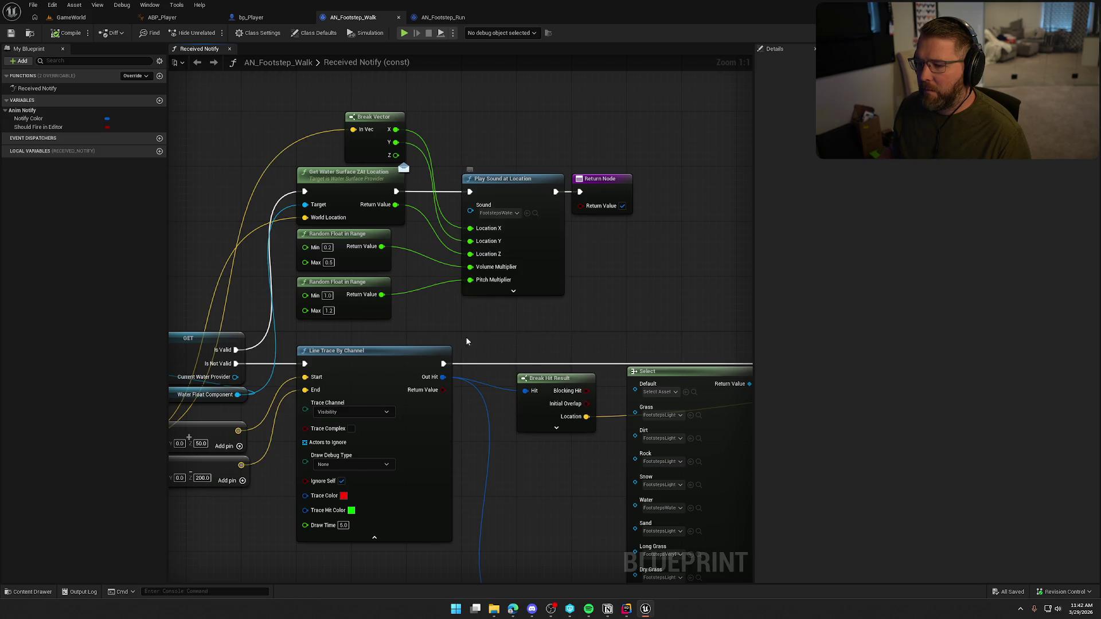
click(513, 412)
drag(351, 258, 488, 223)
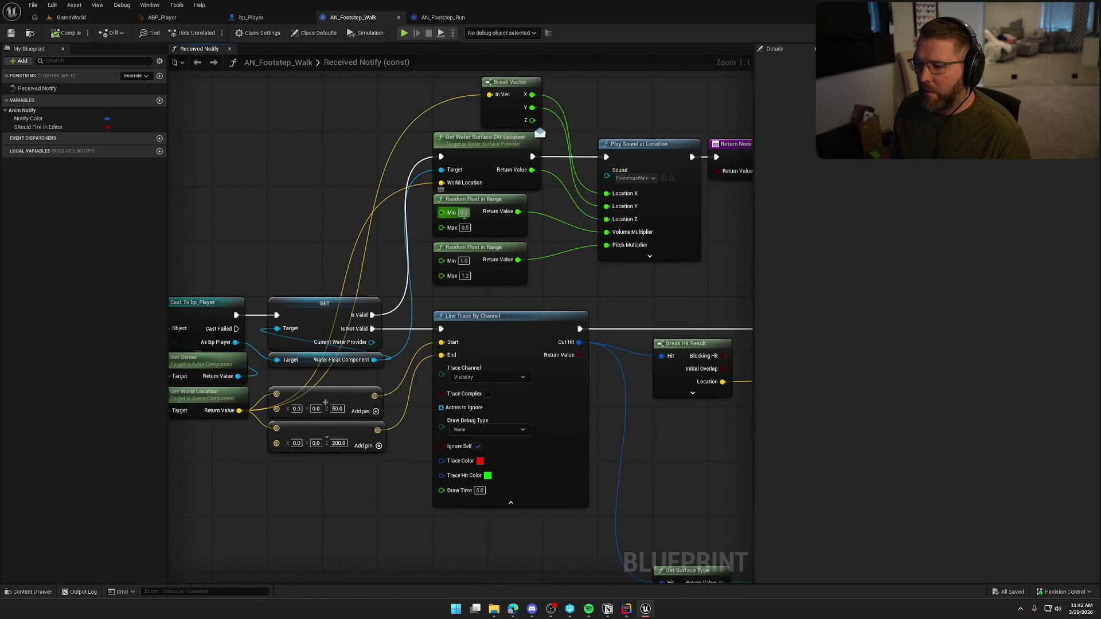
key(Tab)
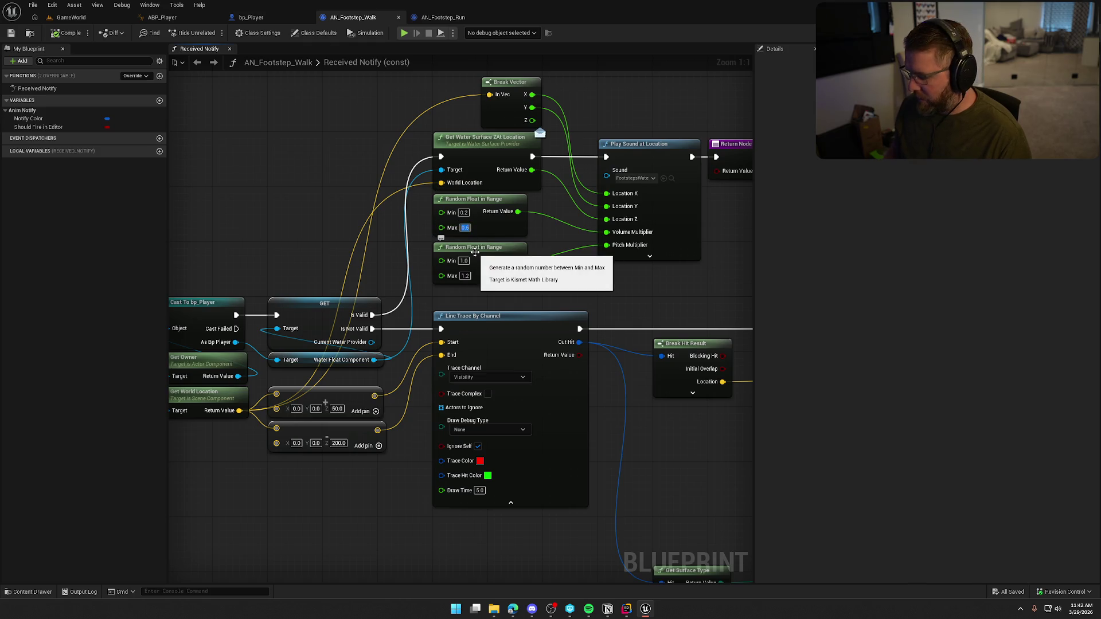
text(.35)
key(Return)
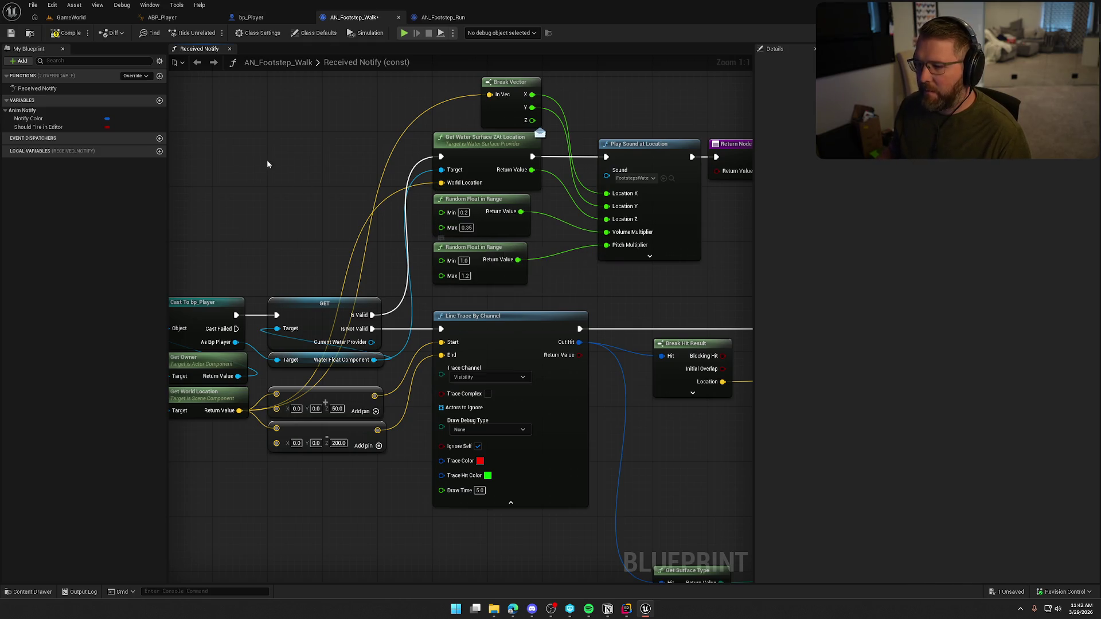
mouse_move(318, 198)
mouse_down()
mouse_move(445, 181)
mouse_move(317, 246)
mouse_up()
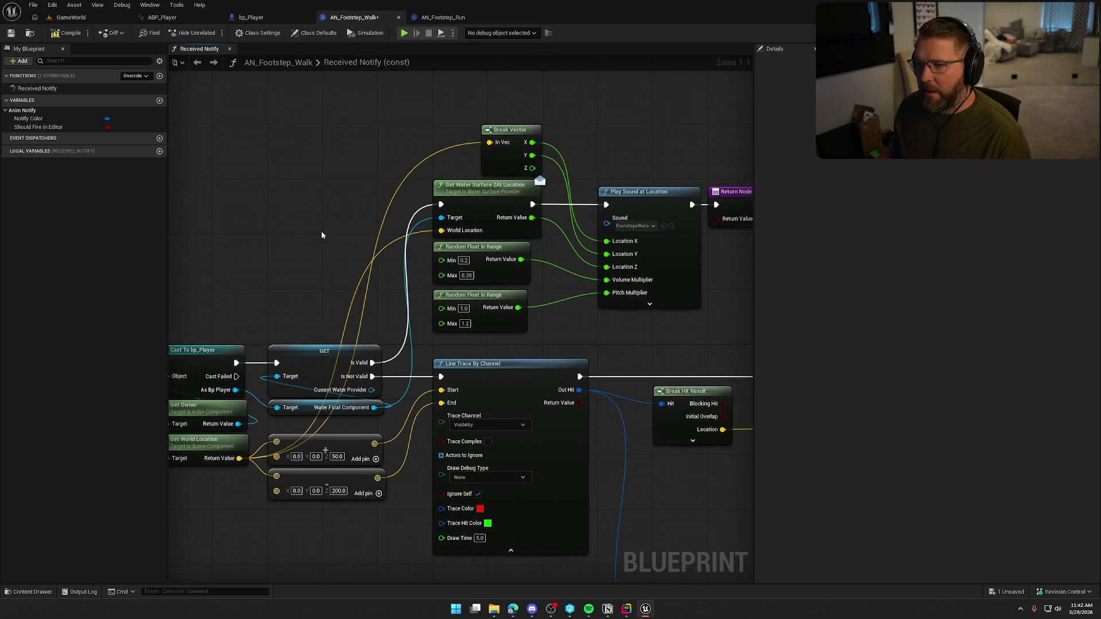
click(67, 33)
Set AN_Footstep_Run's Random Float in Range Max to 0.4
click(443, 17)
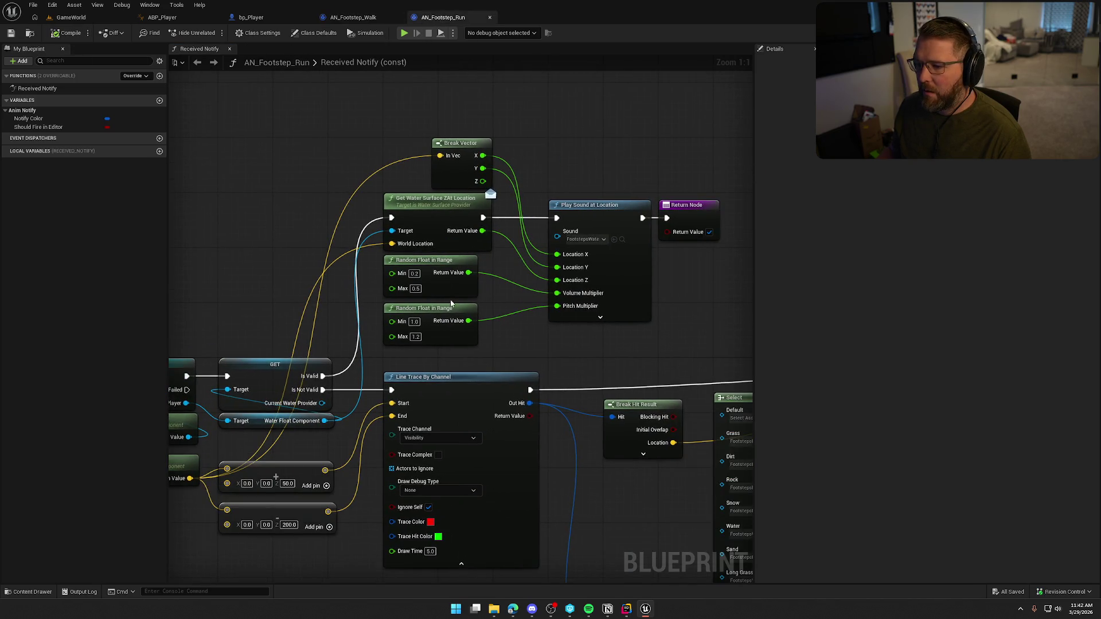
click(415, 288)
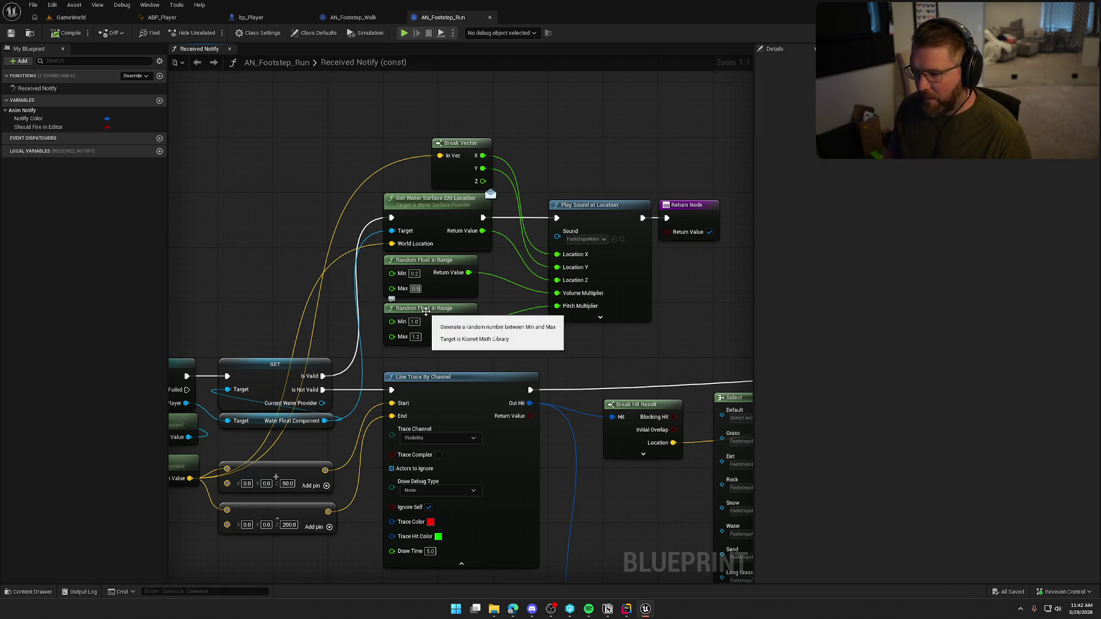
text(0.4)
key(Return)
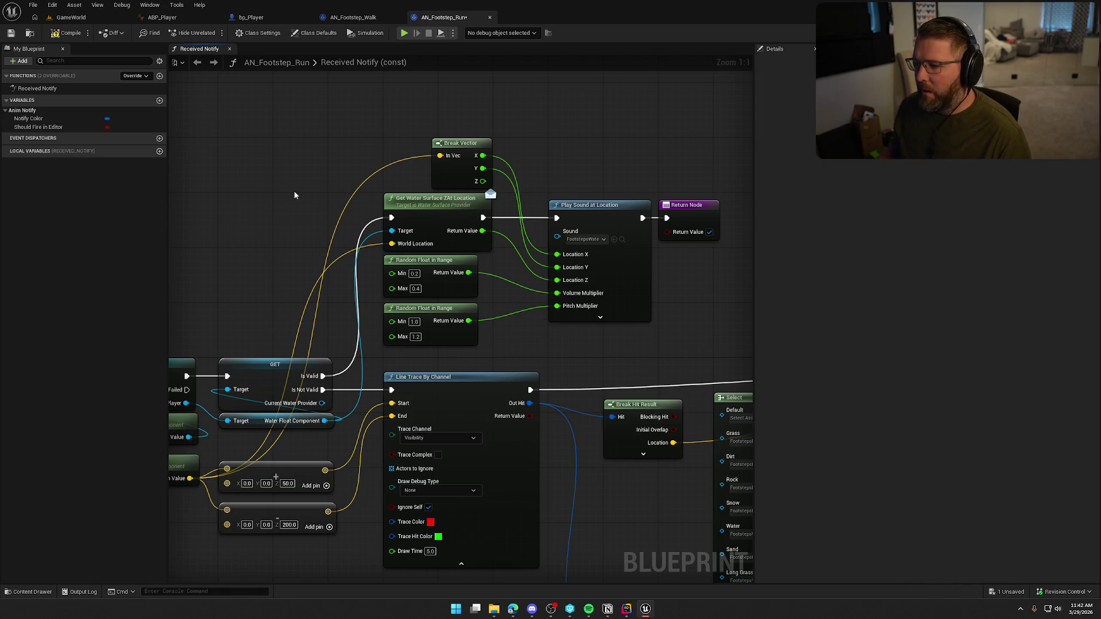
click(596, 241)
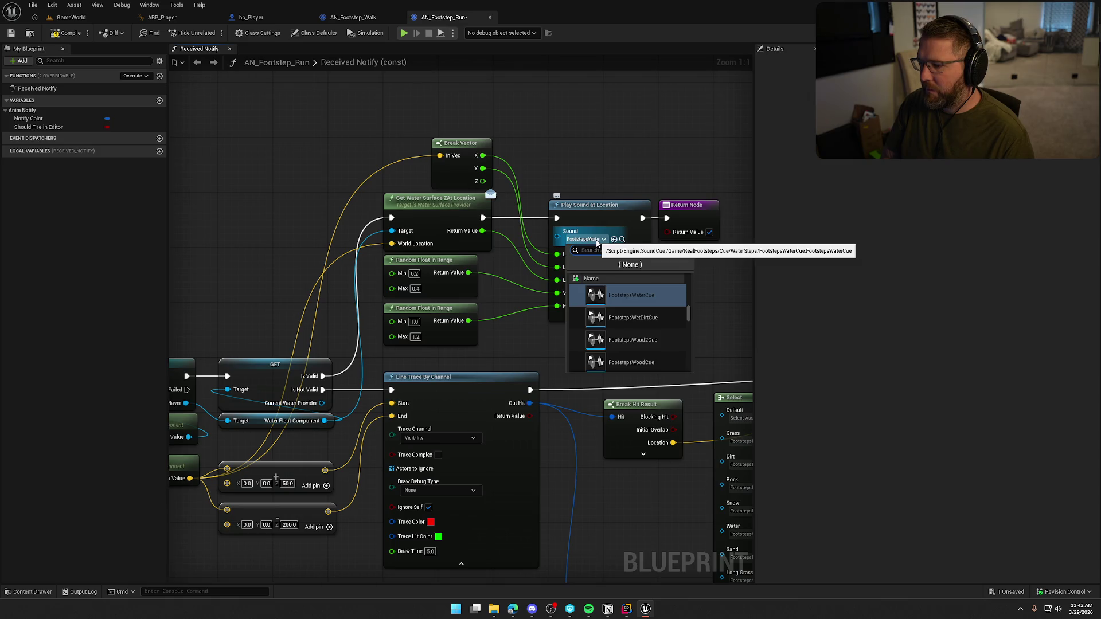
text(footstep)
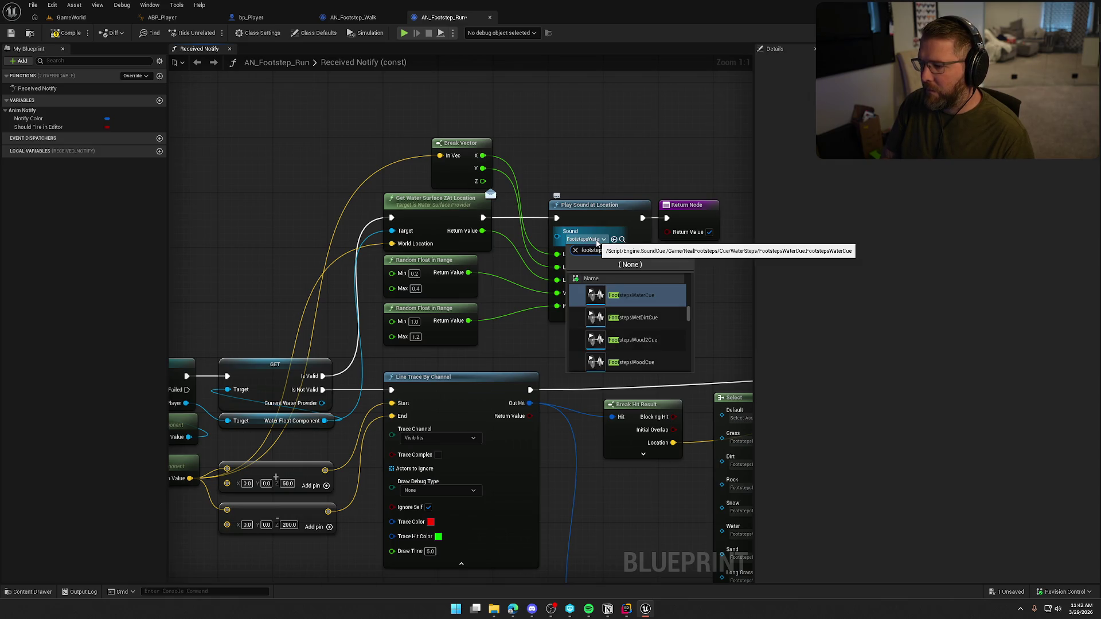
text(s)
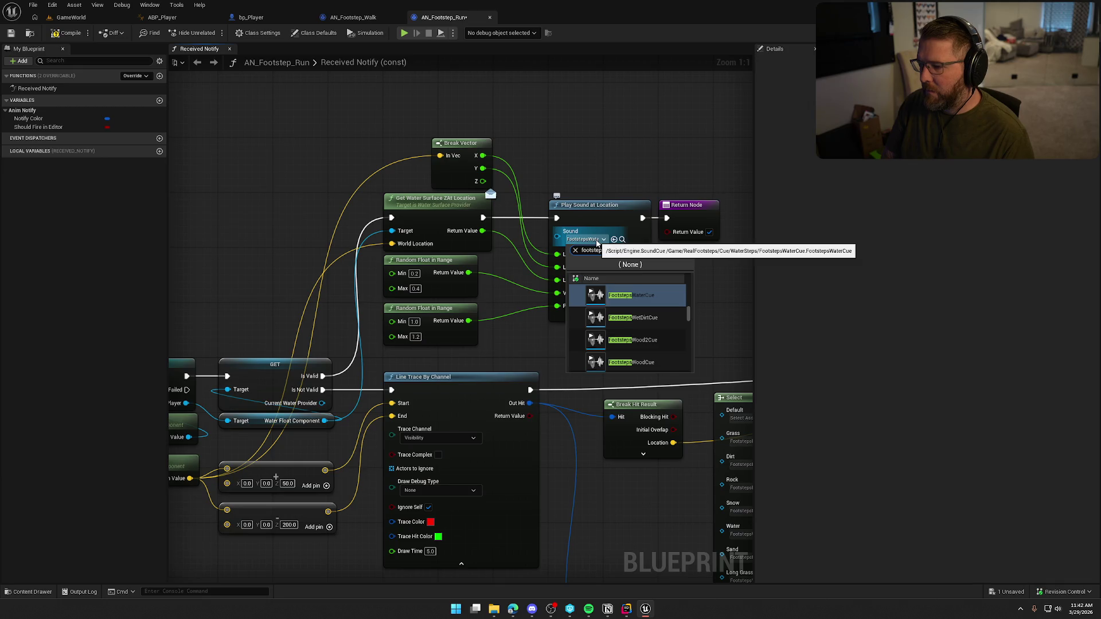
text(water)
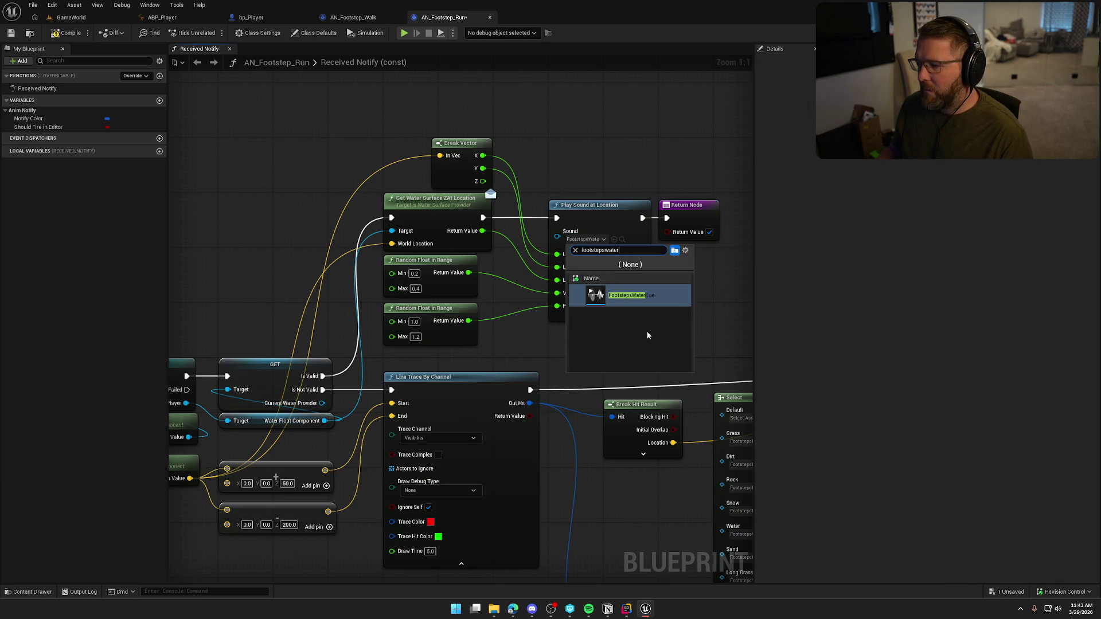
key(ctrl+a)
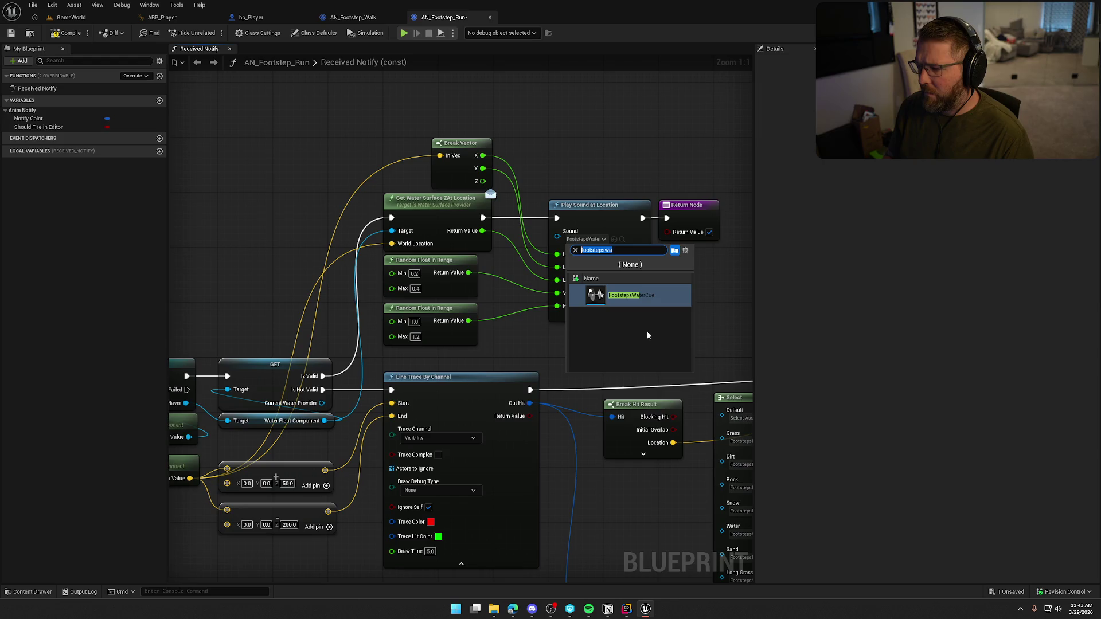
text(water)
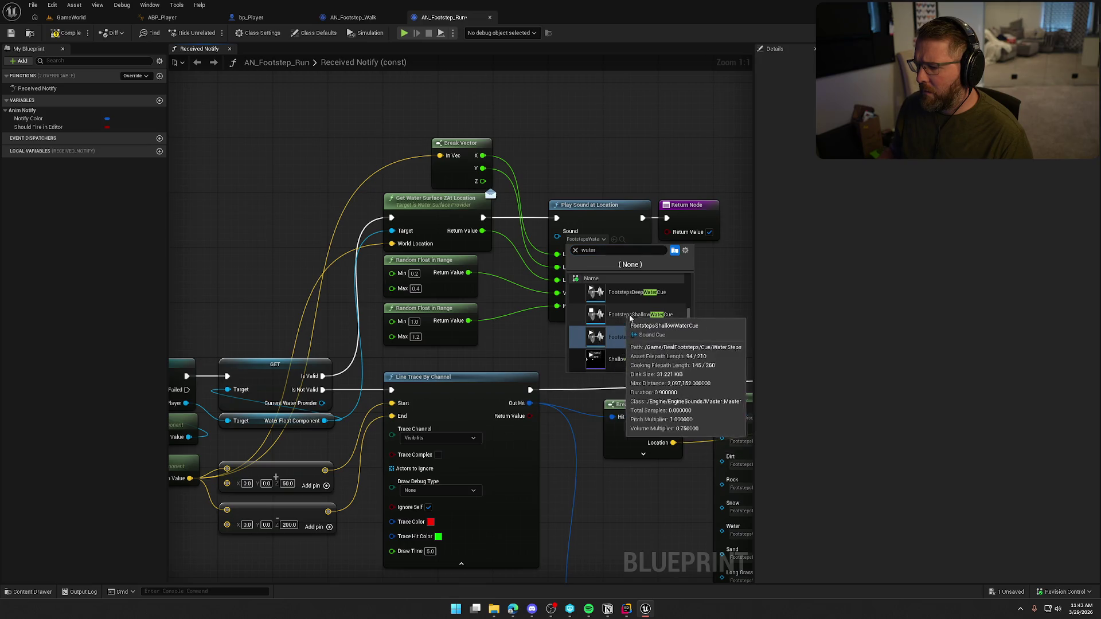
scroll(614, 318, up, 1)
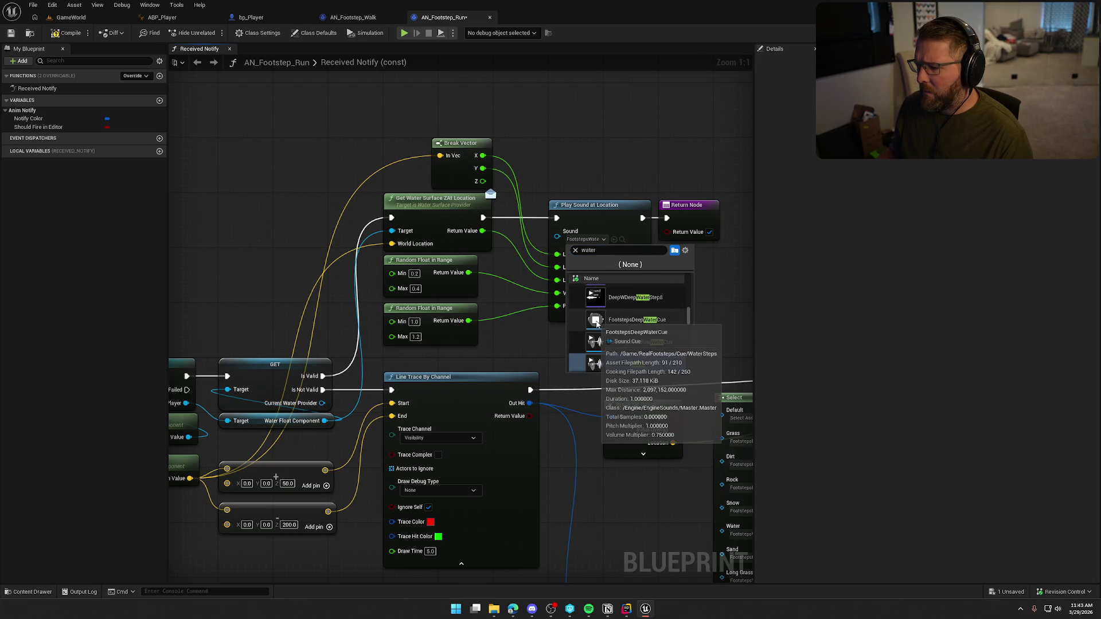
scroll(642, 344, up, 1)
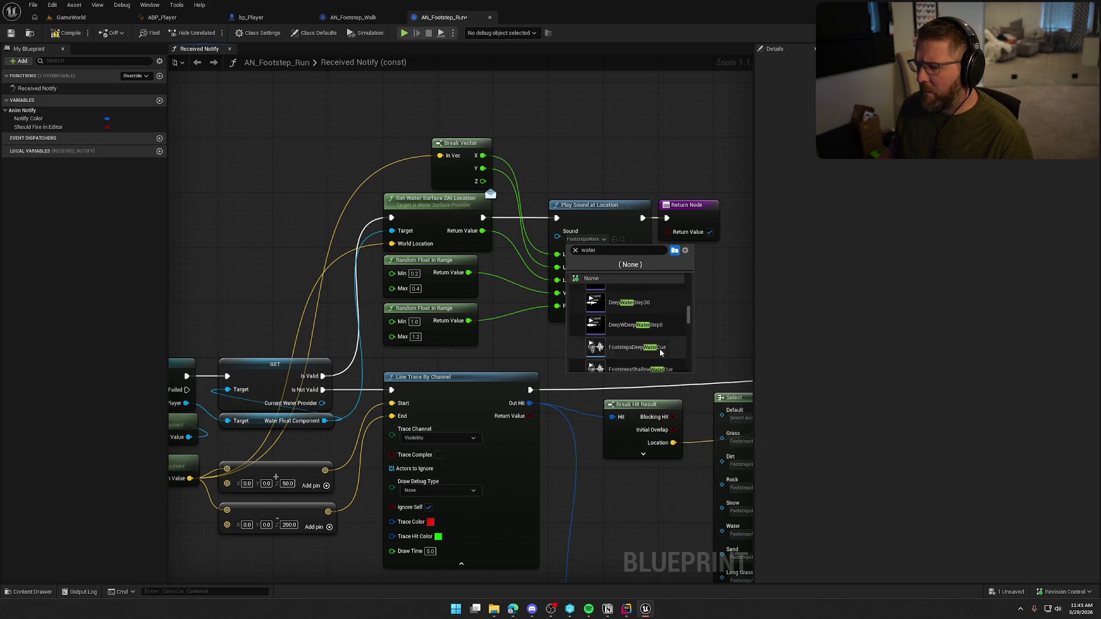
scroll(660, 349, down, 1)
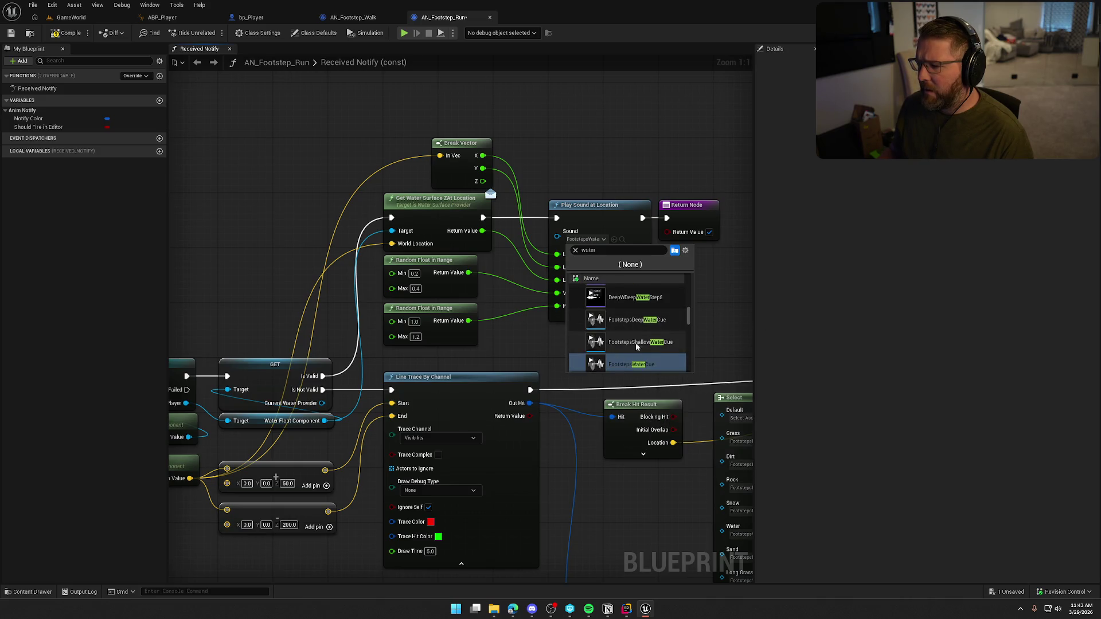
scroll(664, 345, down, 2)
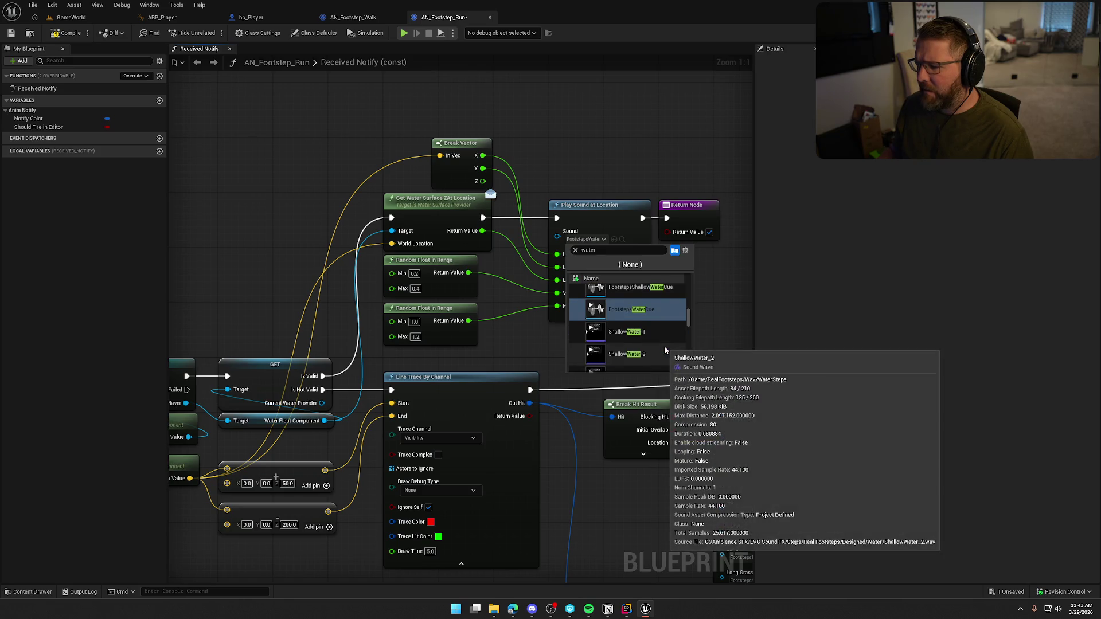
scroll(666, 350, down, 10)
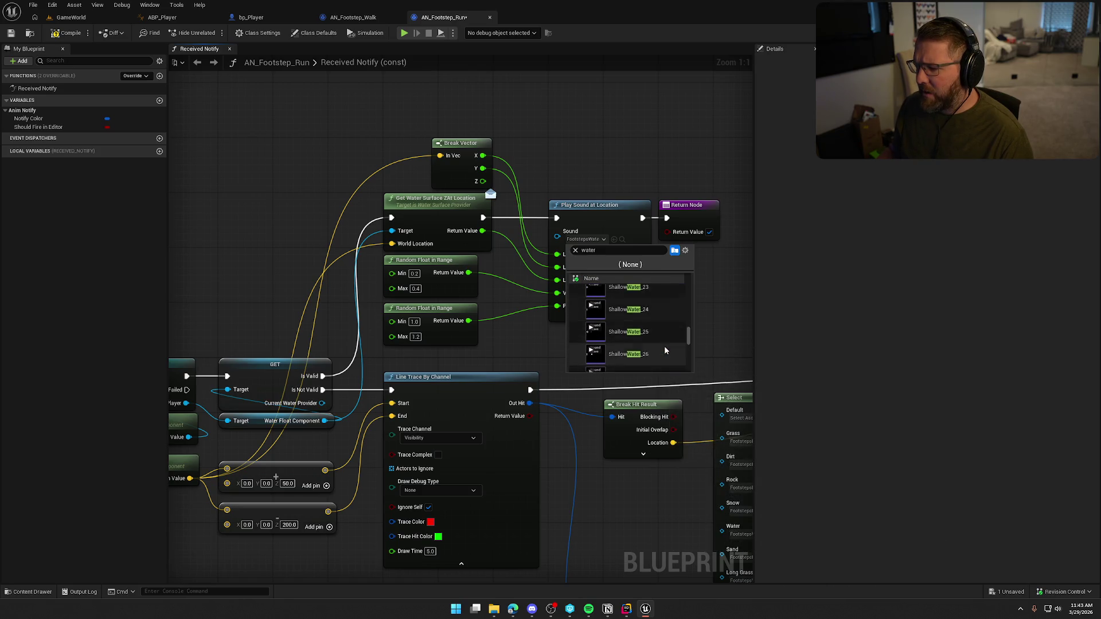
scroll(666, 350, down, 8)
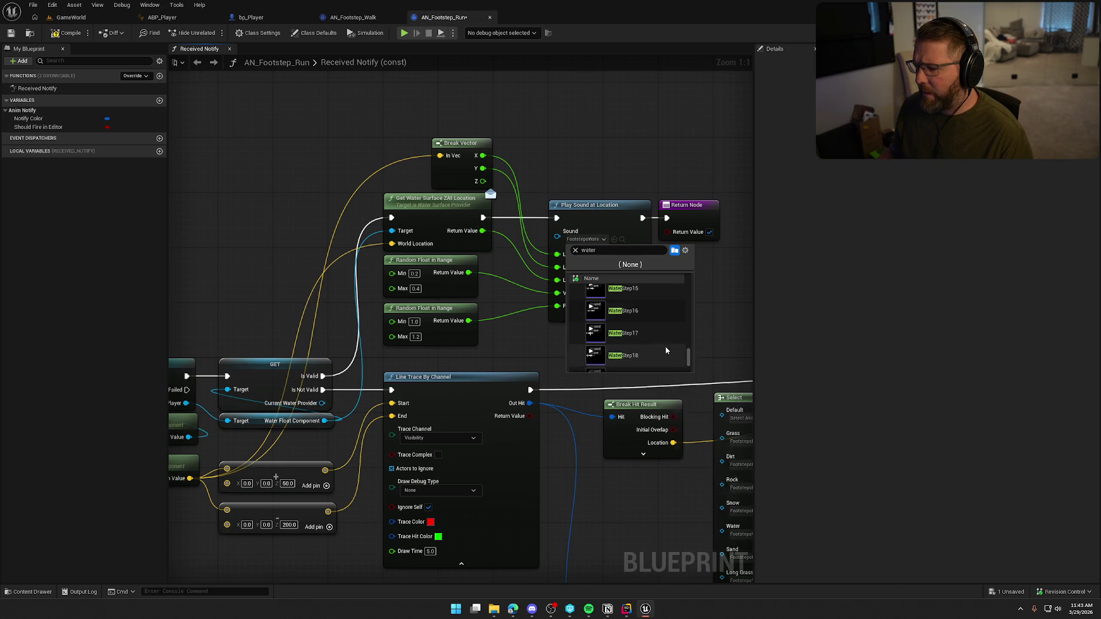
scroll(666, 347, up, 8)
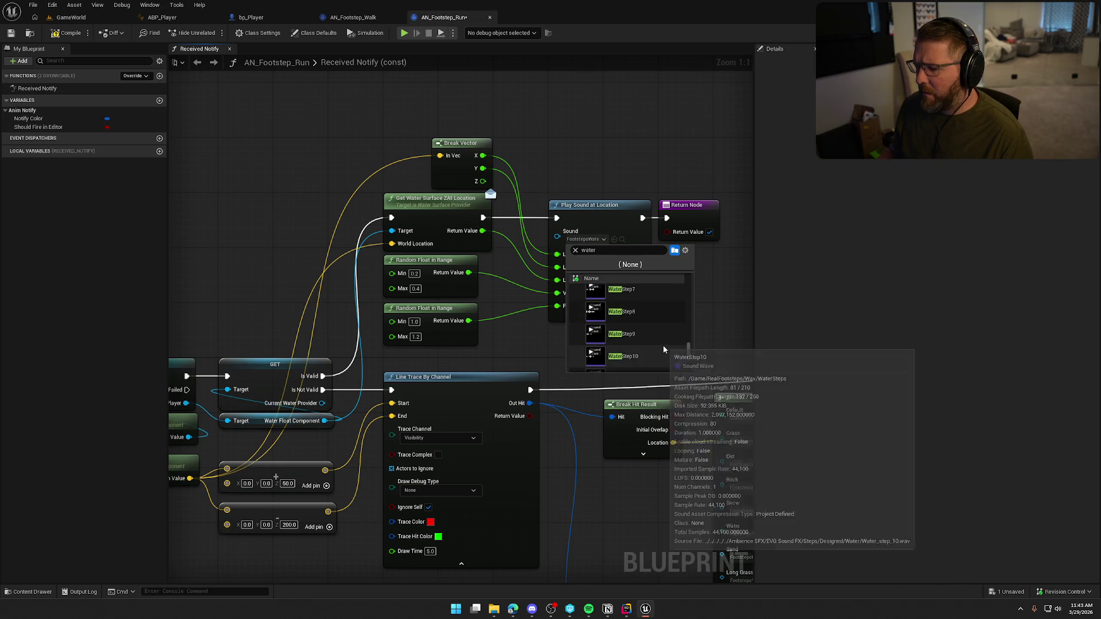
scroll(664, 349, up, 5)
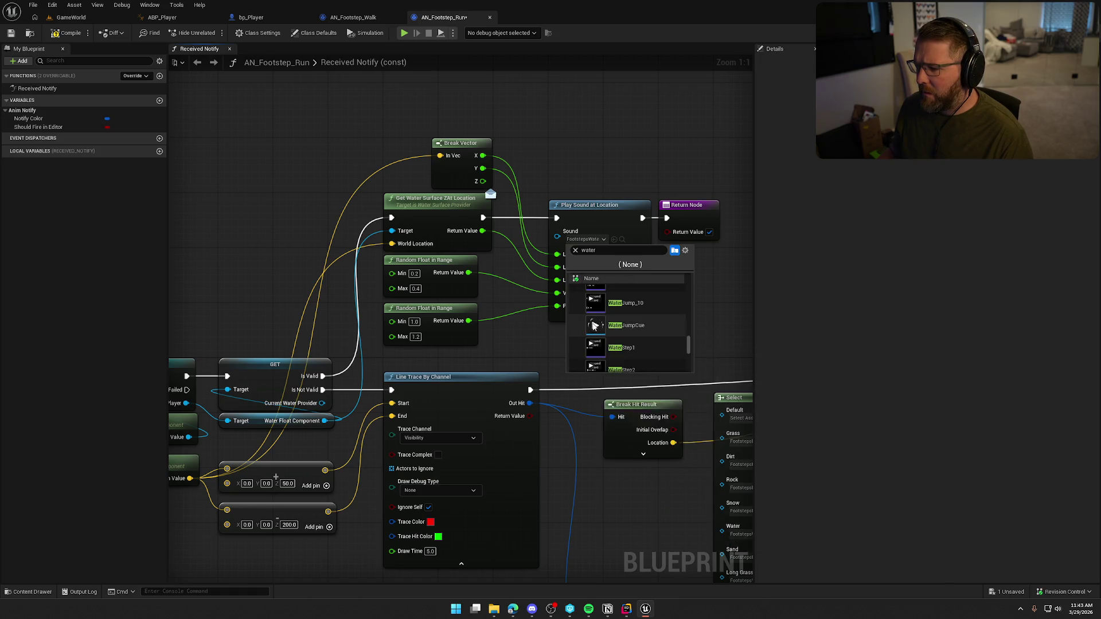
scroll(645, 347, up, 10)
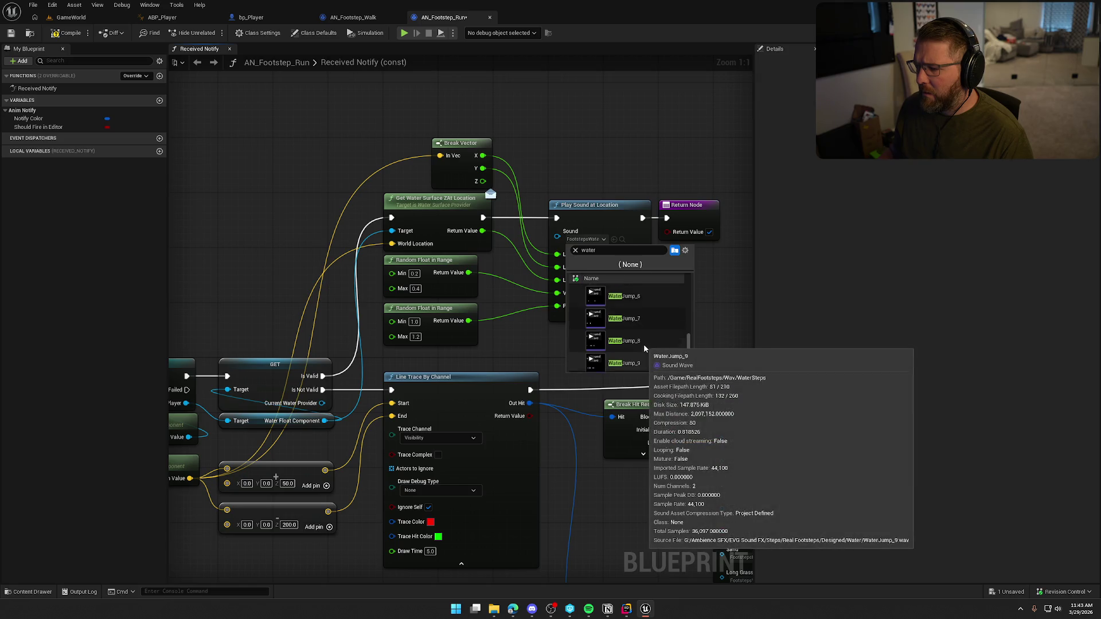
scroll(644, 348, up, 10)
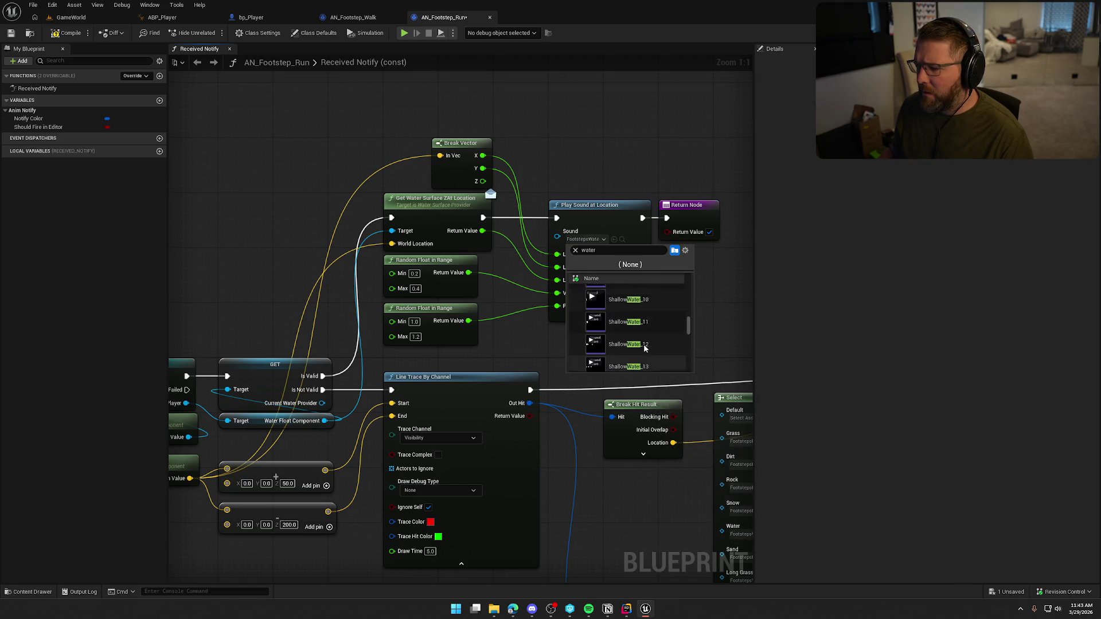
scroll(644, 348, up, 10)
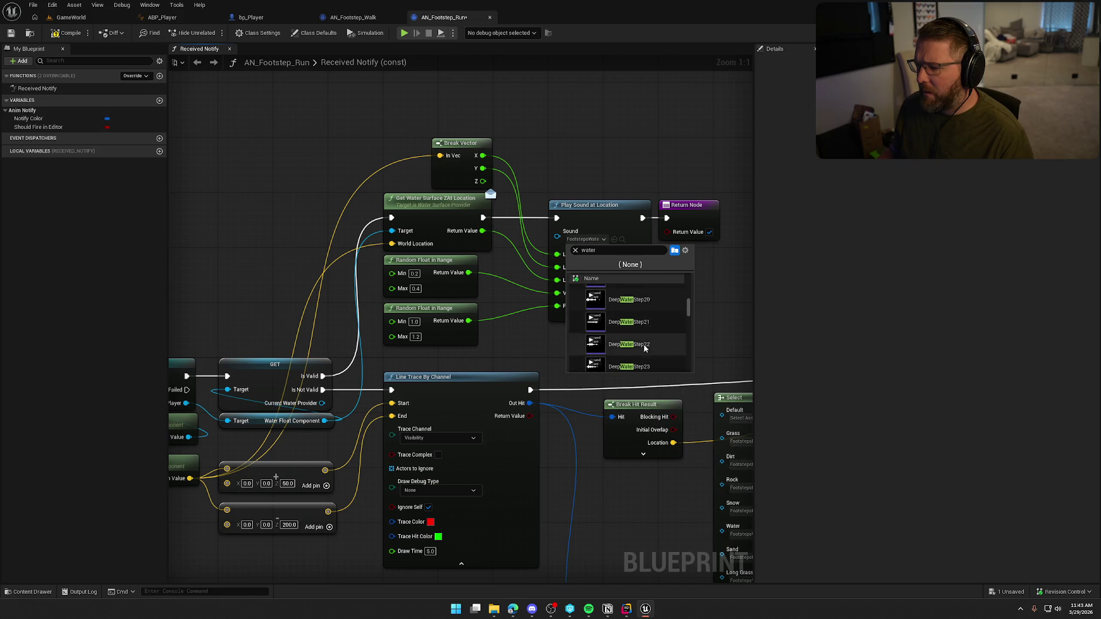
scroll(648, 338, down, 8)
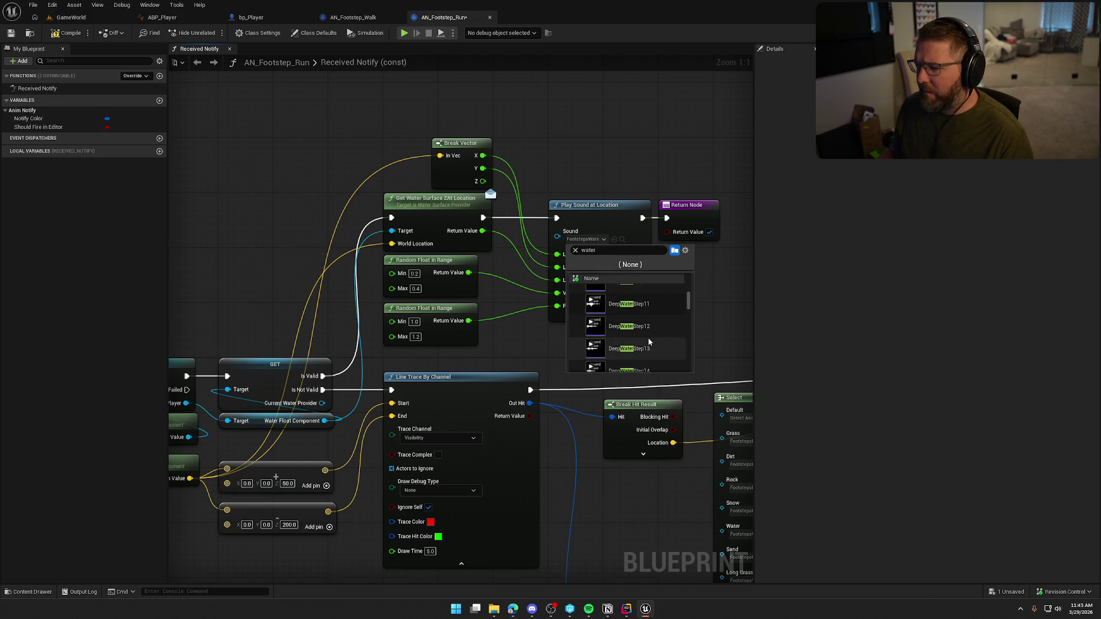
scroll(649, 336, down, 3)
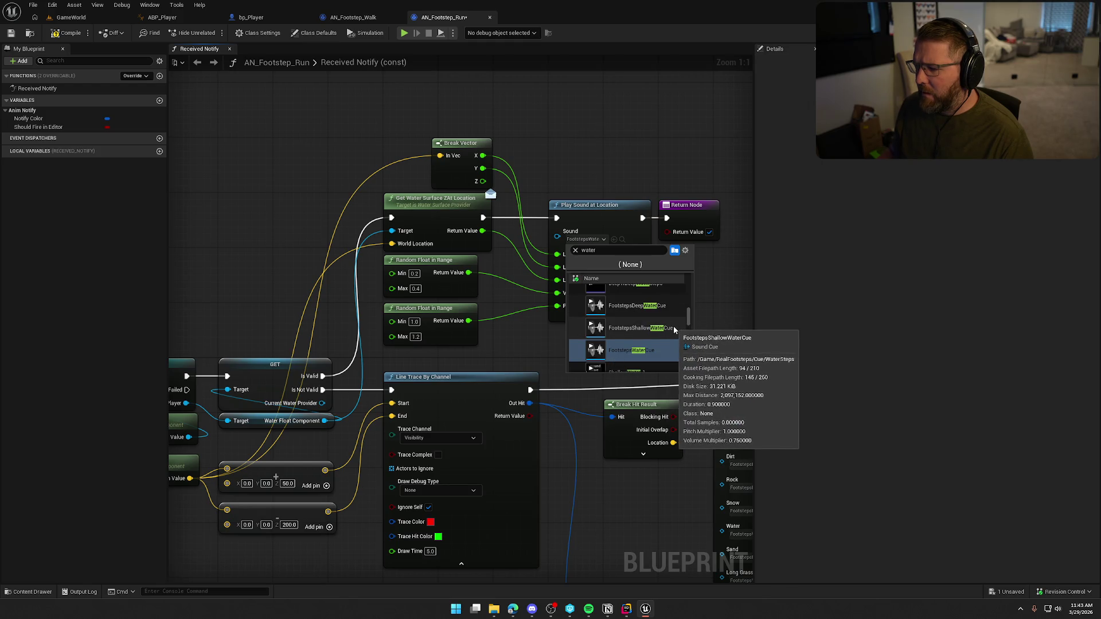
mouse_move(255, 224)
mouse_down()
mouse_move(370, 177)
mouse_move(406, 141)
mouse_up()
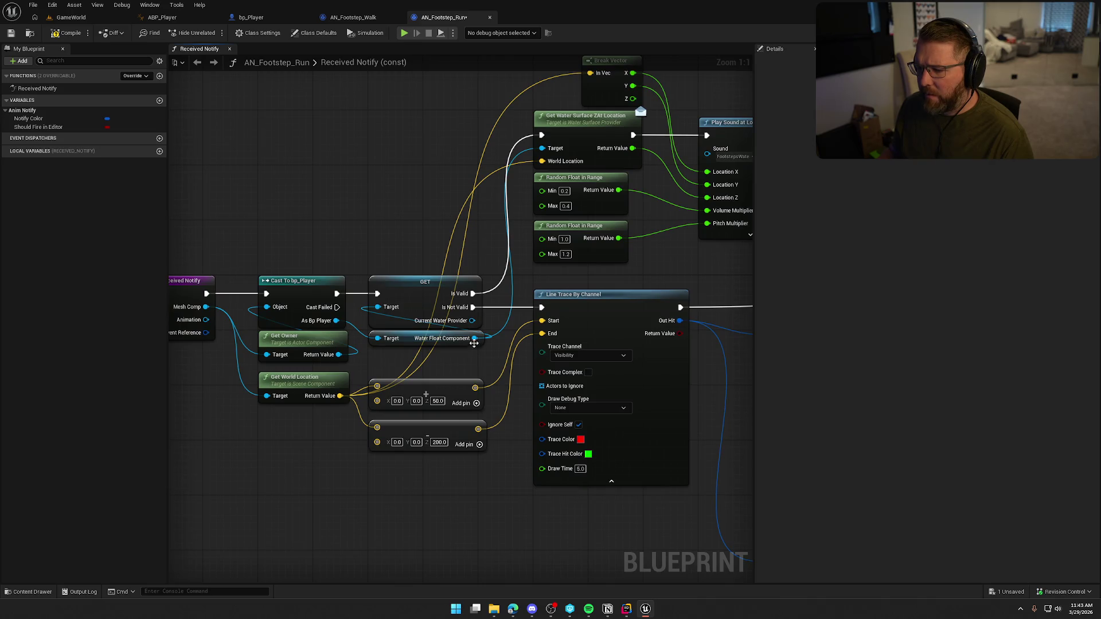
drag(475, 338, 408, 205)
text(depth)
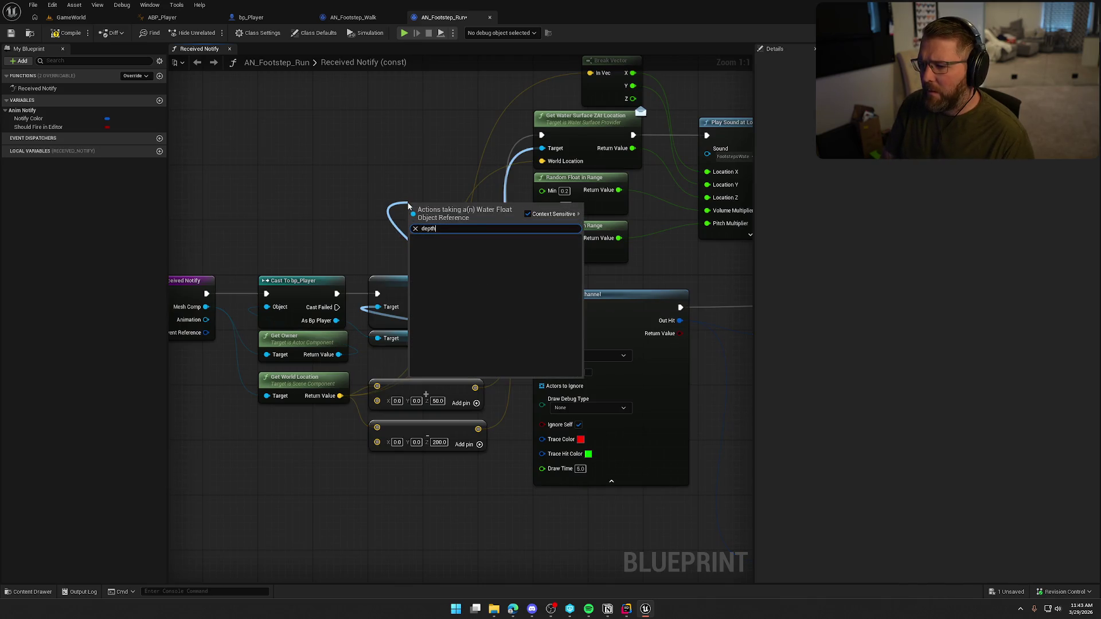
key(Escape)
Review the bInWaterMode and EntrySinkDepth declarations in WaterFloat.h, then jump to TickComponent's definition
click(627, 610)
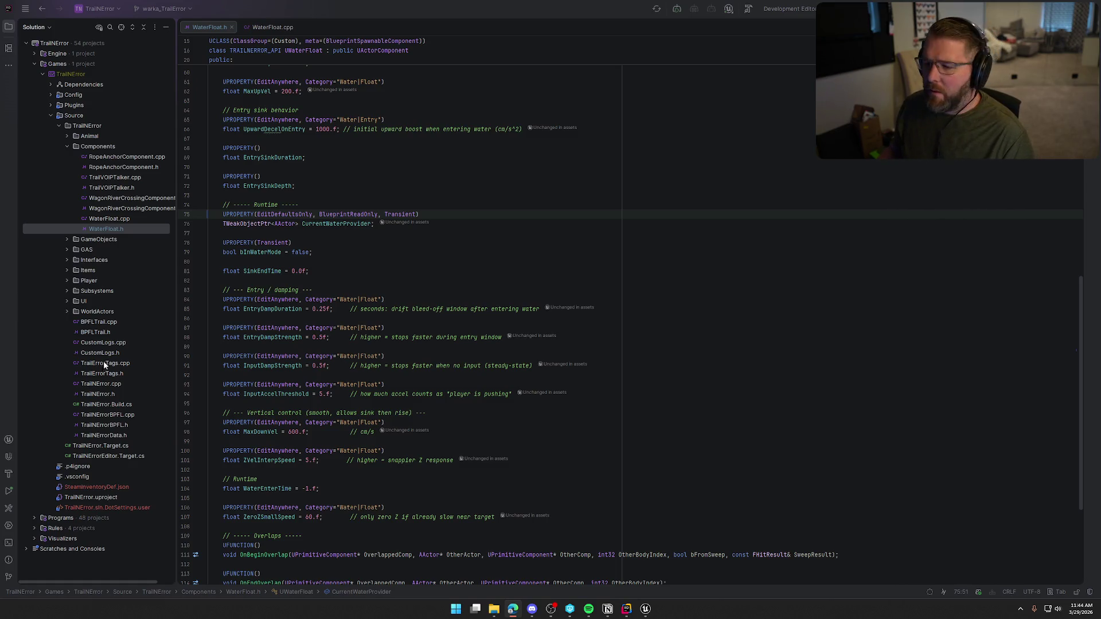
click(346, 251)
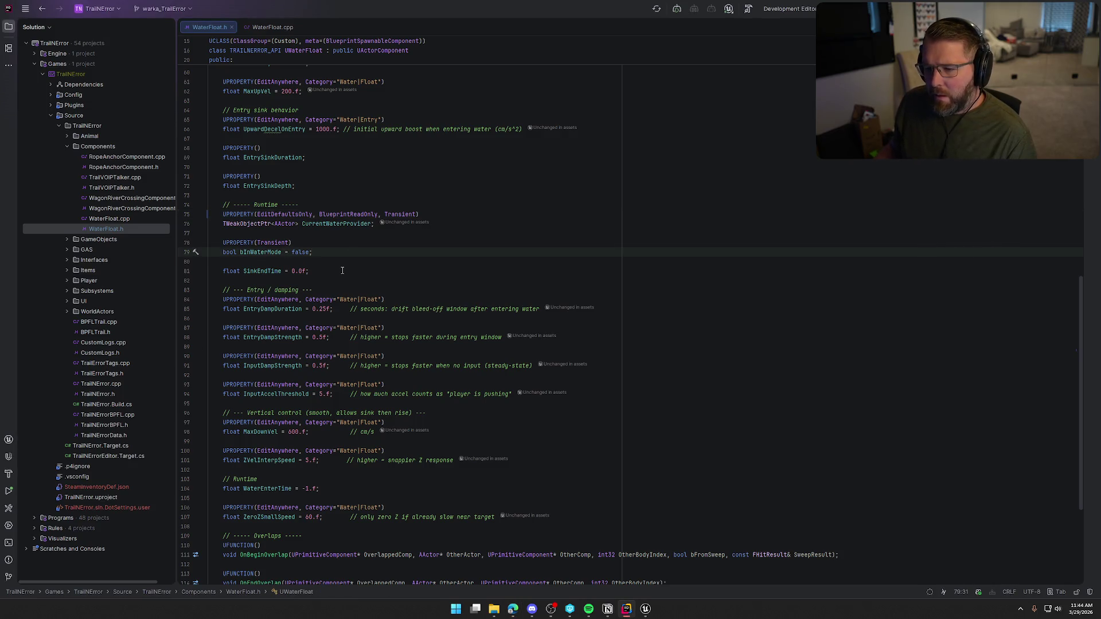
click(309, 188)
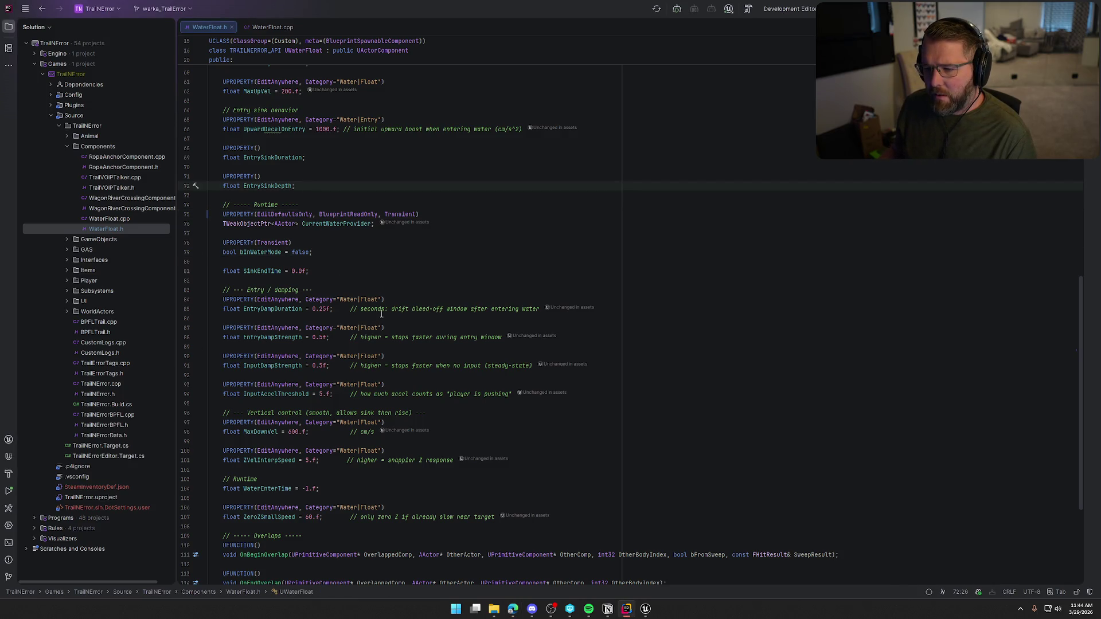
scroll(381, 314, down, 5)
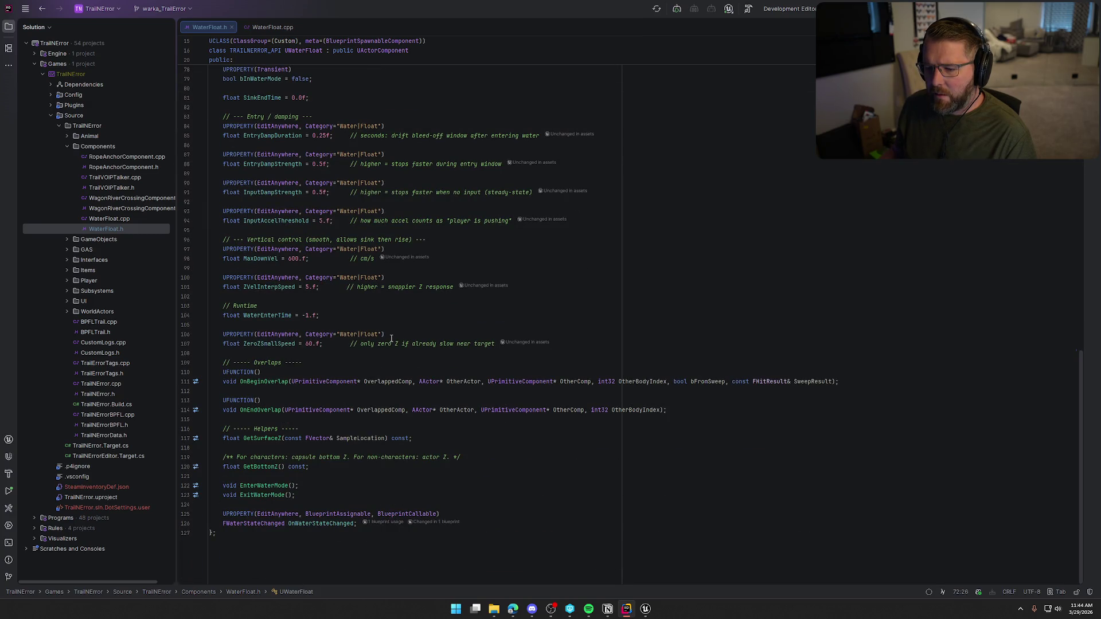
scroll(392, 339, up, 10)
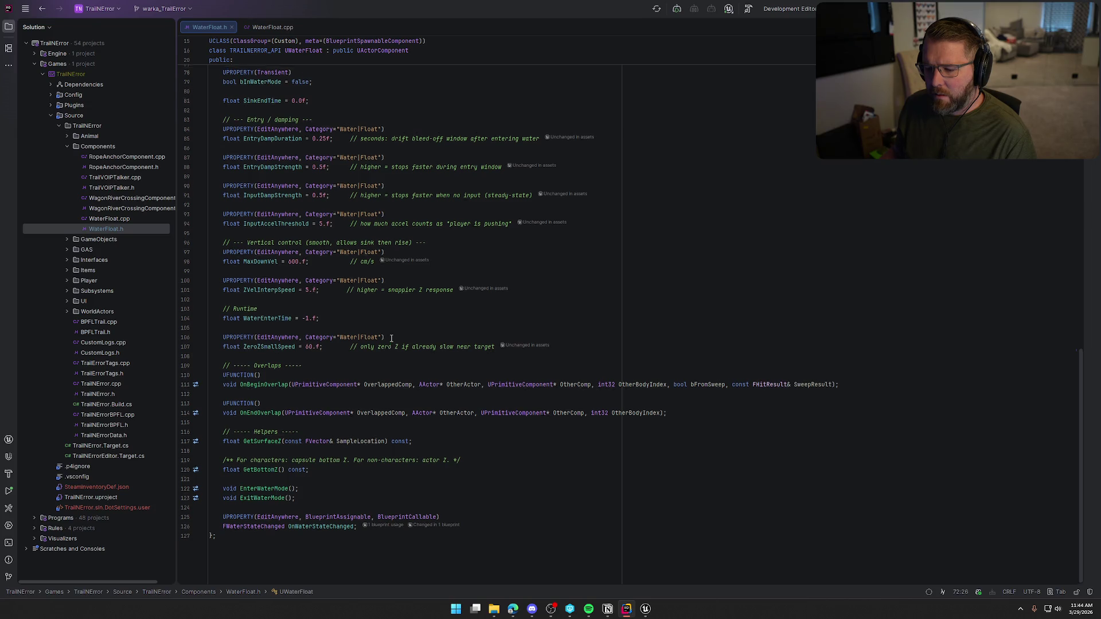
scroll(391, 338, up, 5)
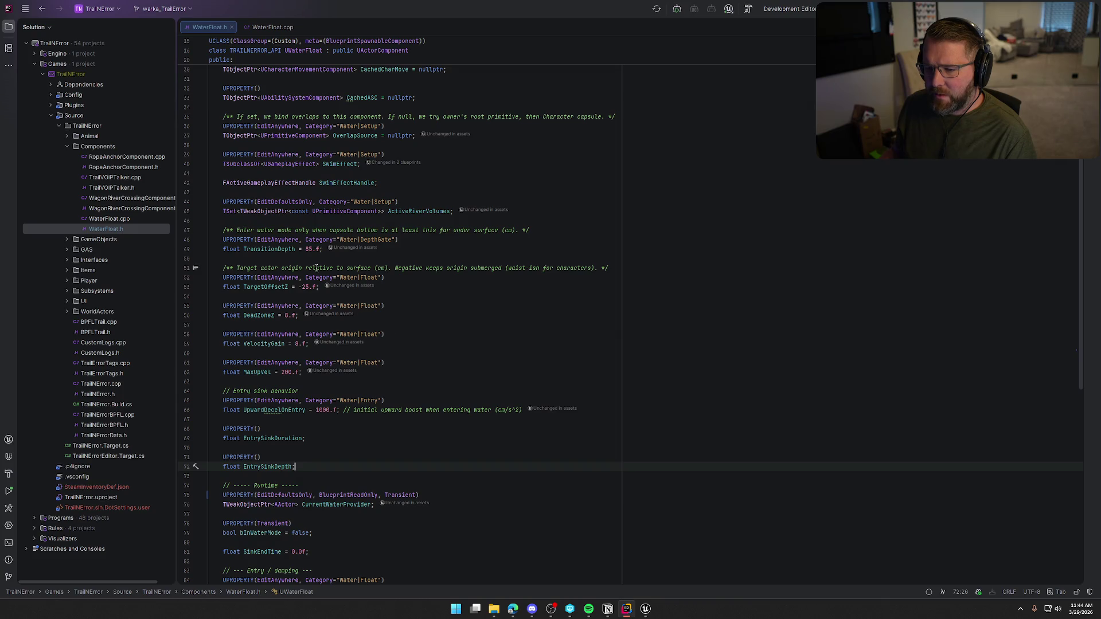
scroll(272, 400, up, 5)
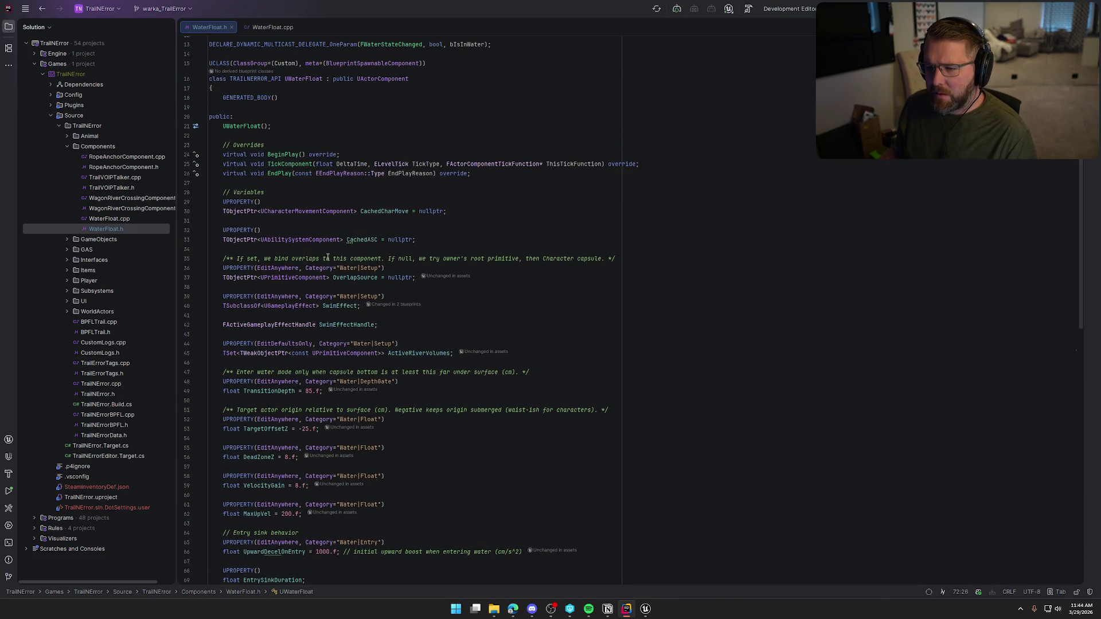
ctrl+click(283, 164)
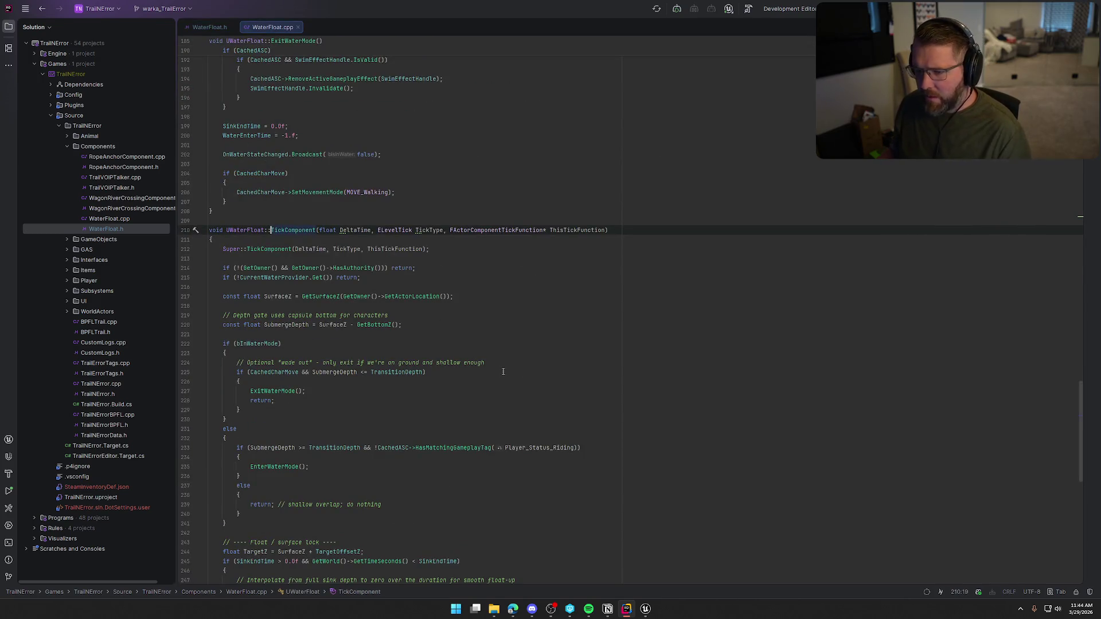
scroll(509, 367, down, 1)
scroll(509, 367, down, 2)
click(462, 247)
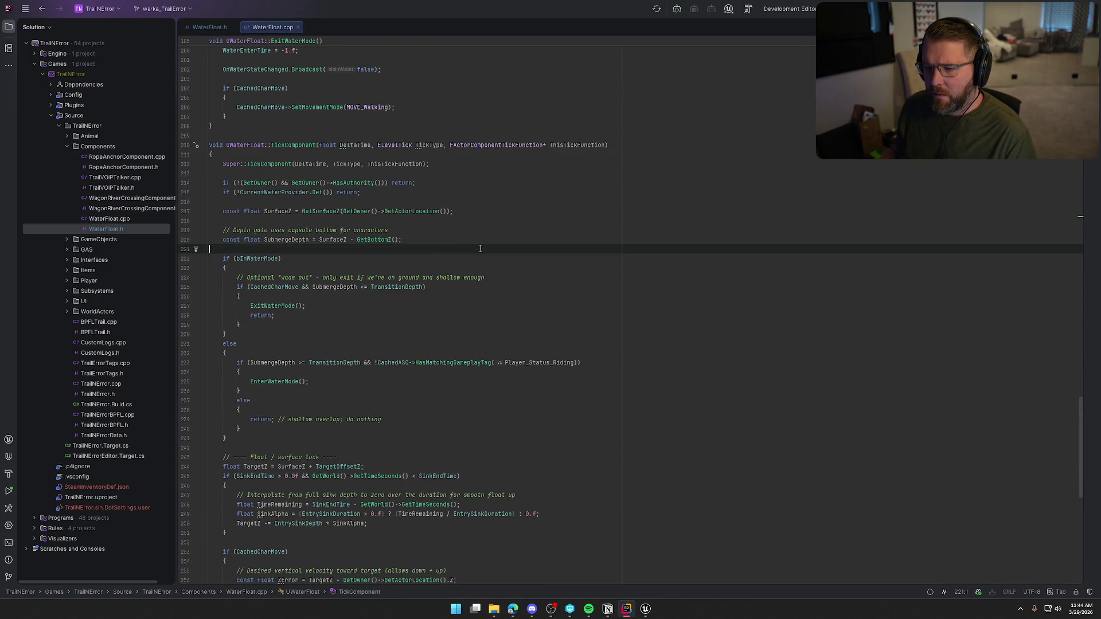
click(280, 211)
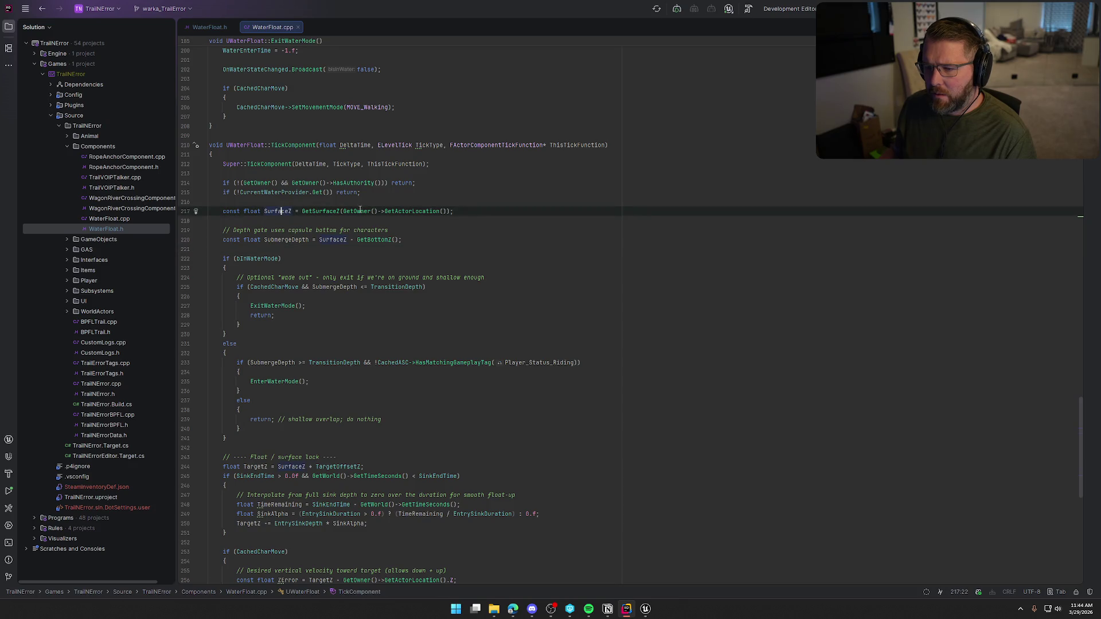
click(285, 240)
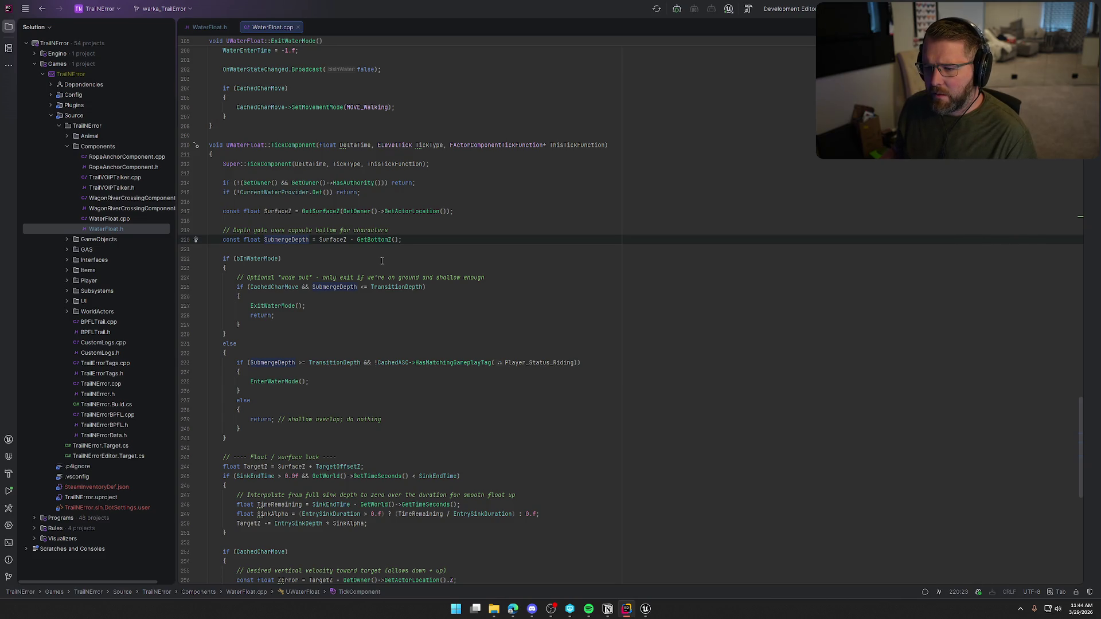
click(401, 240)
key(shift+Home)
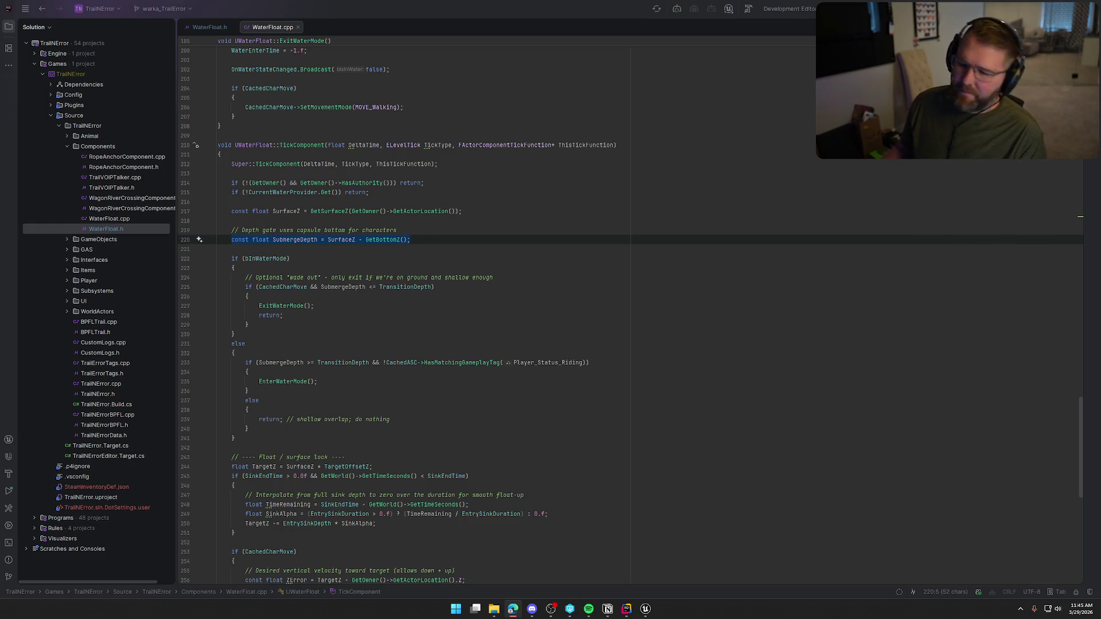
click(282, 240)
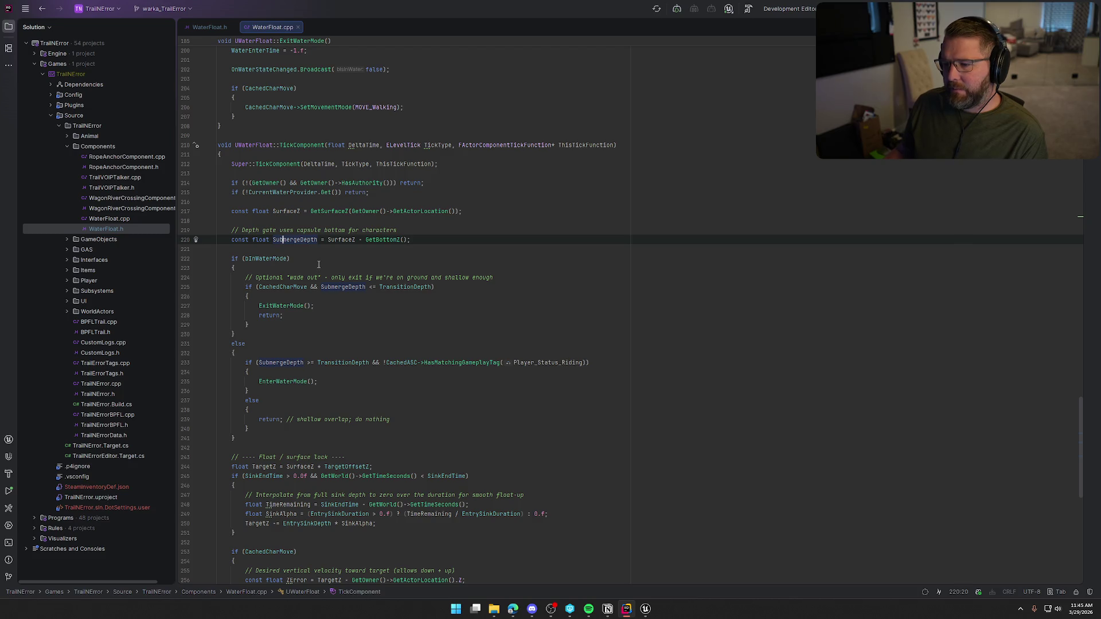
scroll(369, 325, down, 4)
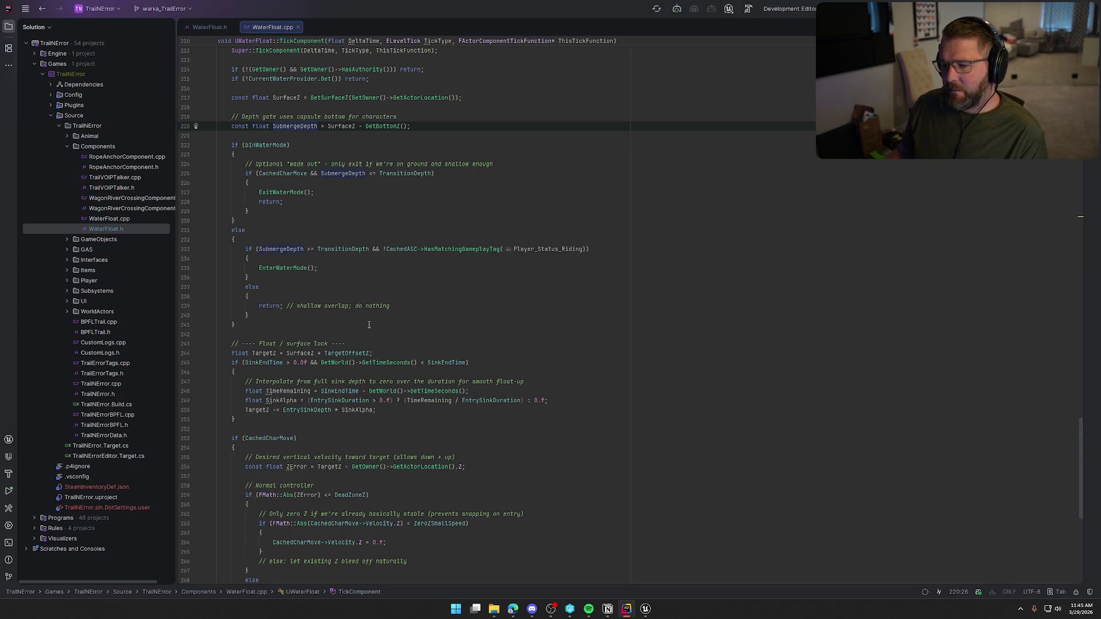
scroll(369, 325, down, 3)
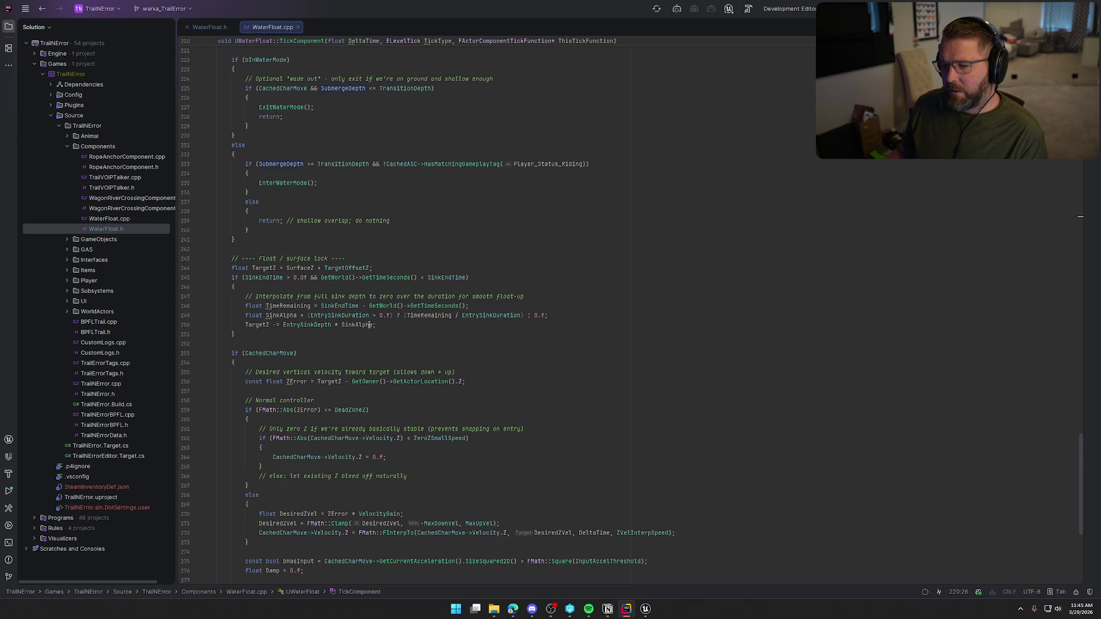
scroll(369, 325, down, 7)
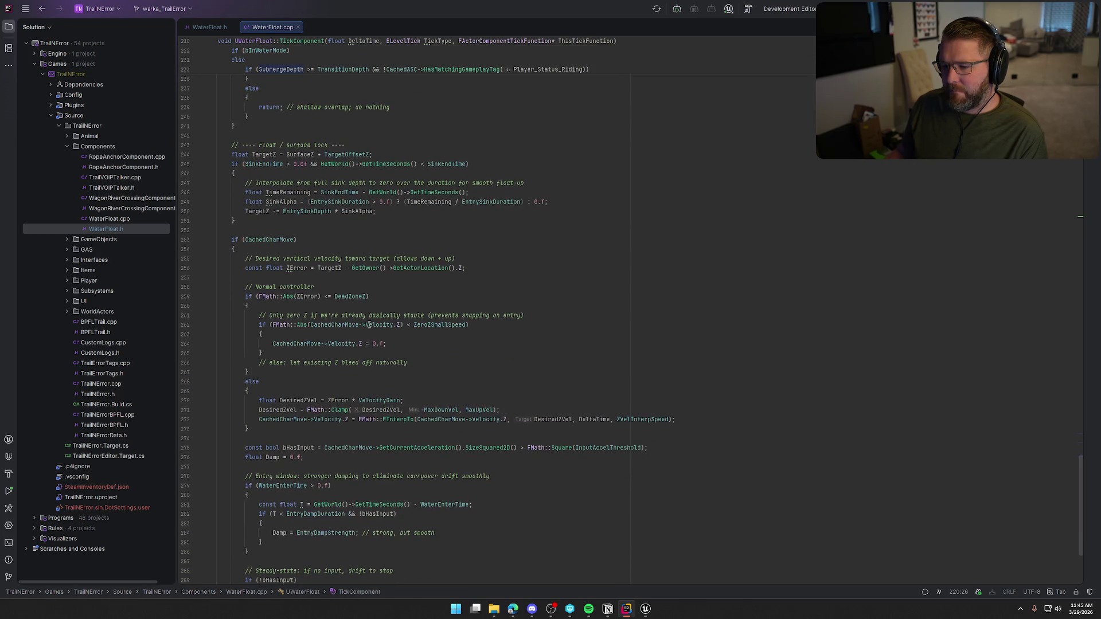
scroll(247, 268, up, 13)
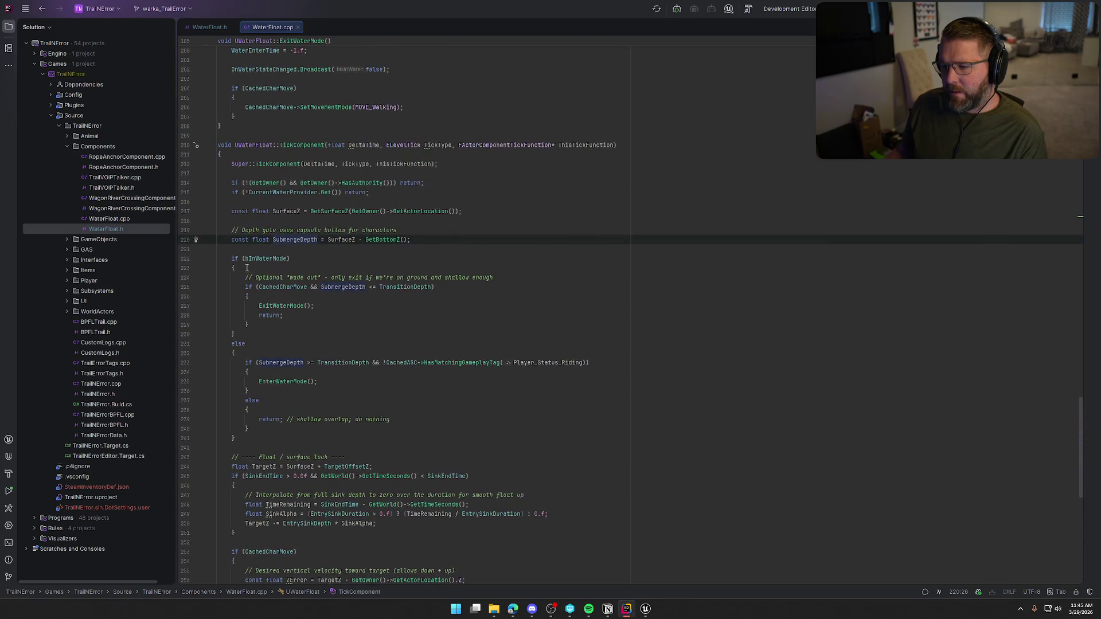
double_click(239, 240)
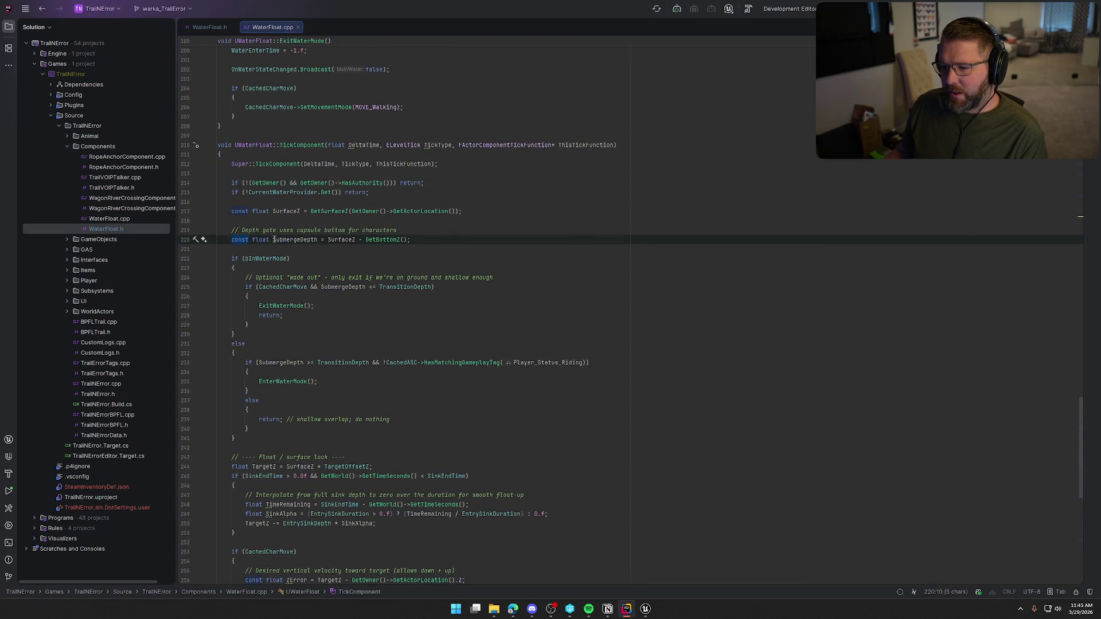
double_click(283, 240)
click(253, 240)
key(ctrl+shift+Right)
key(ctrl+shift+Right)
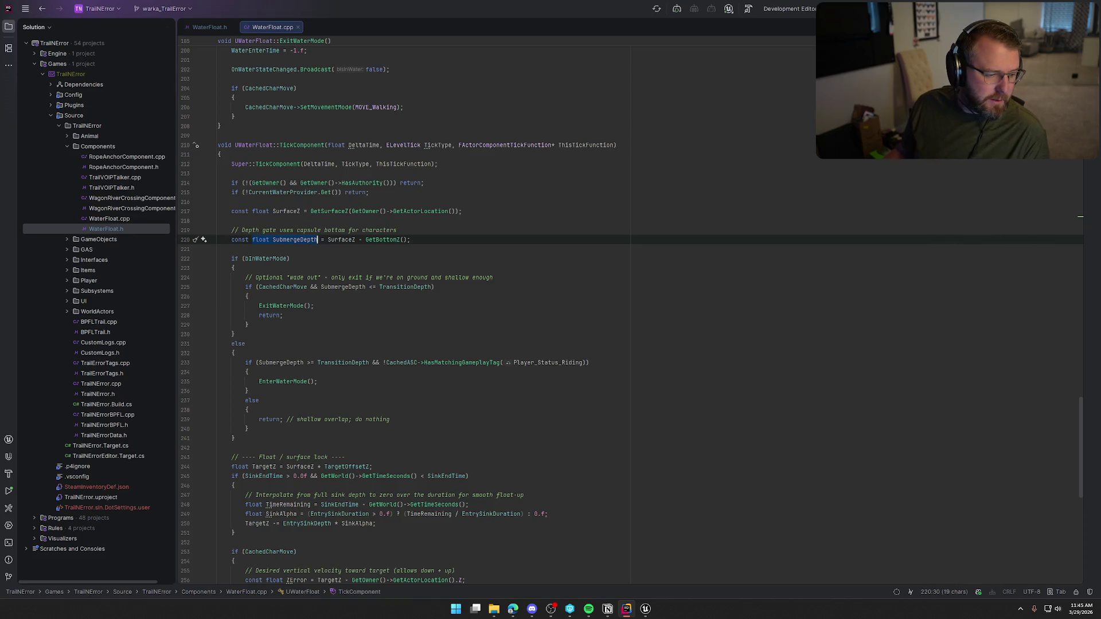
key(alt+Tab)
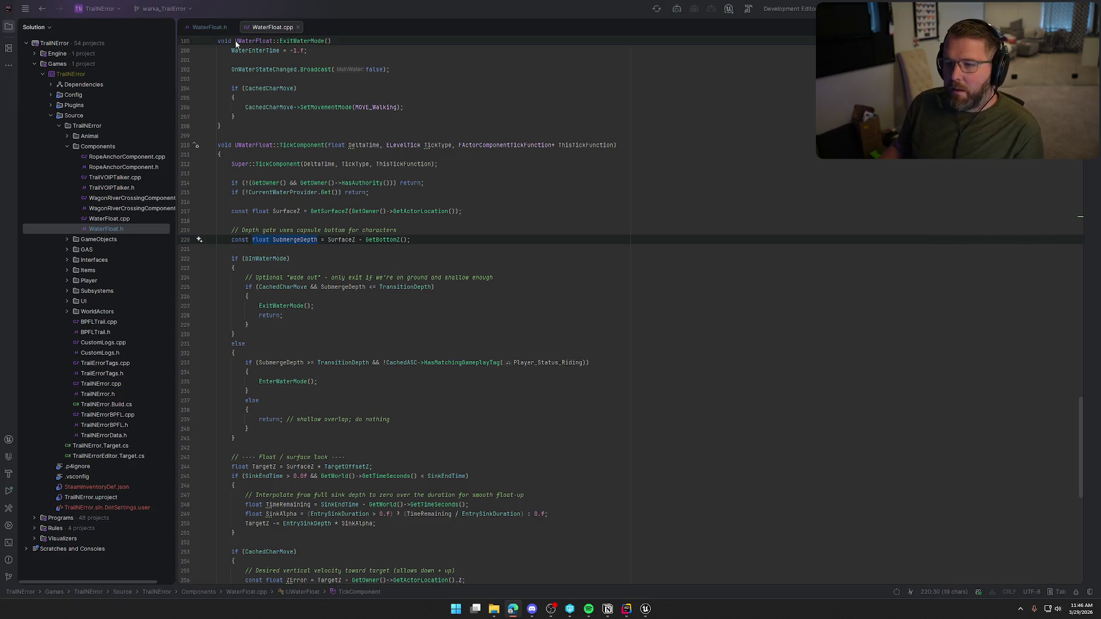
Add UPROPERTY(EditDefaultsOnly, BlueprintReadOnly, Transient) float SubmergeDepth = 0.f below MaxUpVel in WaterFloat.h
click(206, 27)
scroll(352, 378, down, 6)
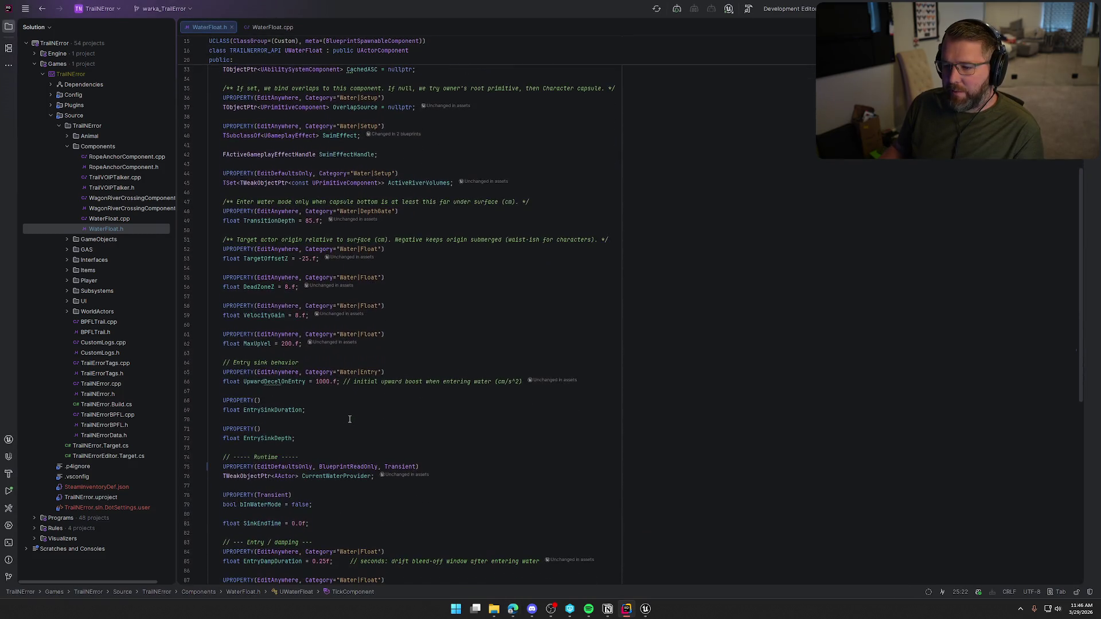
click(299, 344)
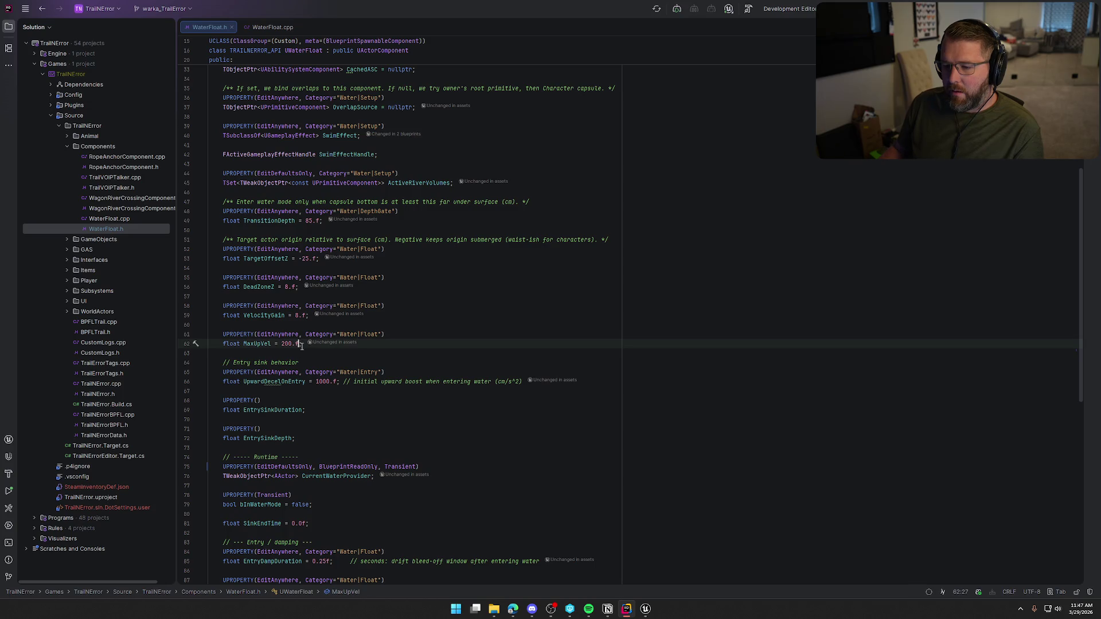
key(End)
key(Return)
key(Return)
text(UPRO)
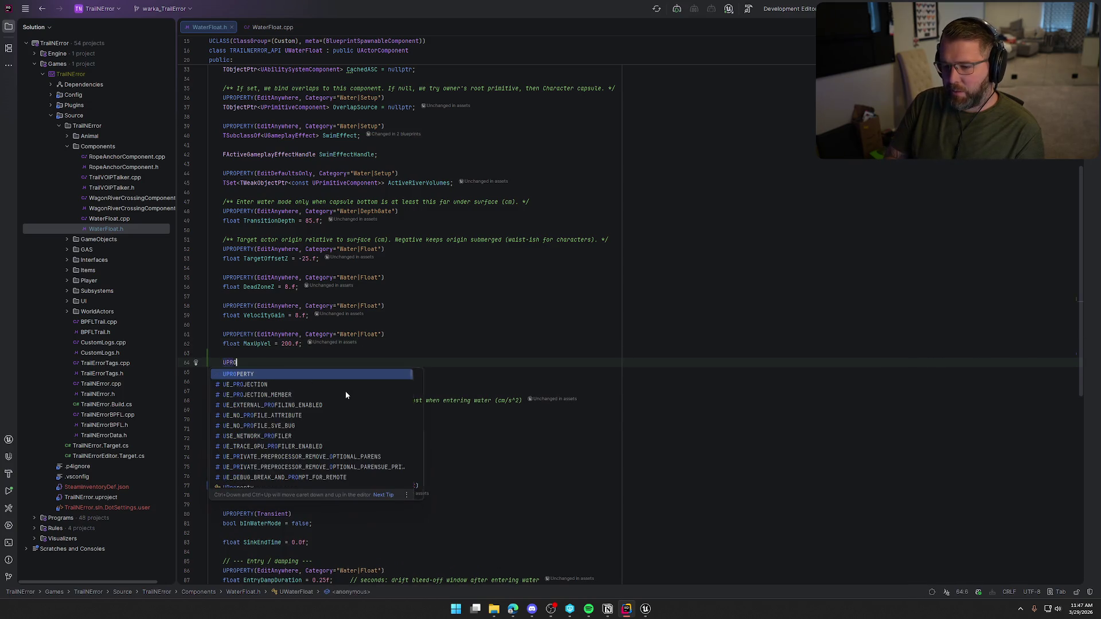
text(PERTY(EditDefaultsOnly, Blue)
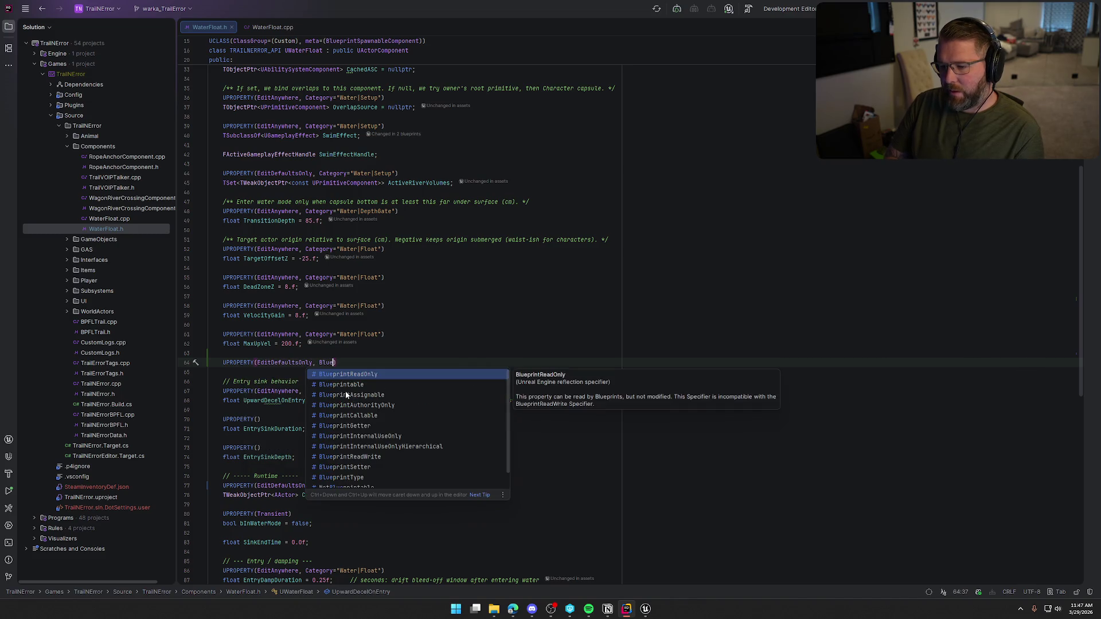
key(Return)
text(,)
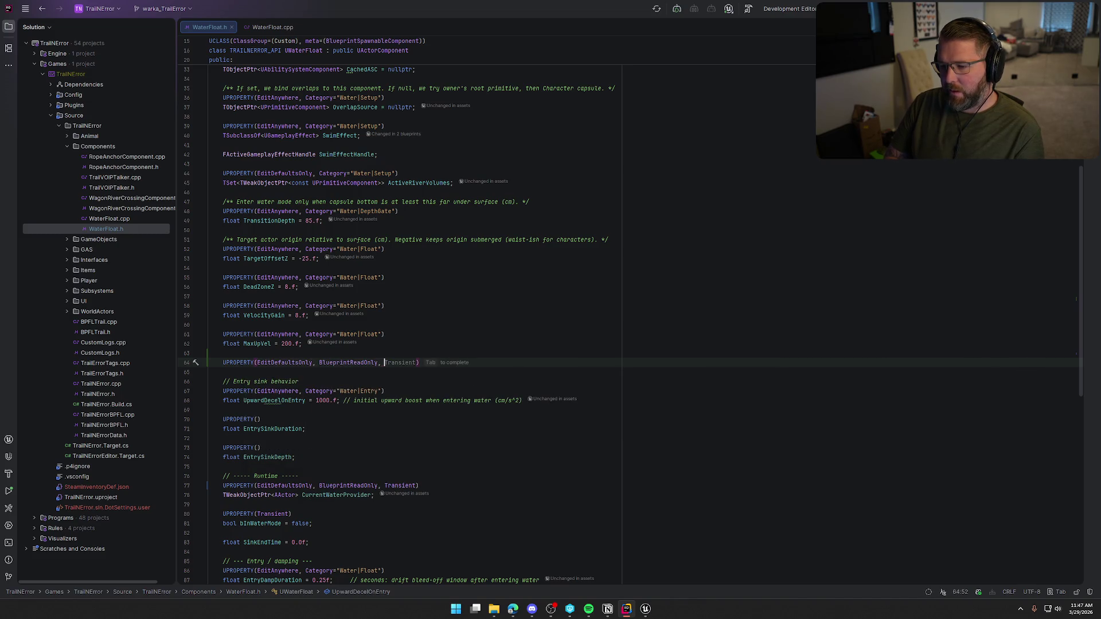
key(Tab)
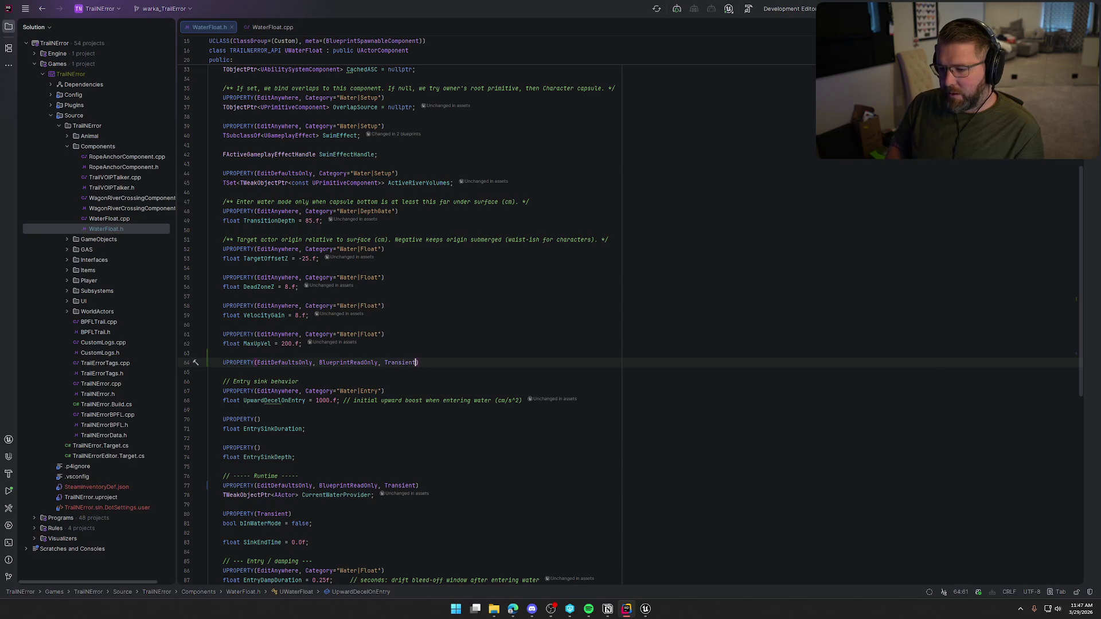
key(Return)
text(float SubmergeDepth)
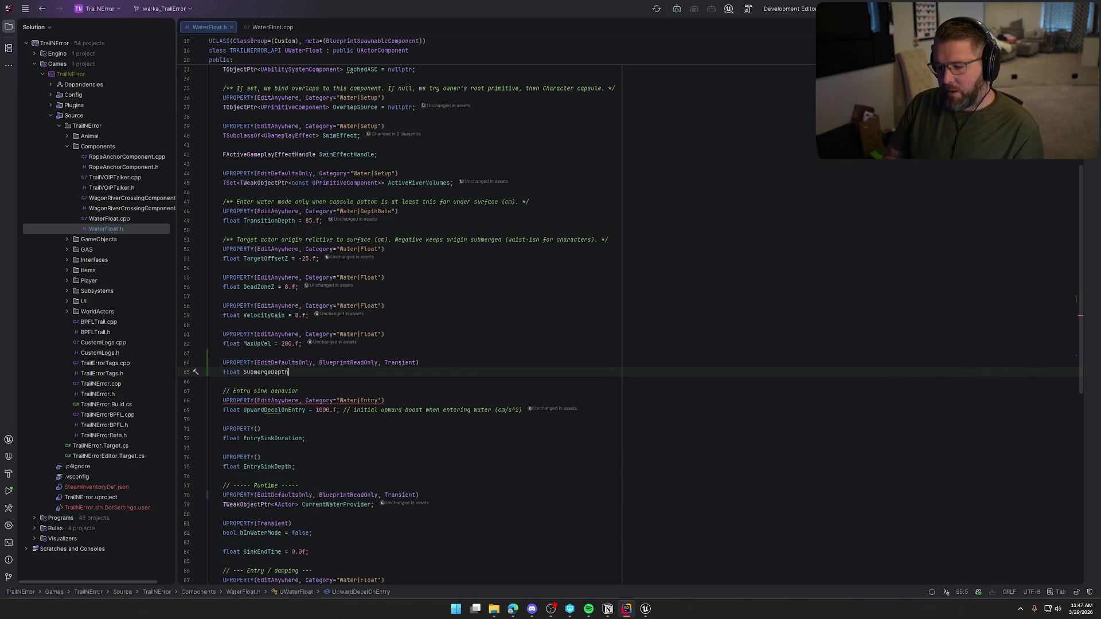
key(Tab)
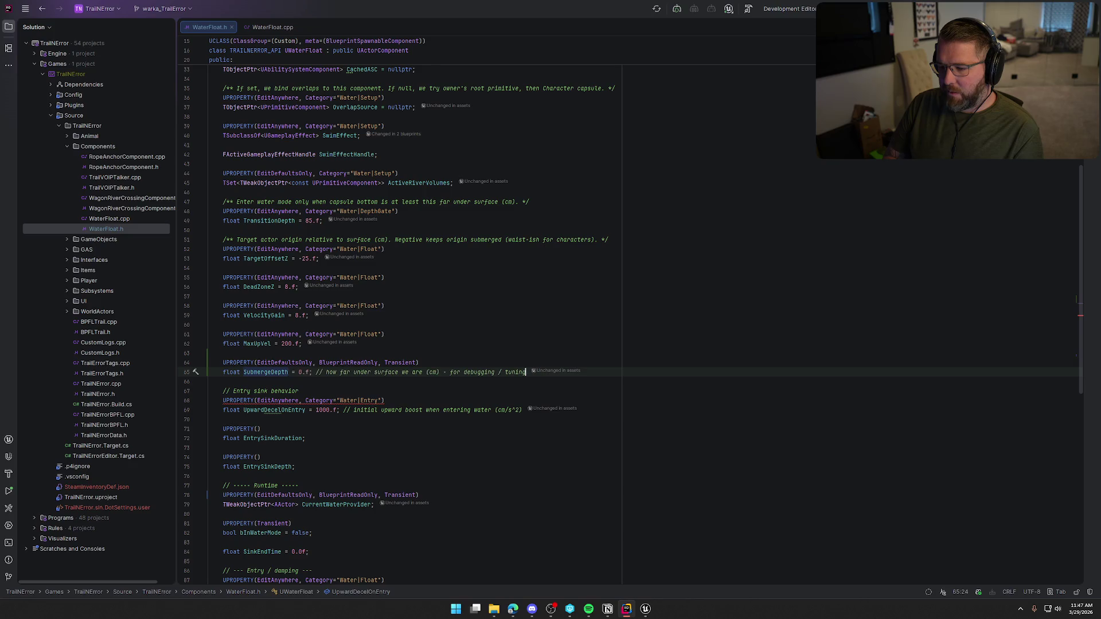
key(BackSpace)
key(BackSpace)
key(BackSpace)
key(BackSpace)
key(BackSpace)
key(BackSpace)
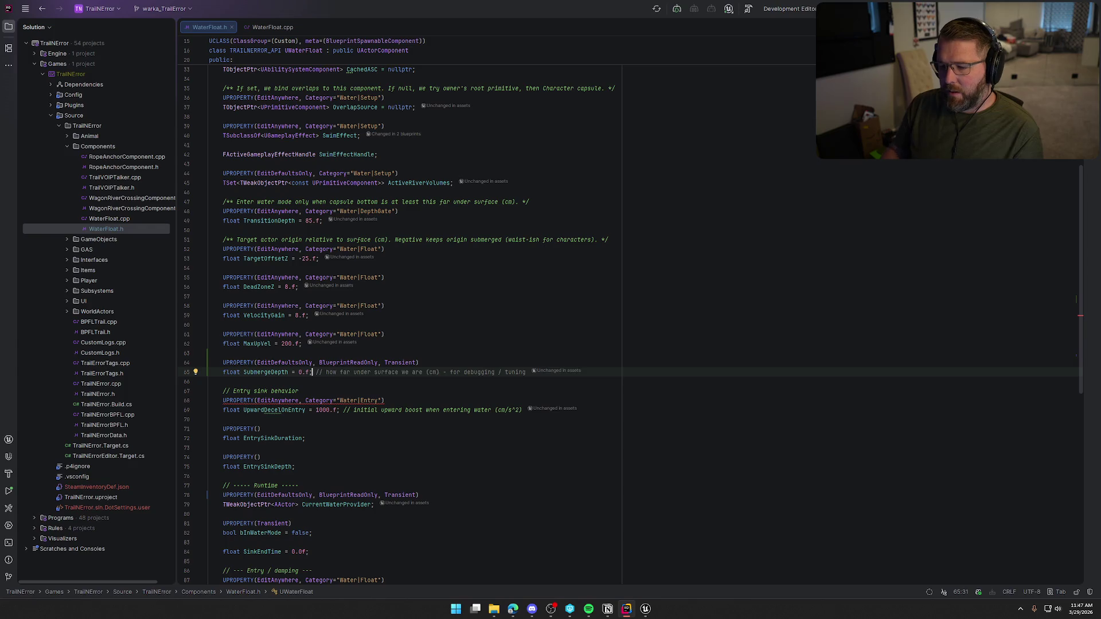
Delete 'const float' on line 220 of WaterFloat.cpp so TickComponent assigns the SubmergeDepth member
click(253, 27)
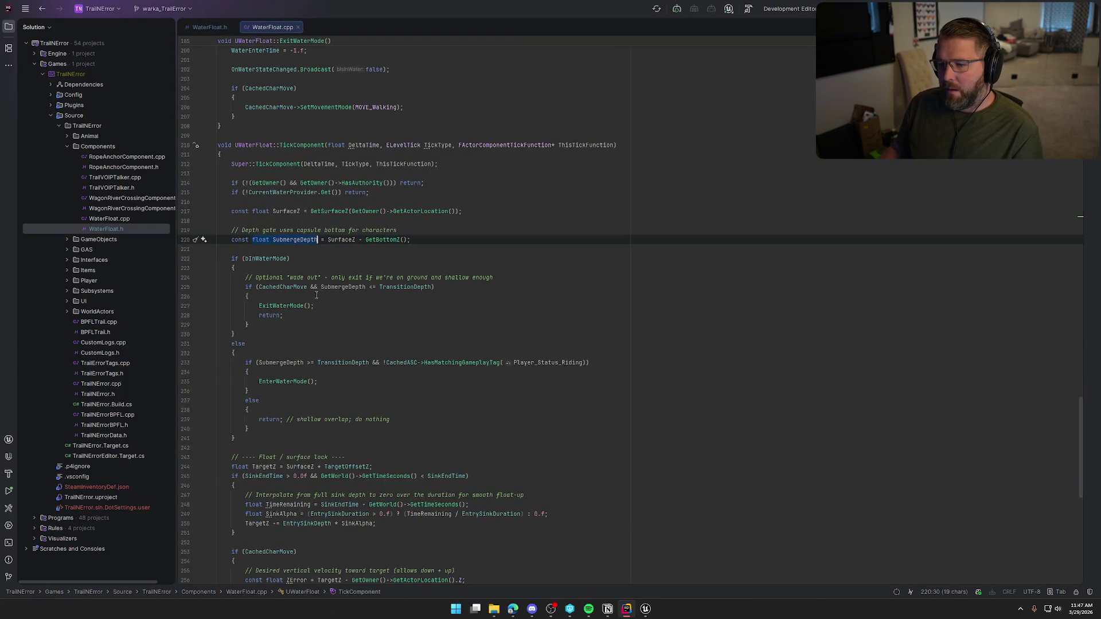
key(ctrl+shift+Left)
key(Escape)
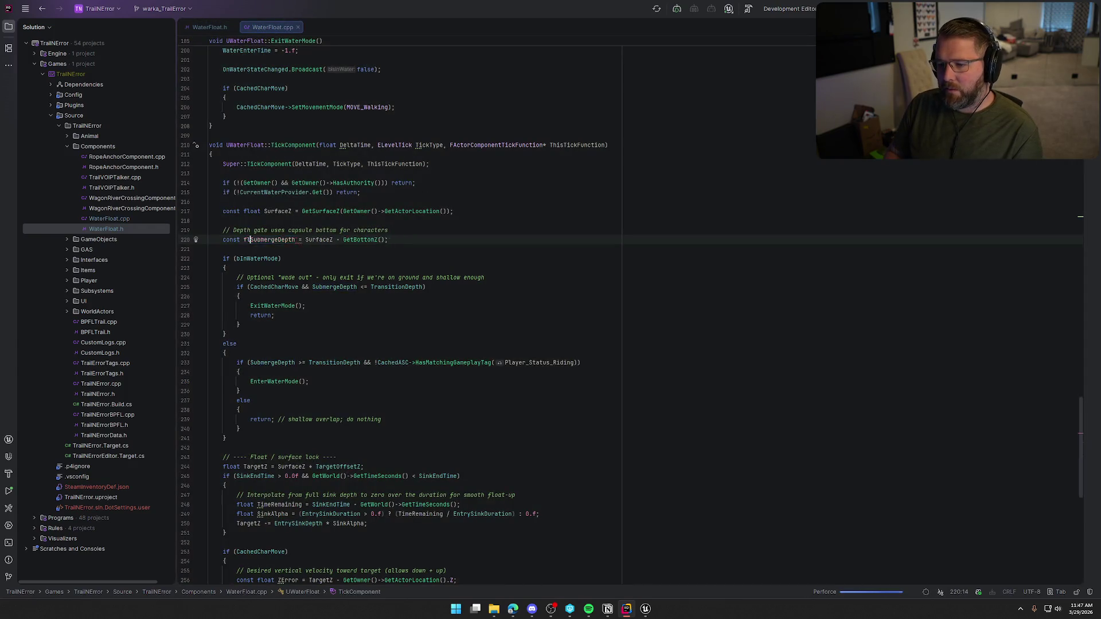
key(BackSpace)
key(BackSpace)
key(BackSpace)
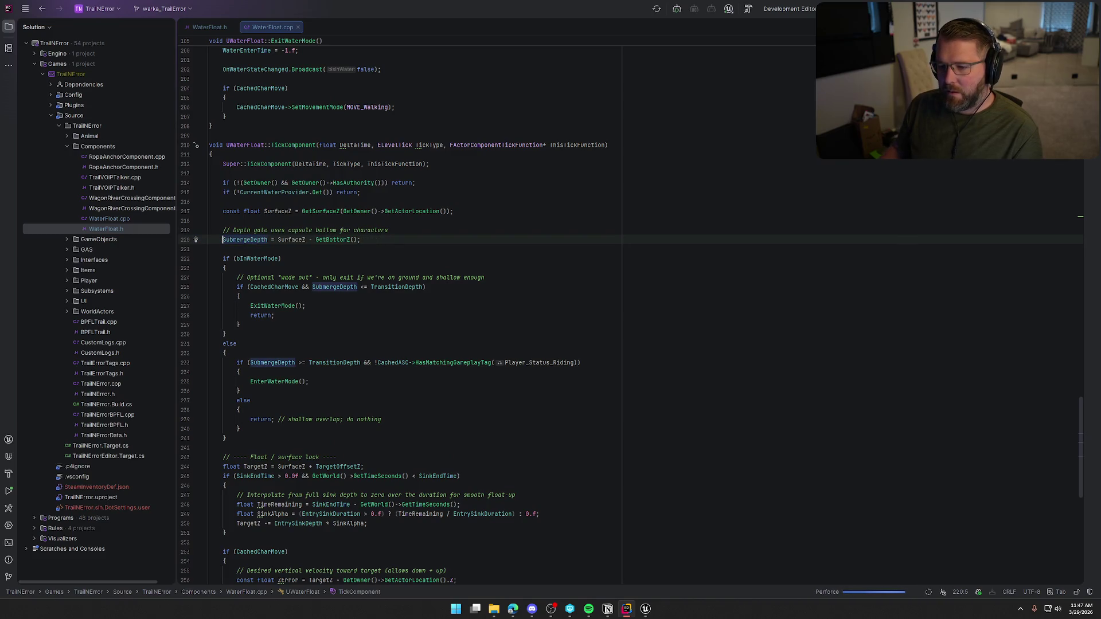
click(381, 238)
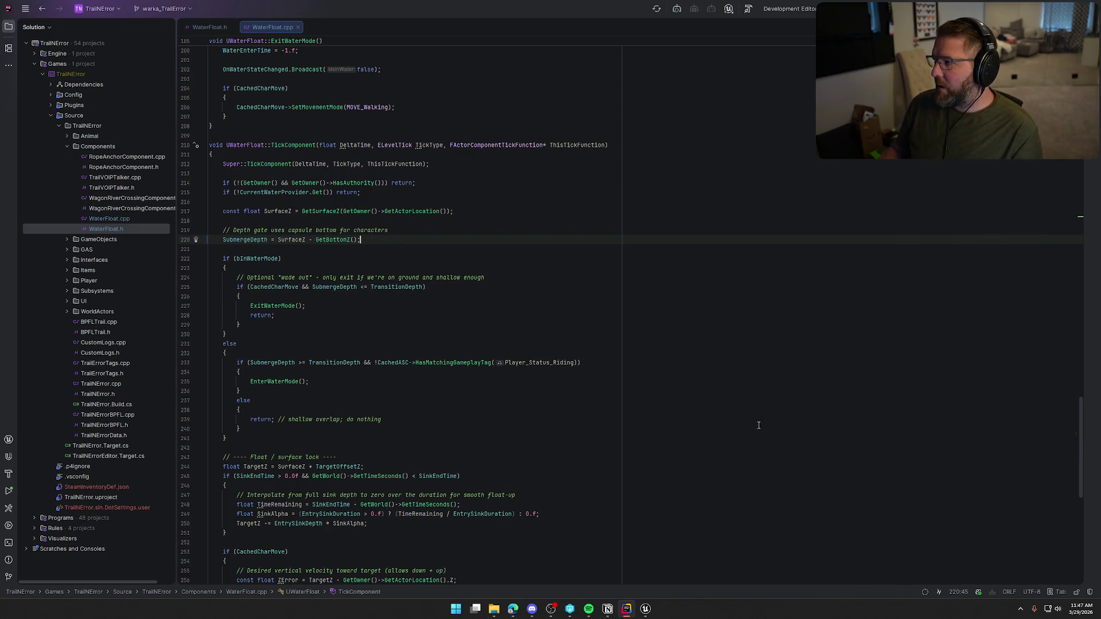
click(646, 609)
Save AN_Footstep_Run with Save Selected and return to Rider
key(ctrl+shift+s)
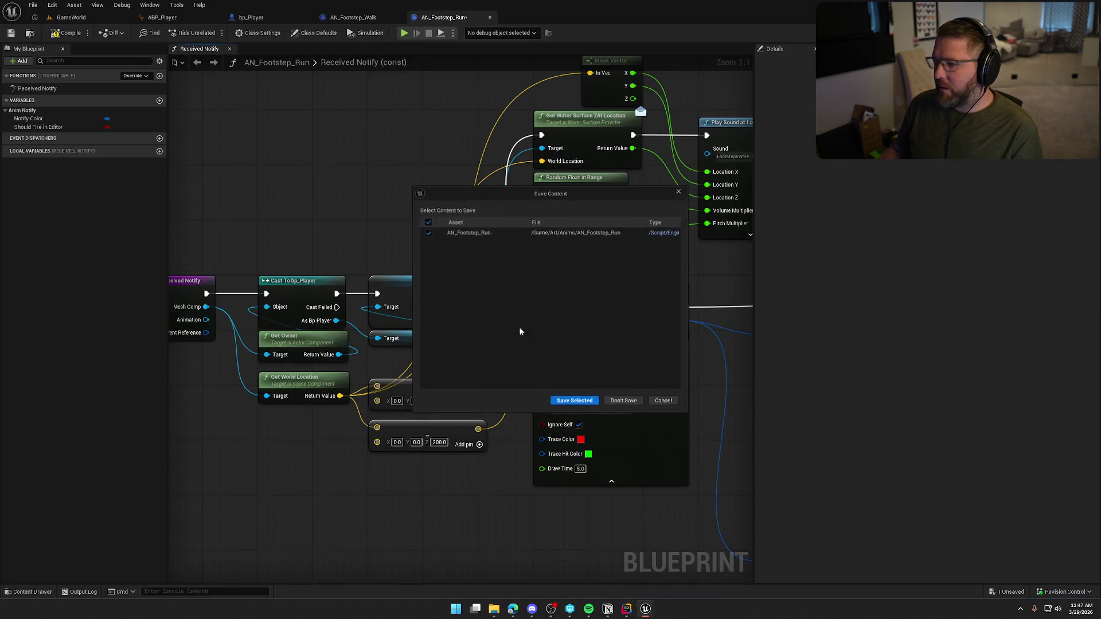
click(571, 400)
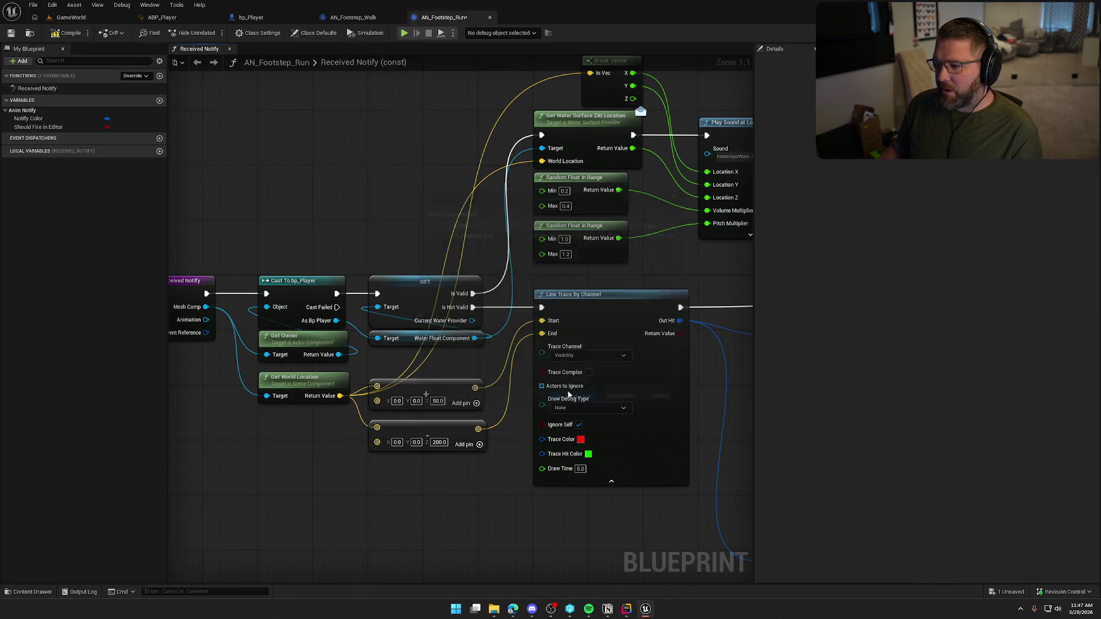
key(alt+Tab)
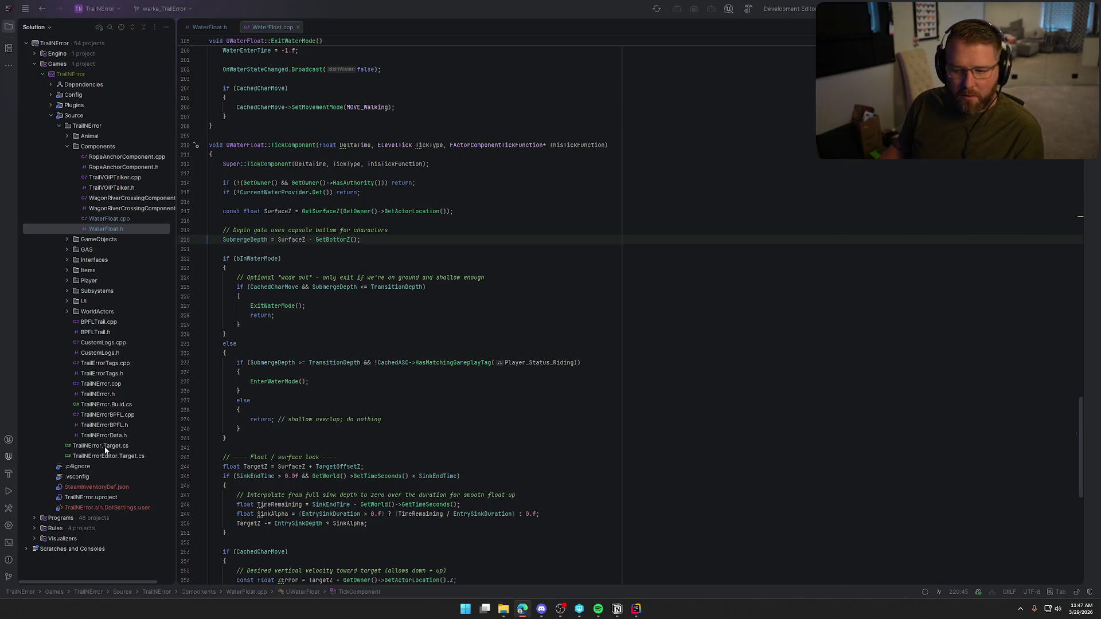
Check the line 220 SubmergeDepth assignment, build the project, then hide the log and switch to Unreal
click(392, 313)
click(239, 240)
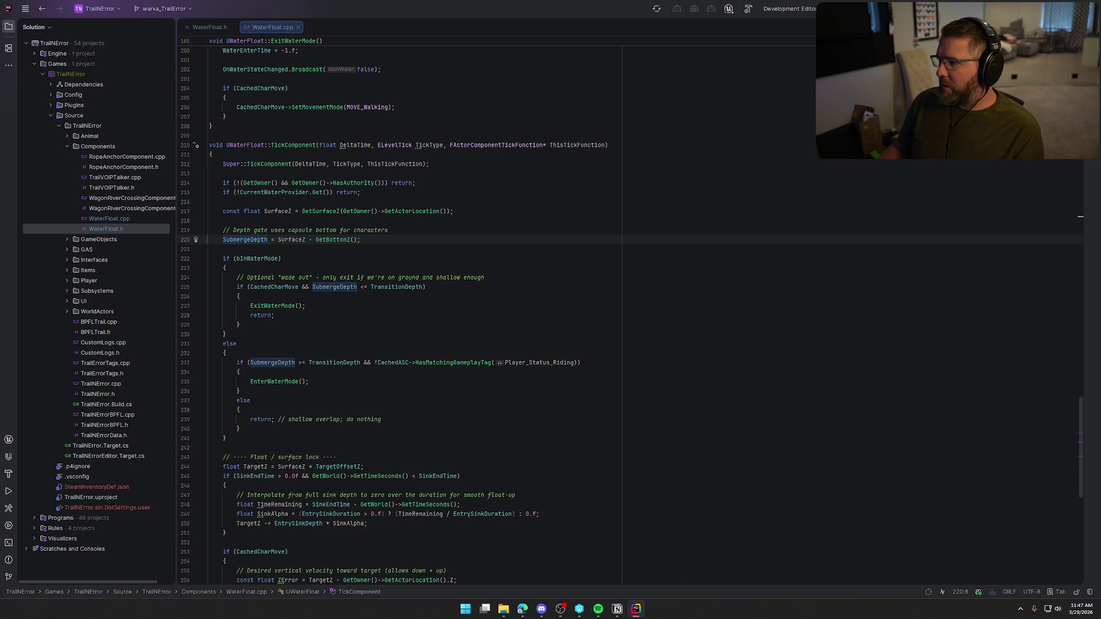
key(ctrl+shift+b)
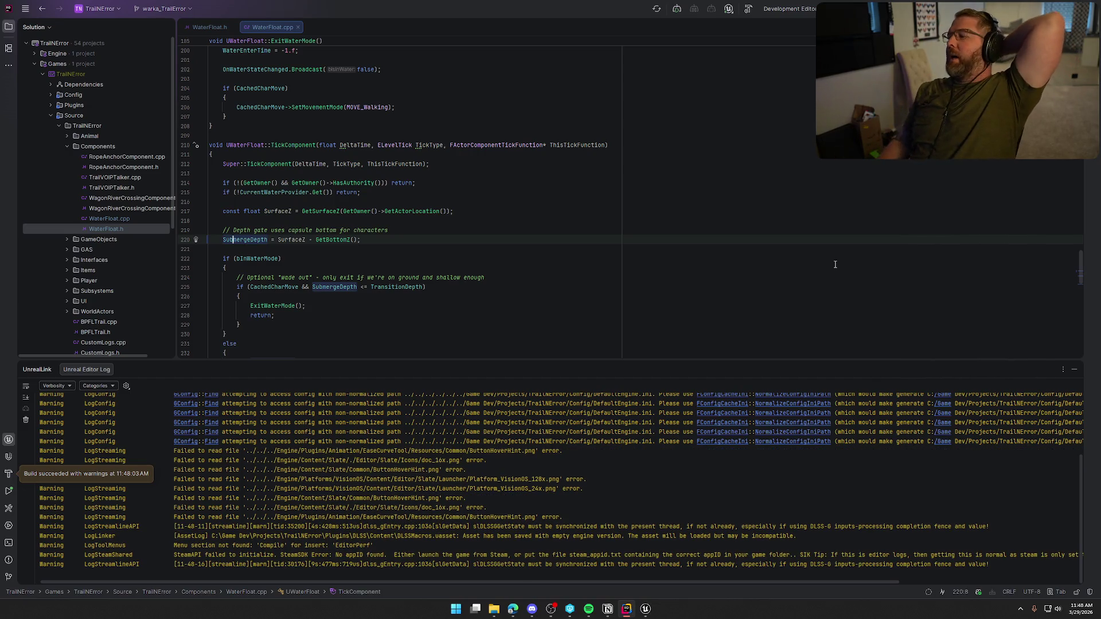
click(1074, 369)
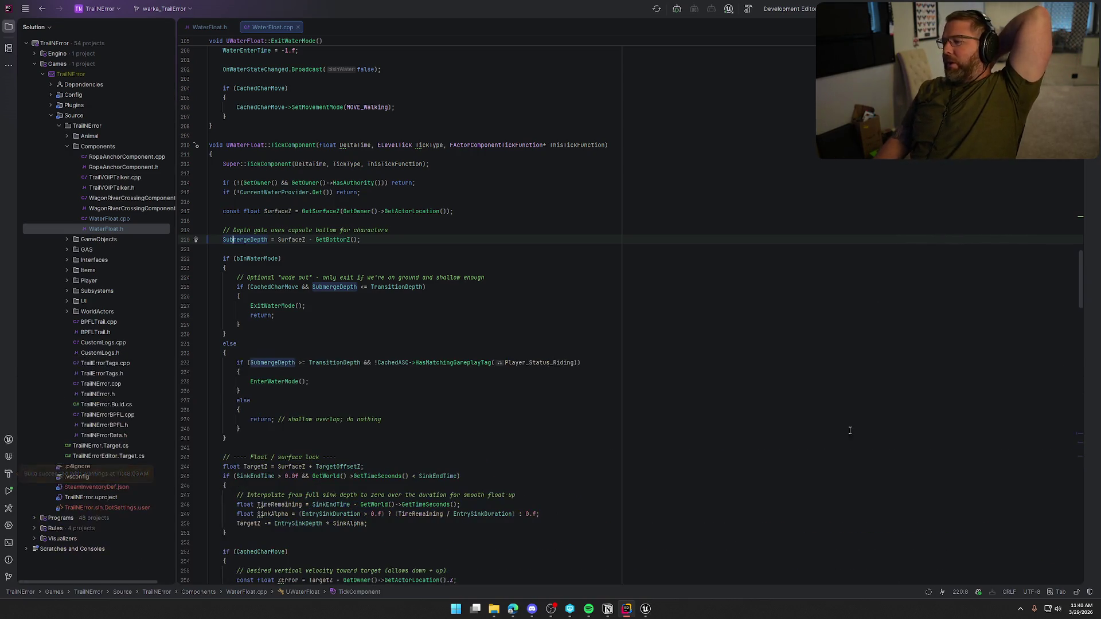
click(646, 609)
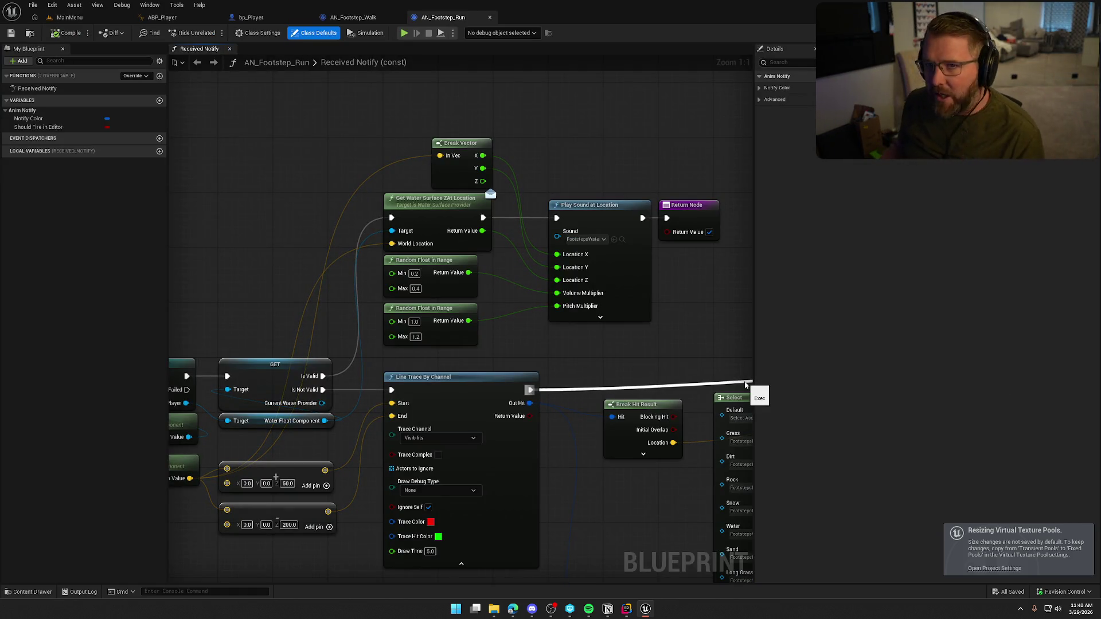
Add a Get Submerge Depth node off the Water Float Component and place it left
mouse_move(339, 424)
mouse_down()
mouse_move(717, 132)
mouse_move(524, 97)
mouse_move(264, 559)
mouse_move(267, 325)
mouse_move(298, 213)
mouse_move(261, 198)
mouse_up()
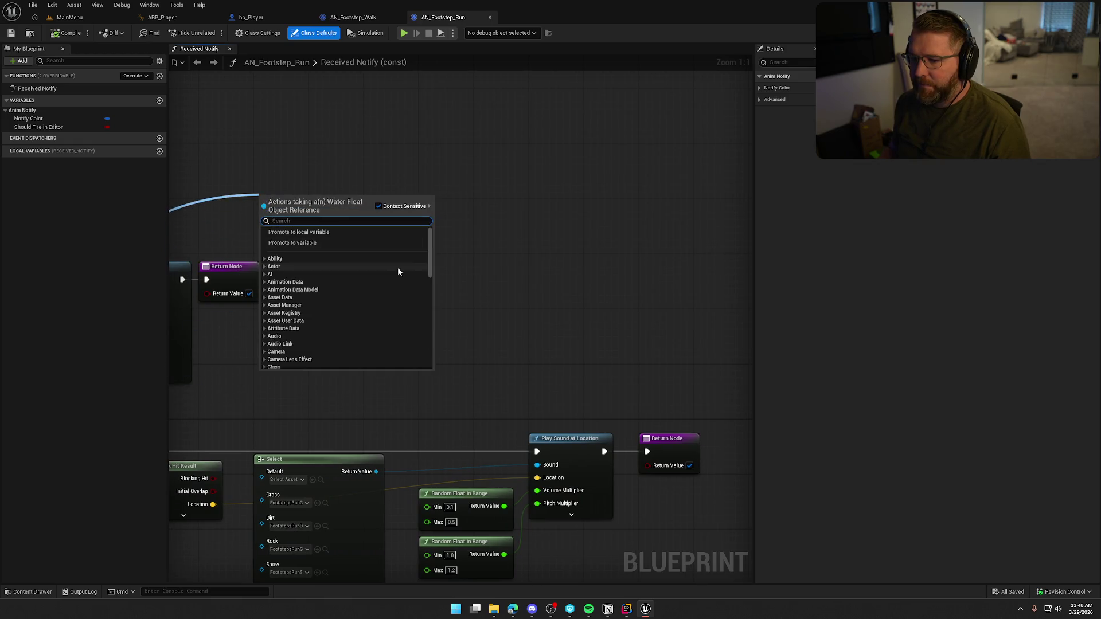
text(get sub)
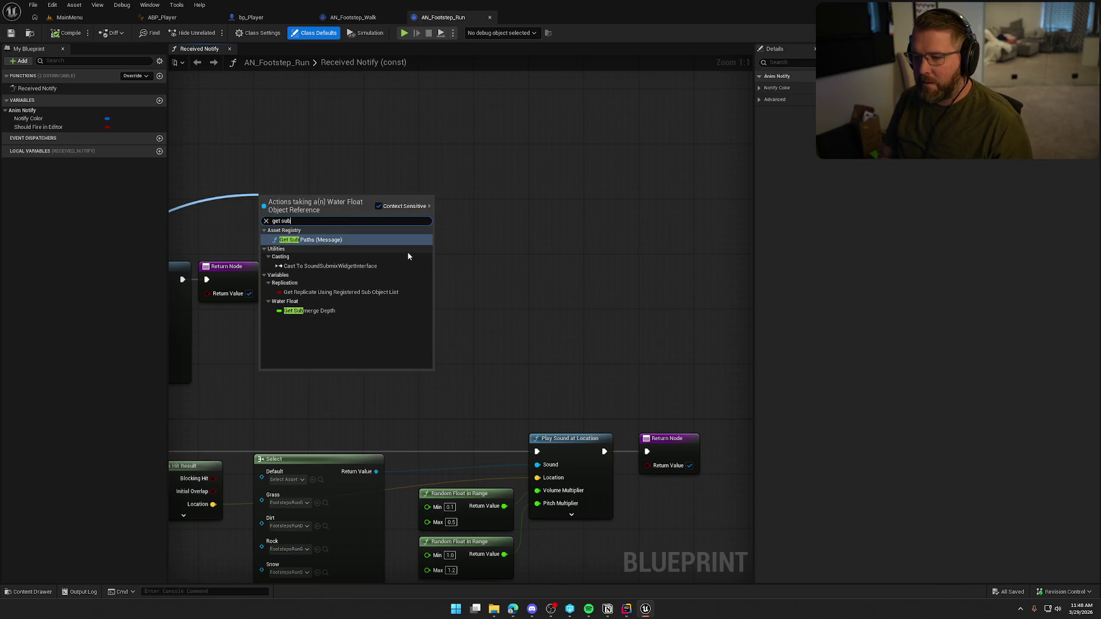
click(314, 311)
drag(329, 390, 684, 327)
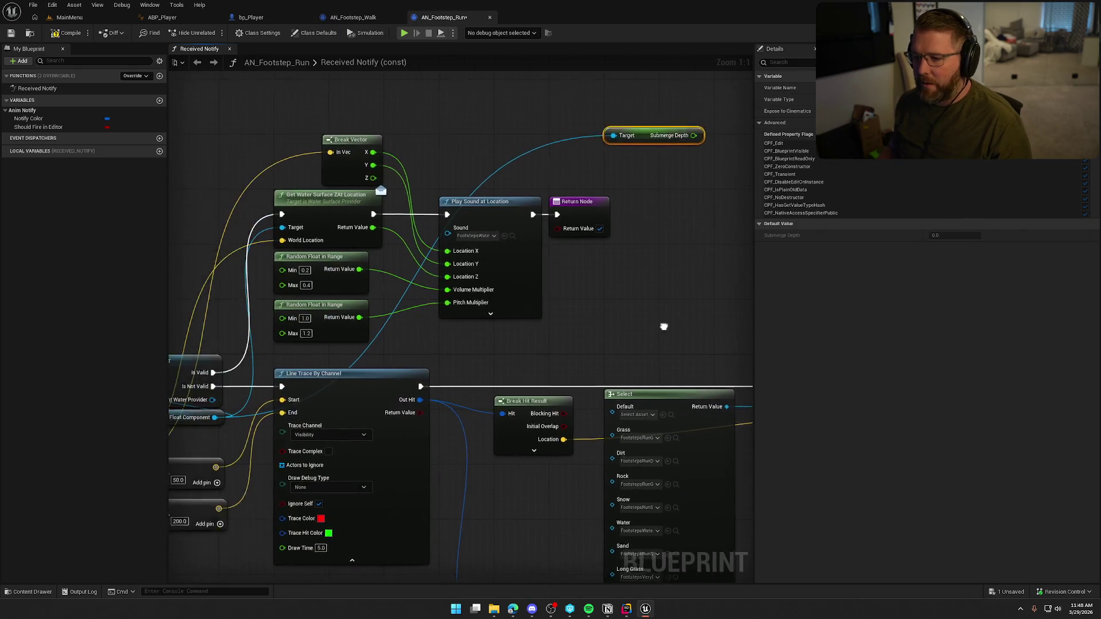
drag(659, 136, 495, 136)
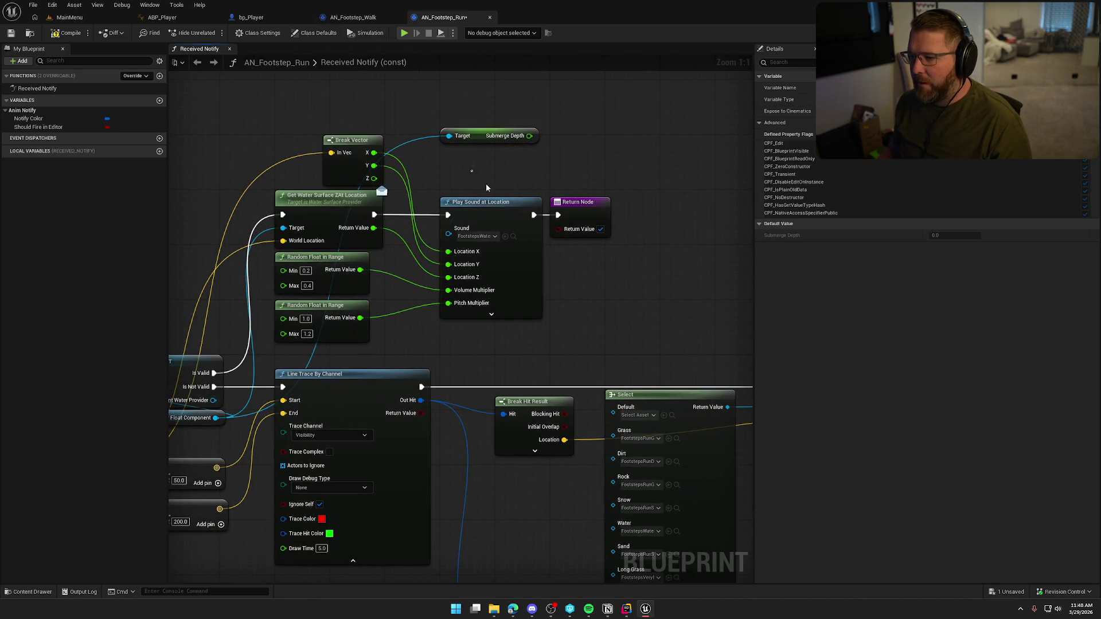
Shift the sound and return nodes right and try a Select node feeding the Sound input
drag(487, 184, 625, 241)
drag(505, 205, 665, 204)
click(549, 254)
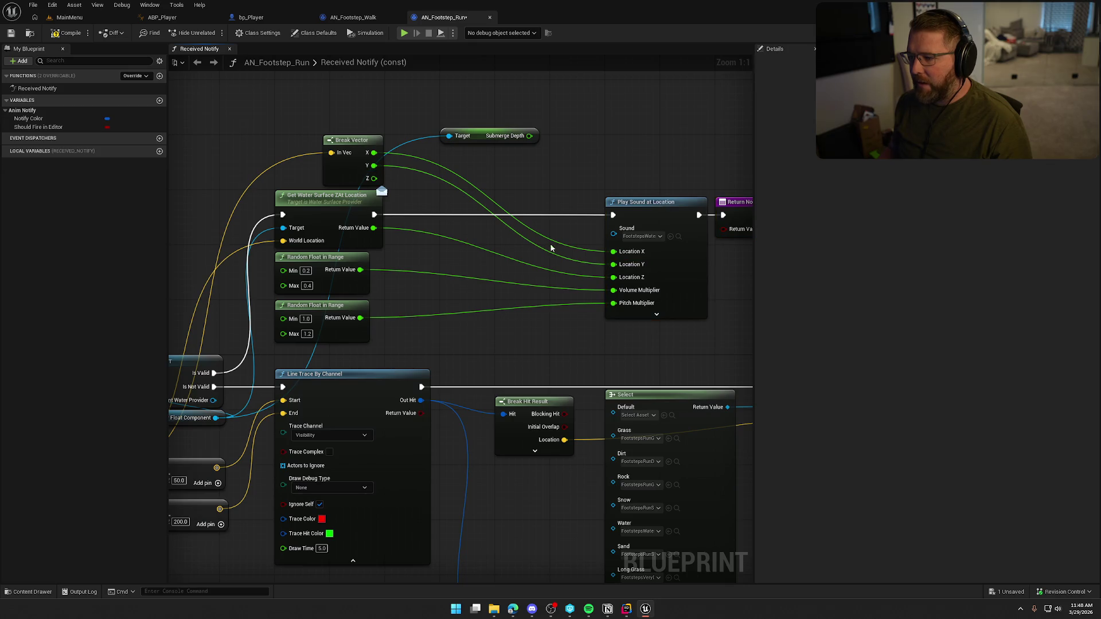
drag(614, 235, 558, 221)
text(selec)
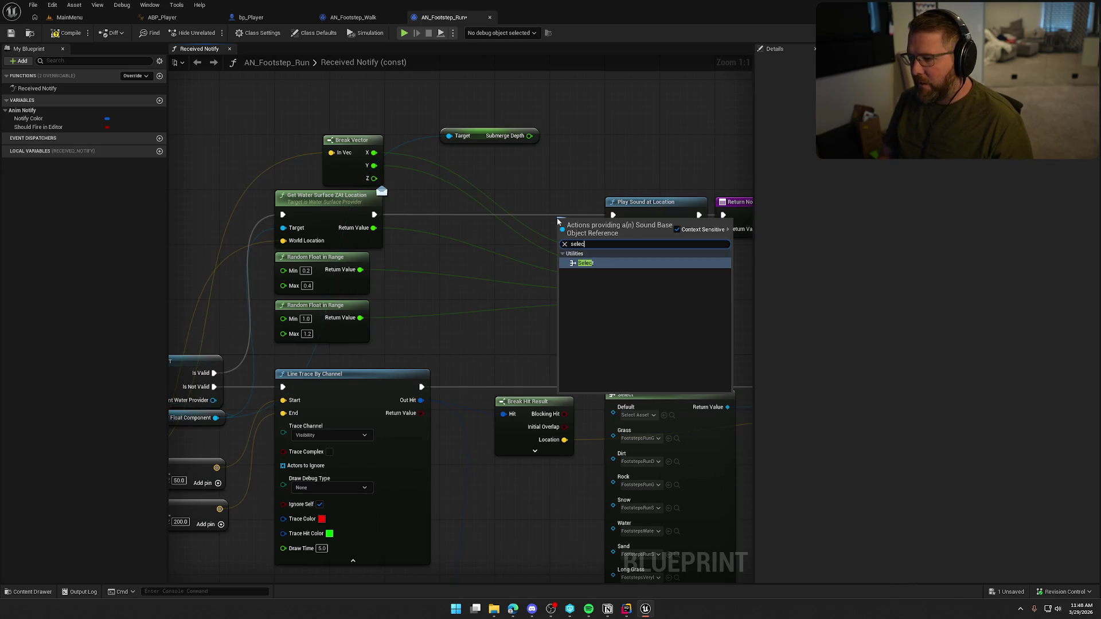
click(585, 263)
mouse_move(590, 216)
mouse_down()
mouse_move(505, 142)
mouse_move(500, 224)
mouse_move(585, 166)
mouse_move(511, 163)
mouse_up()
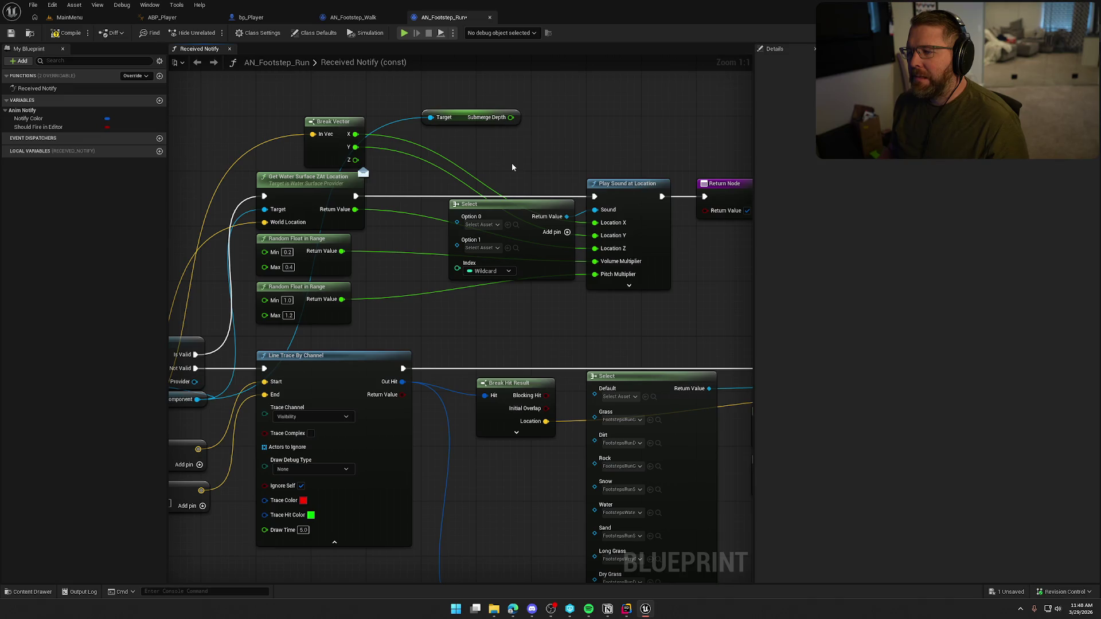
mouse_move(460, 122)
mouse_down()
mouse_move(475, 175)
mouse_move(465, 169)
mouse_up()
click(543, 115)
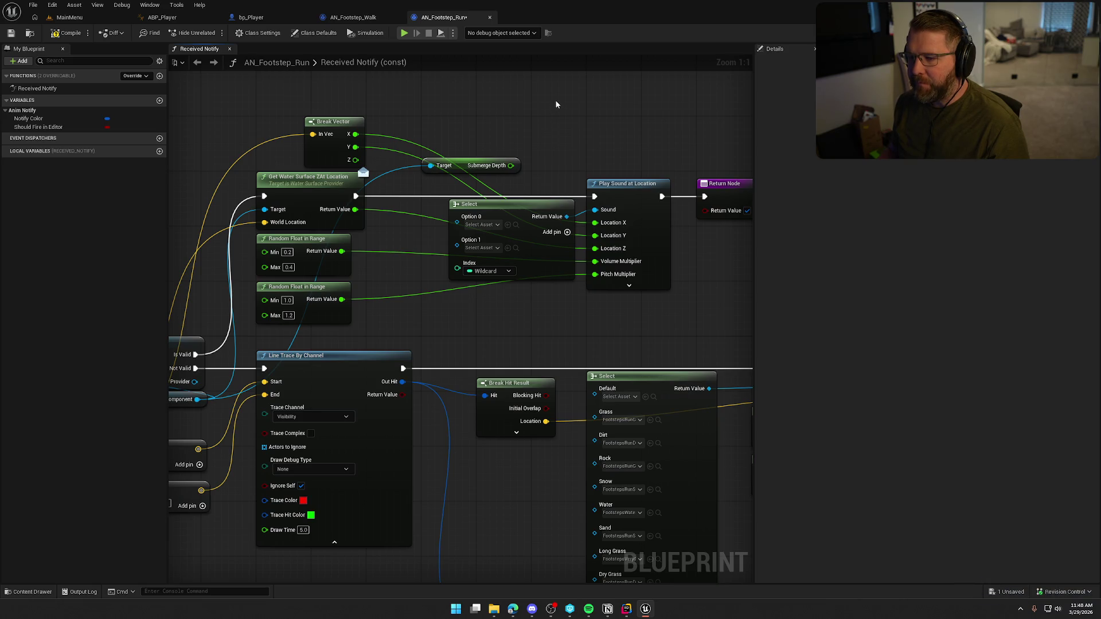
Compile, then undo the Select node that caused the compile error
click(70, 35)
click(528, 214)
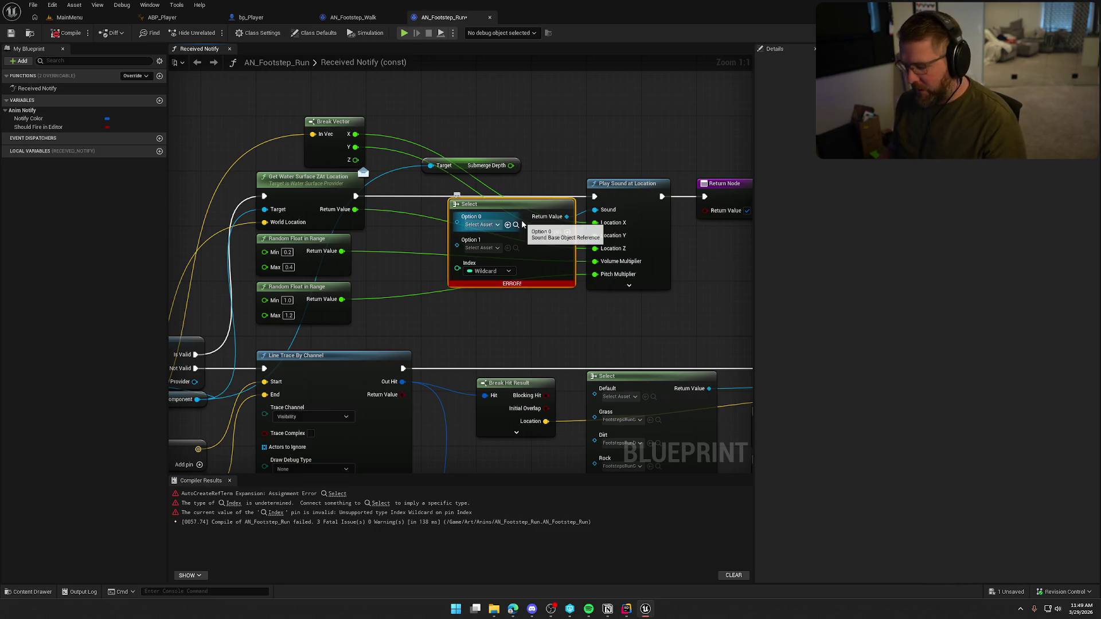
key(ctrl+z)
key(ctrl+z)
key(ctrl+z)
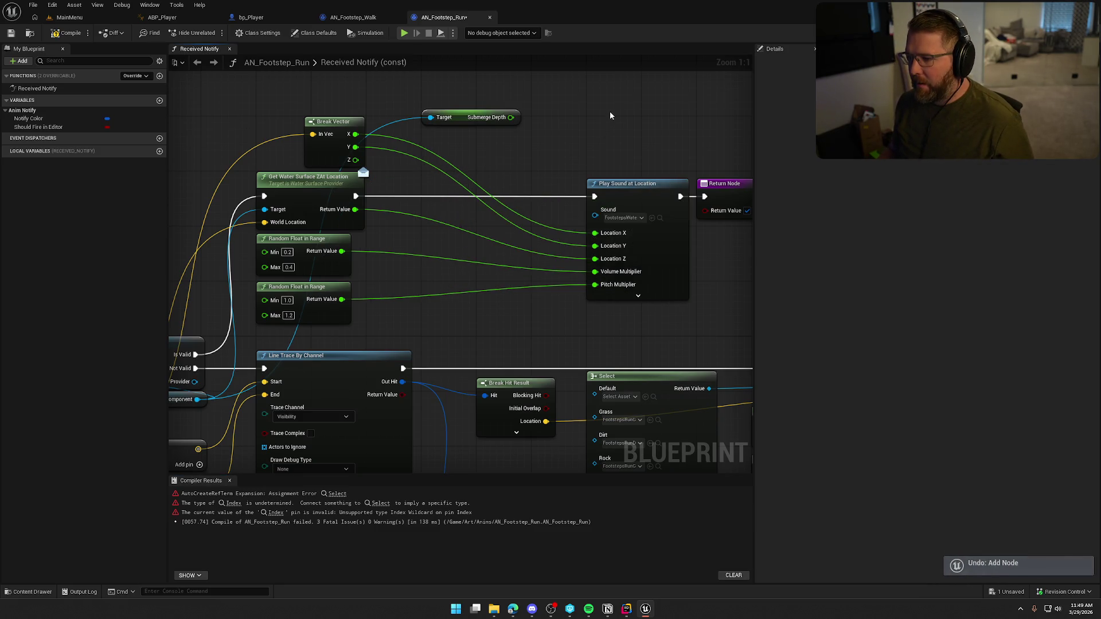
Recompile AN_Footstep_Run cleanly and jump to bp_Player's Event Tick nodes
click(57, 35)
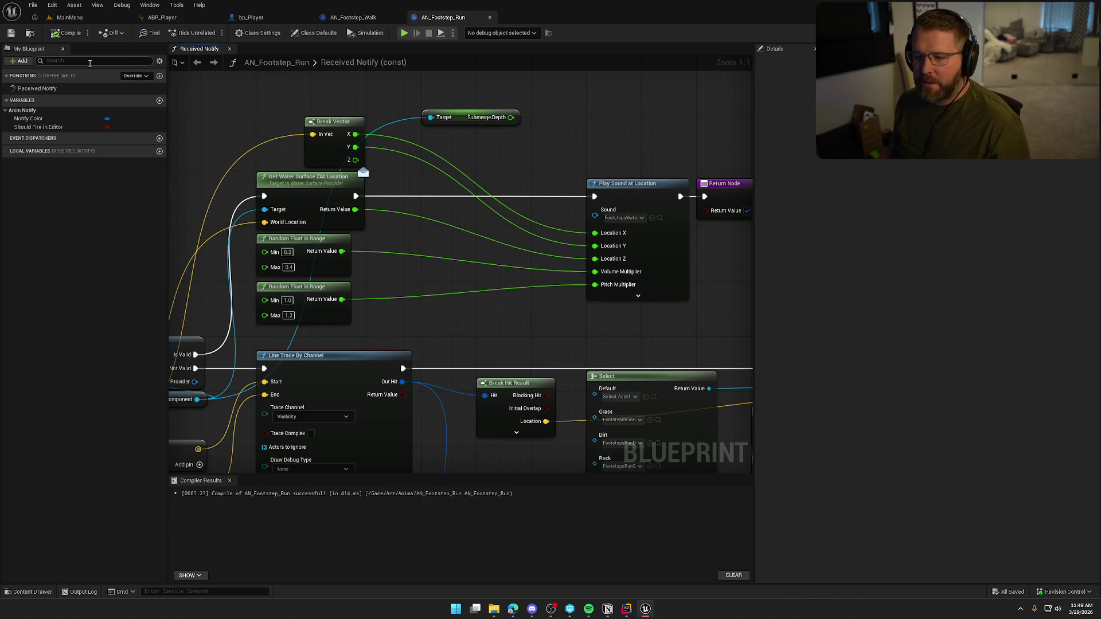
click(265, 17)
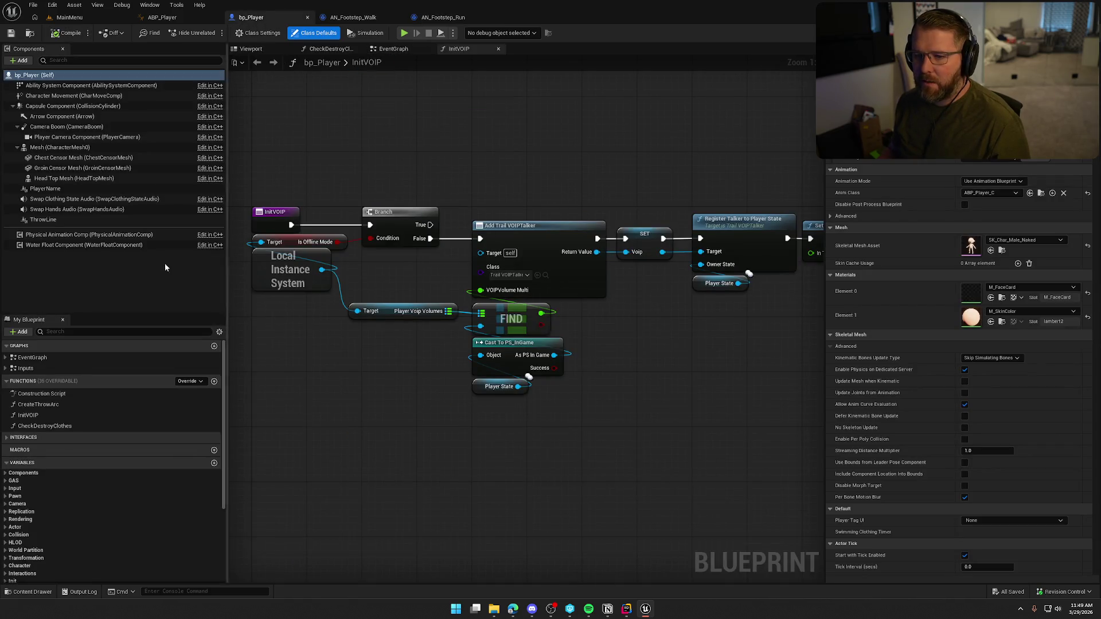
click(6, 357)
double_click(70, 403)
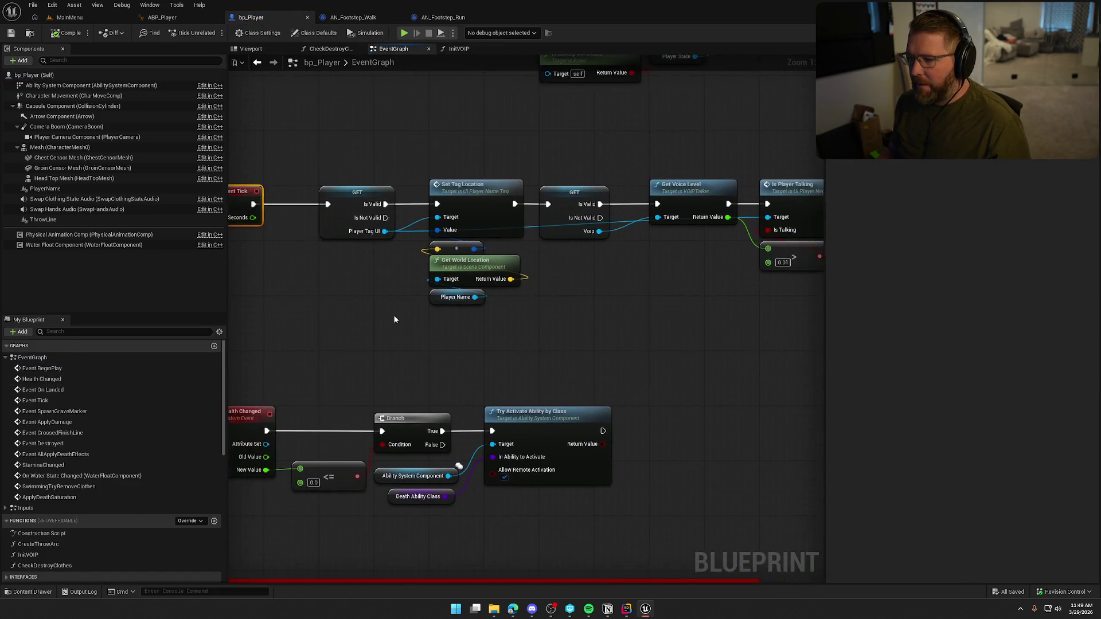
Make room after Event Tick and add a Water Float Component getter with Get Submerge Depth
drag(336, 174, 740, 331)
mouse_move(377, 209)
mouse_down()
mouse_move(453, 206)
mouse_move(443, 209)
mouse_up()
click(423, 298)
scroll(386, 292, up, 1)
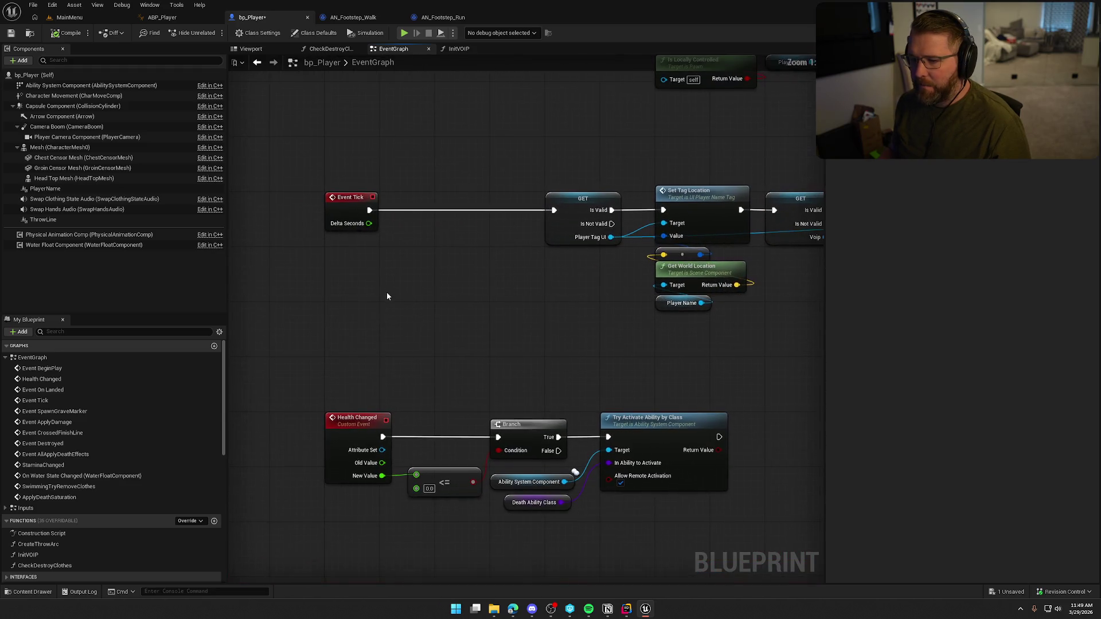
click(86, 245)
drag(86, 245, 321, 256)
drag(388, 255, 414, 271)
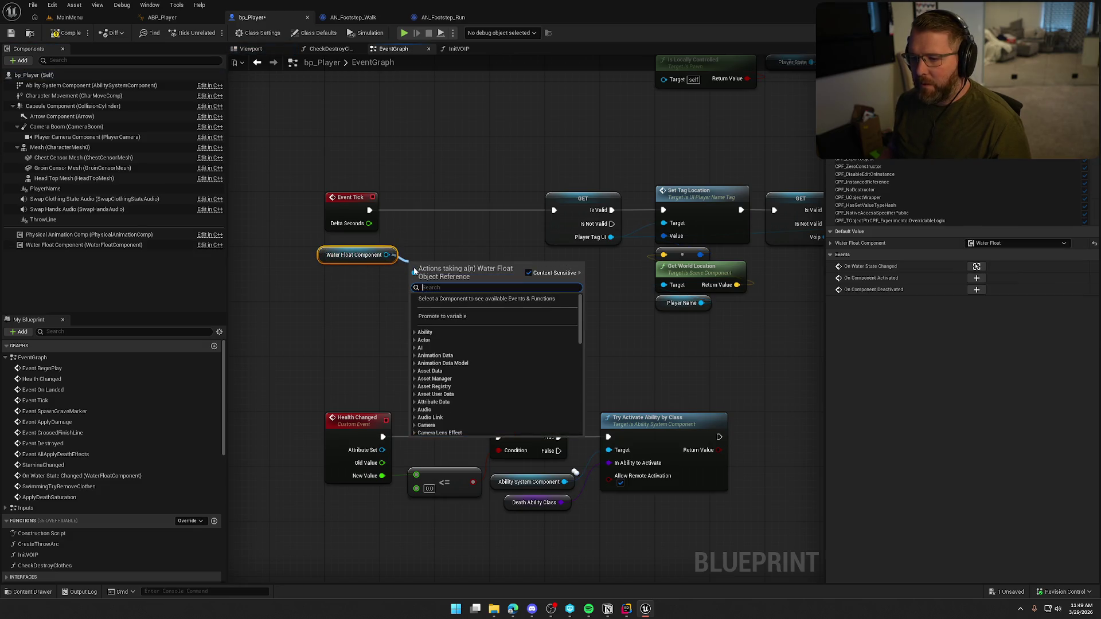
text(get sub)
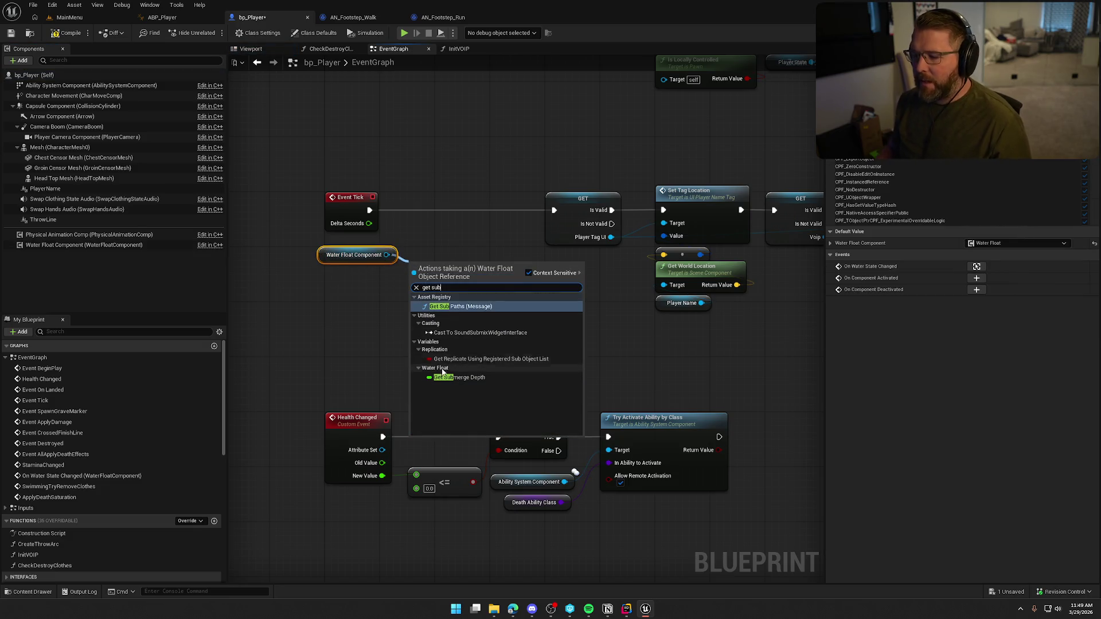
click(457, 378)
mouse_move(360, 261)
mouse_down()
mouse_move(449, 289)
mouse_move(367, 273)
mouse_move(367, 253)
mouse_up()
ctrl+click(450, 268)
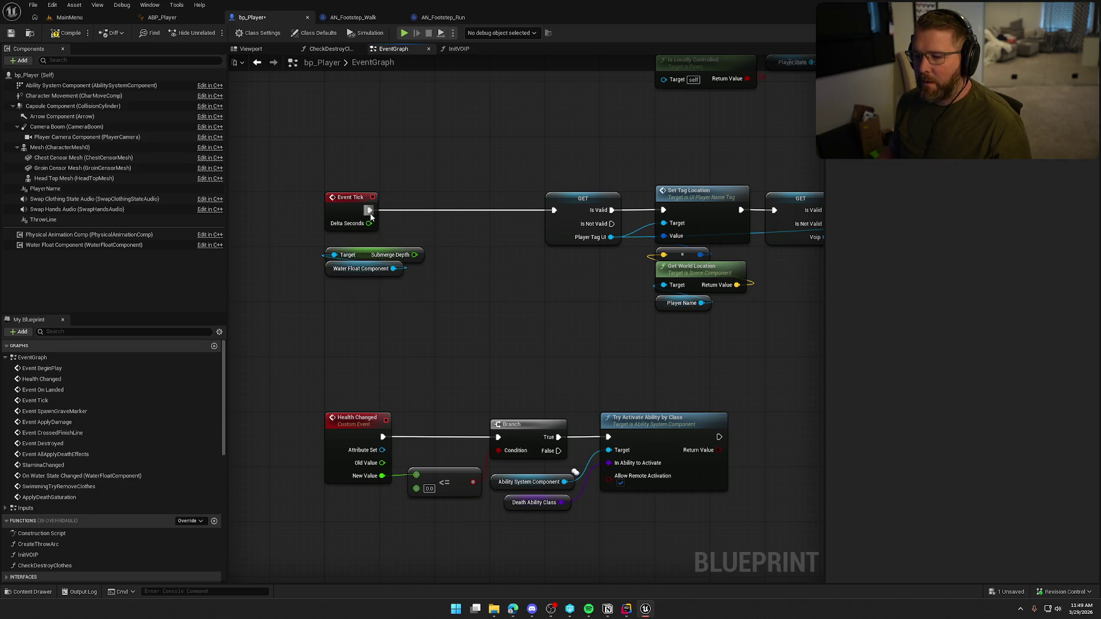
Add a Print String node after Event Tick to display the Submerge Depth
mouse_move(369, 210)
mouse_down()
mouse_move(432, 171)
mouse_move(468, 198)
mouse_move(439, 225)
mouse_move(413, 226)
mouse_move(443, 224)
mouse_up()
text(print string)
key(Return)
key(Escape)
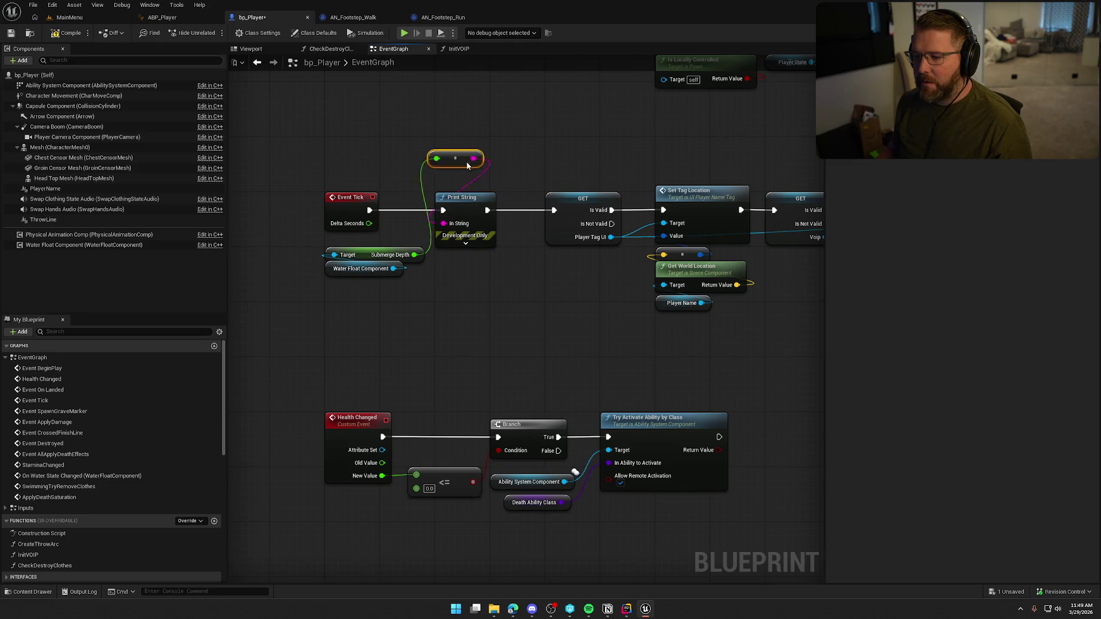
click(473, 246)
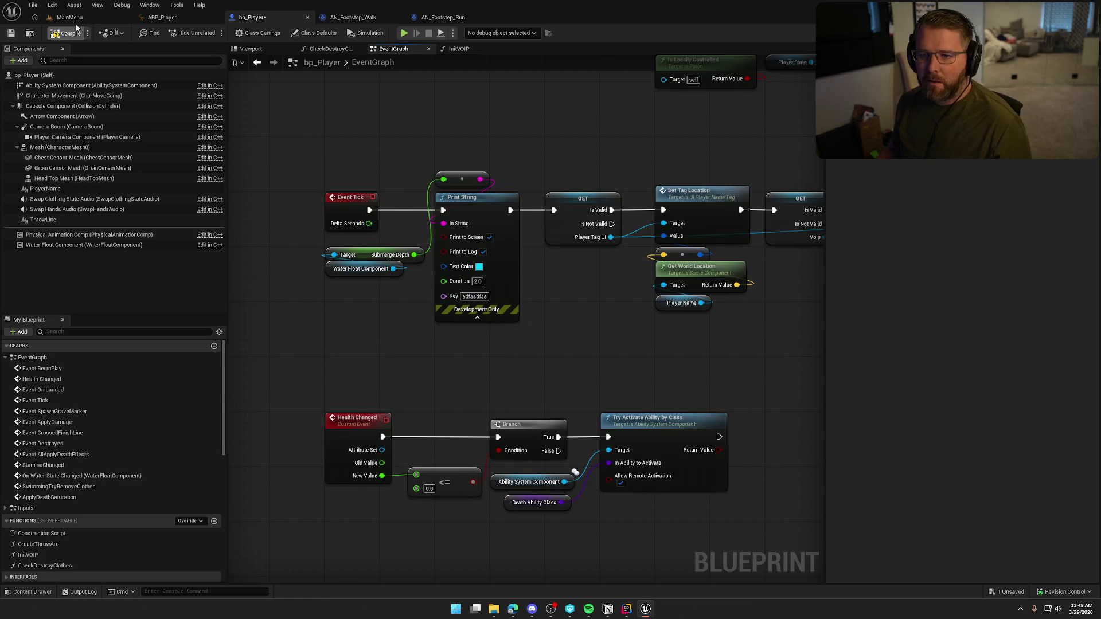
Compile bp_Player, check it out, and bring up the Content Drawer
click(75, 32)
click(562, 401)
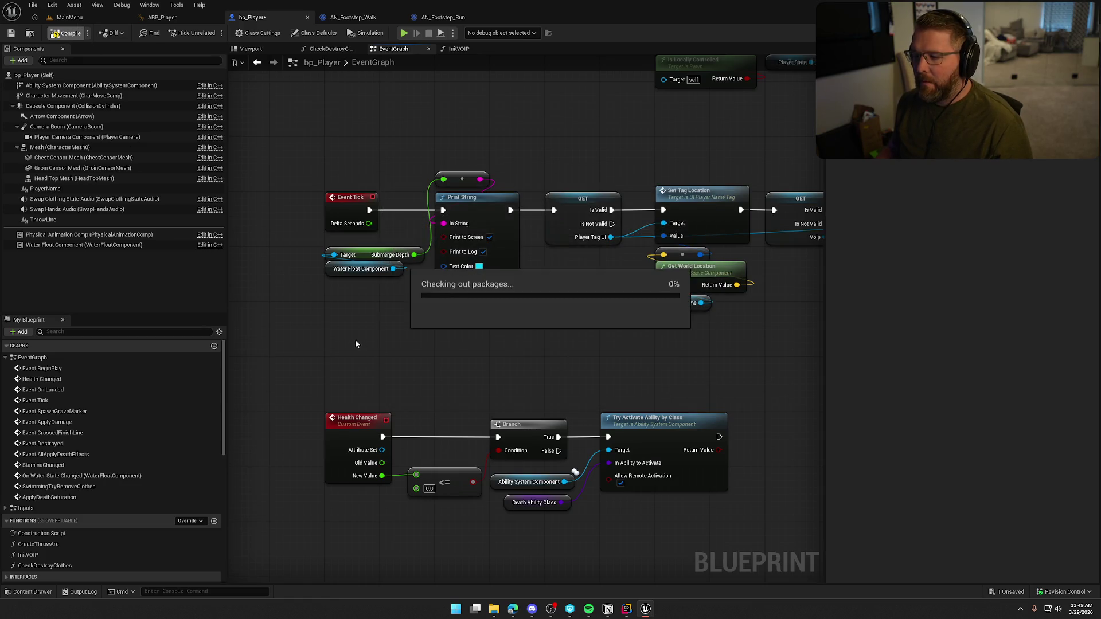
key(ctrl+space)
Open the GameWorld level from Maps and start a Play-In-Editor session
click(31, 502)
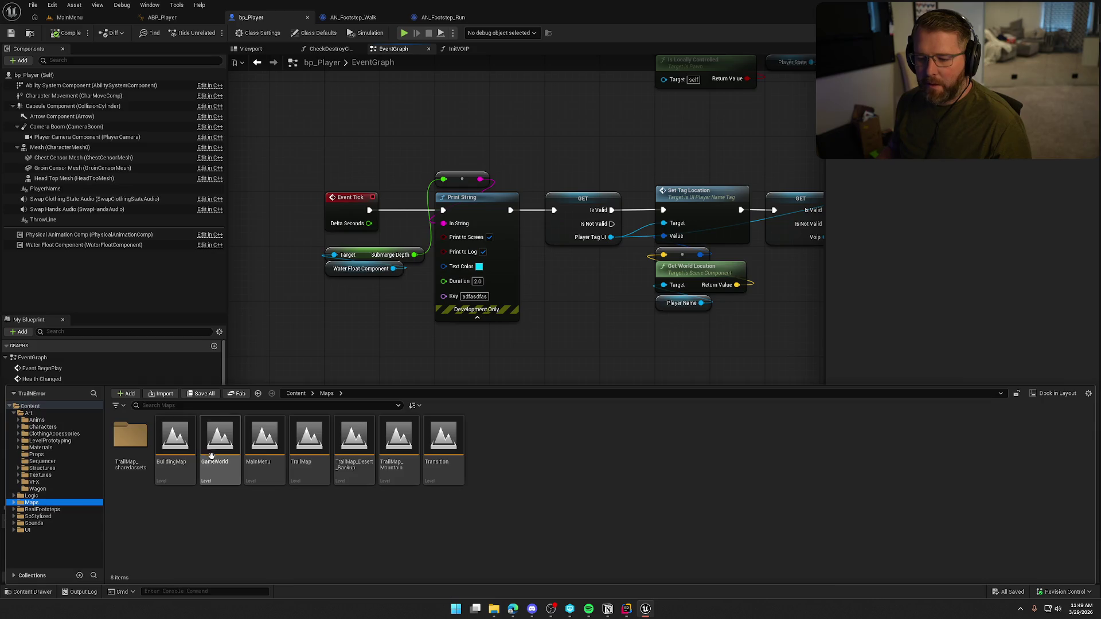
double_click(220, 439)
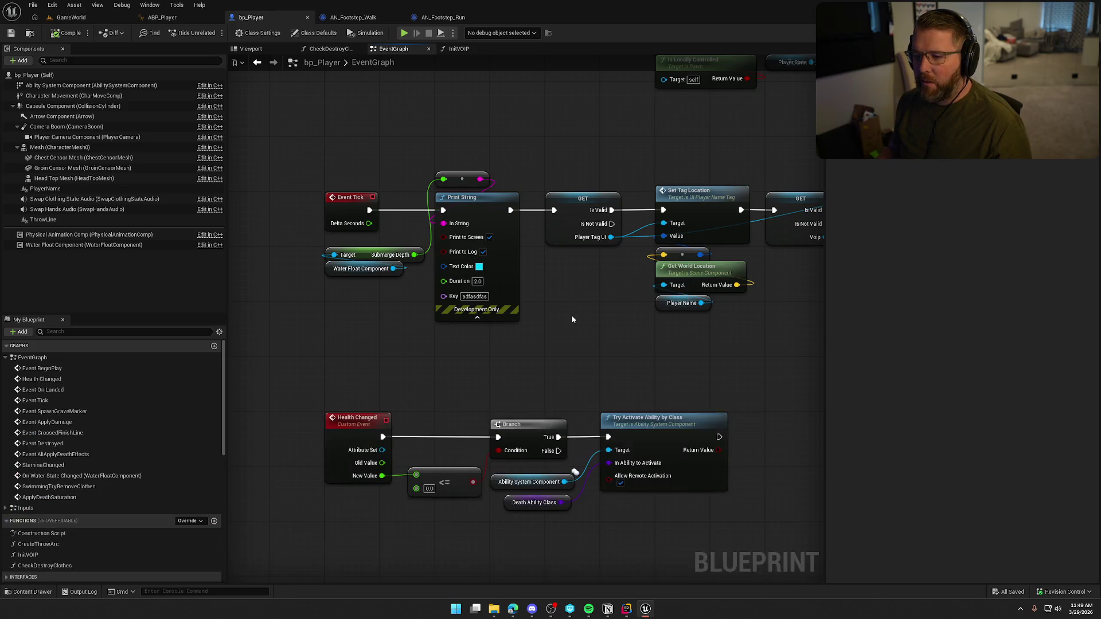
click(71, 21)
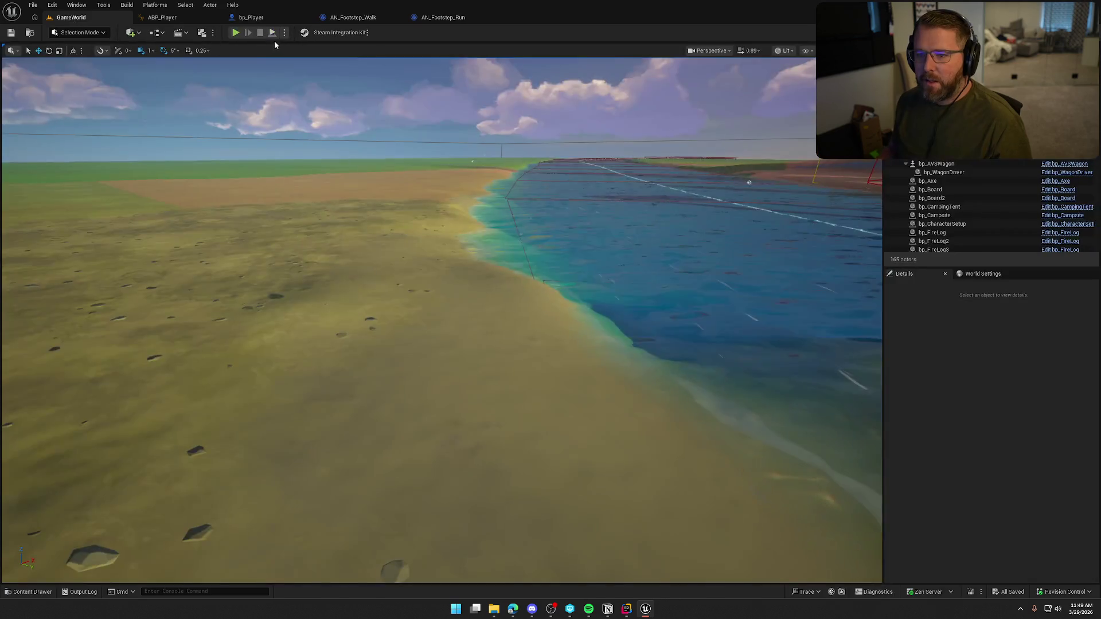
click(237, 33)
Walk the character into the river and sprint through the shallow water to hear footsteps
key(w)
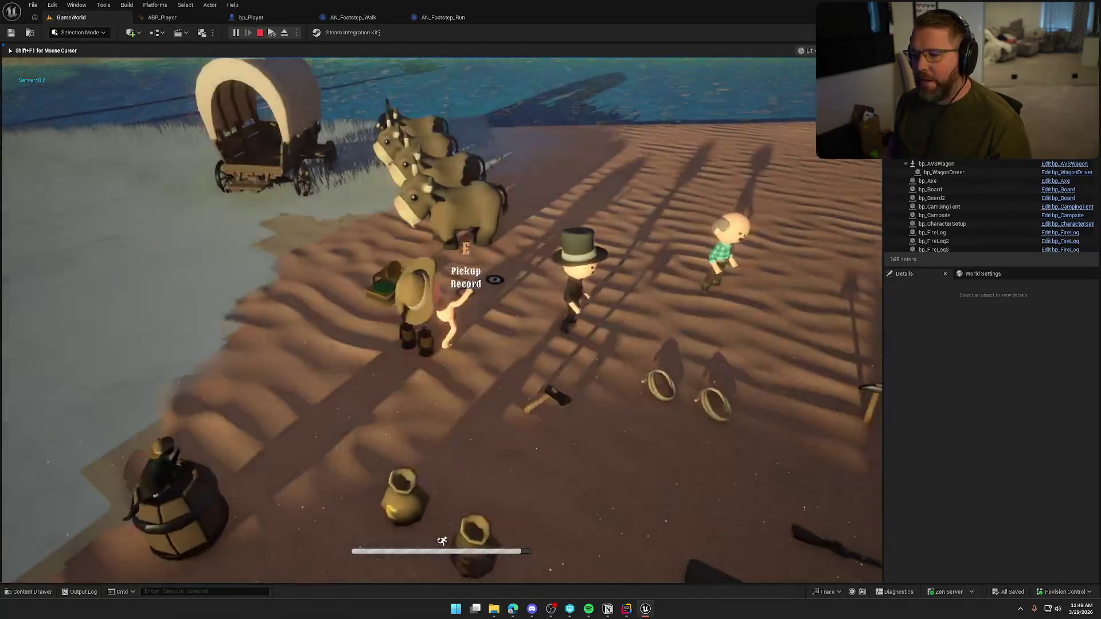
key(w)
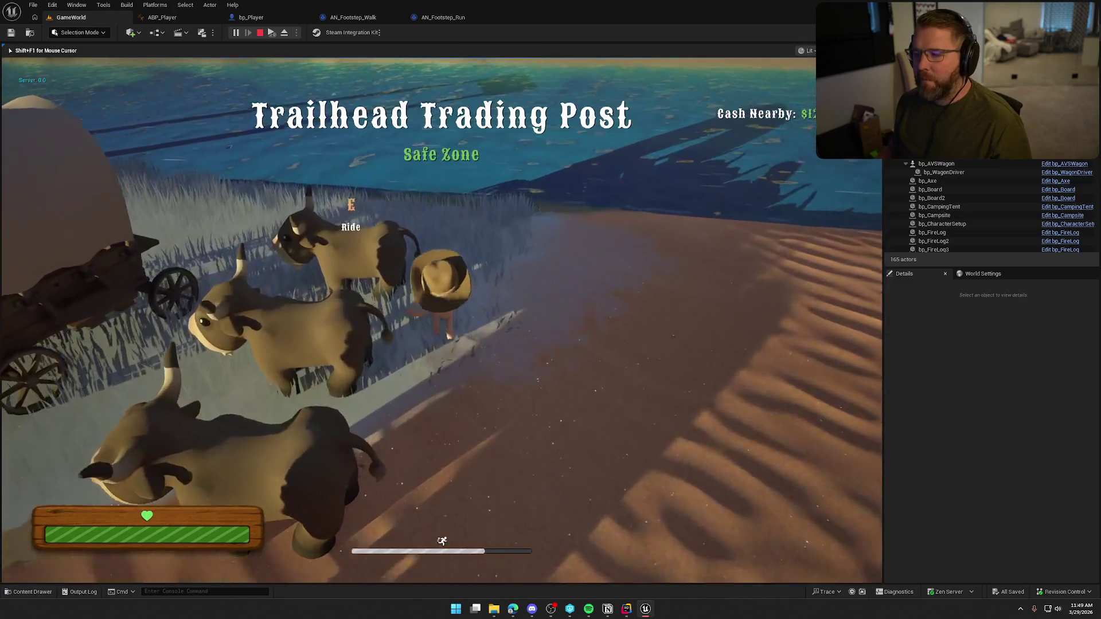
key(w)
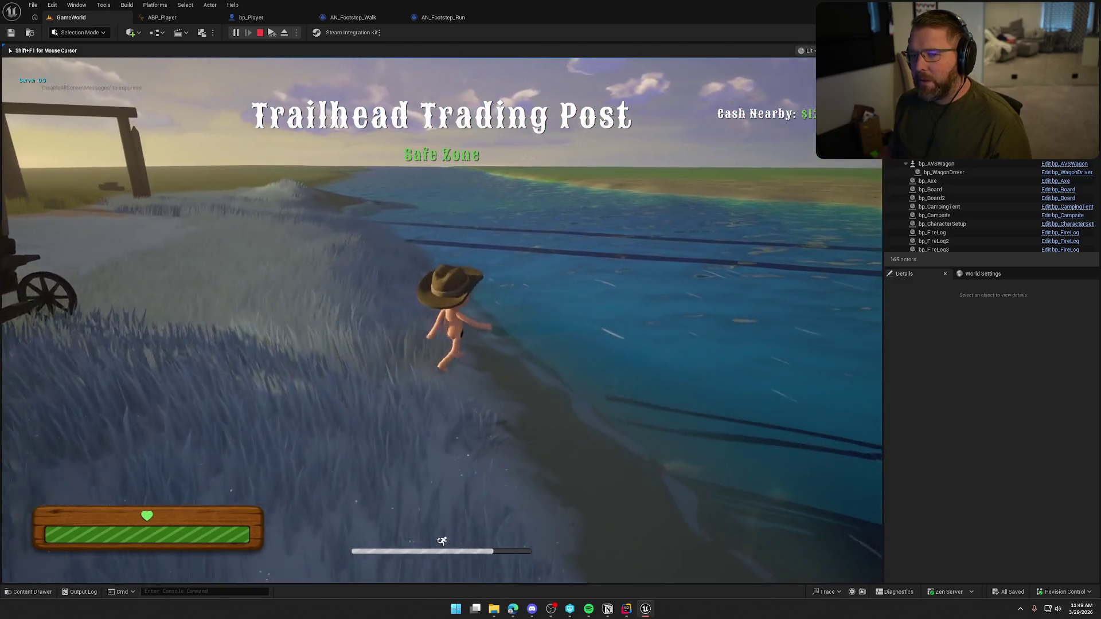
key(w)
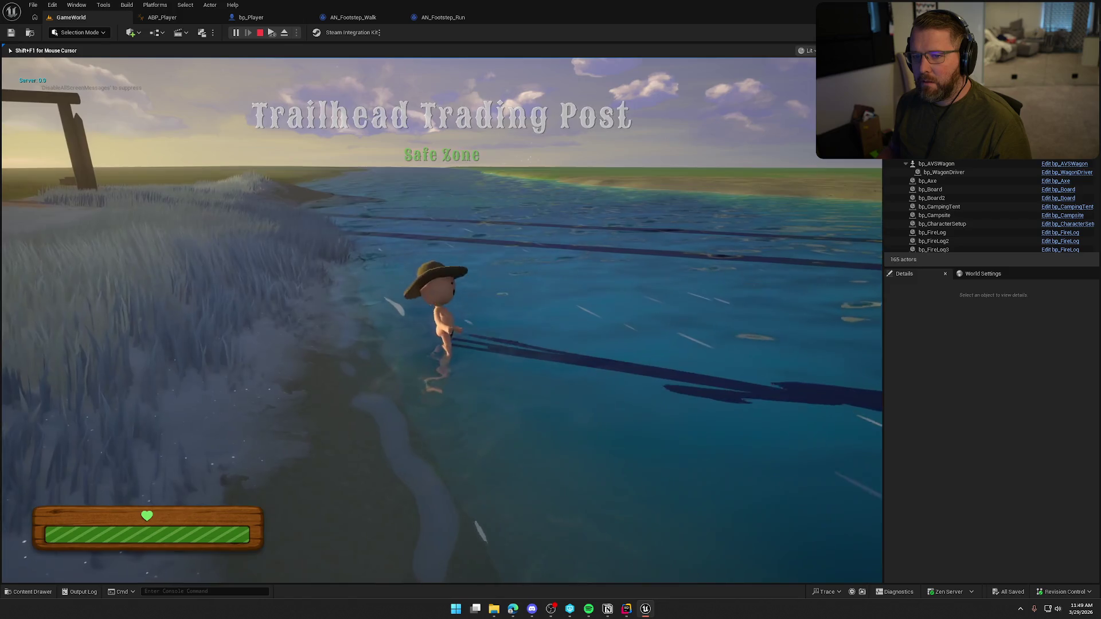
key(a)
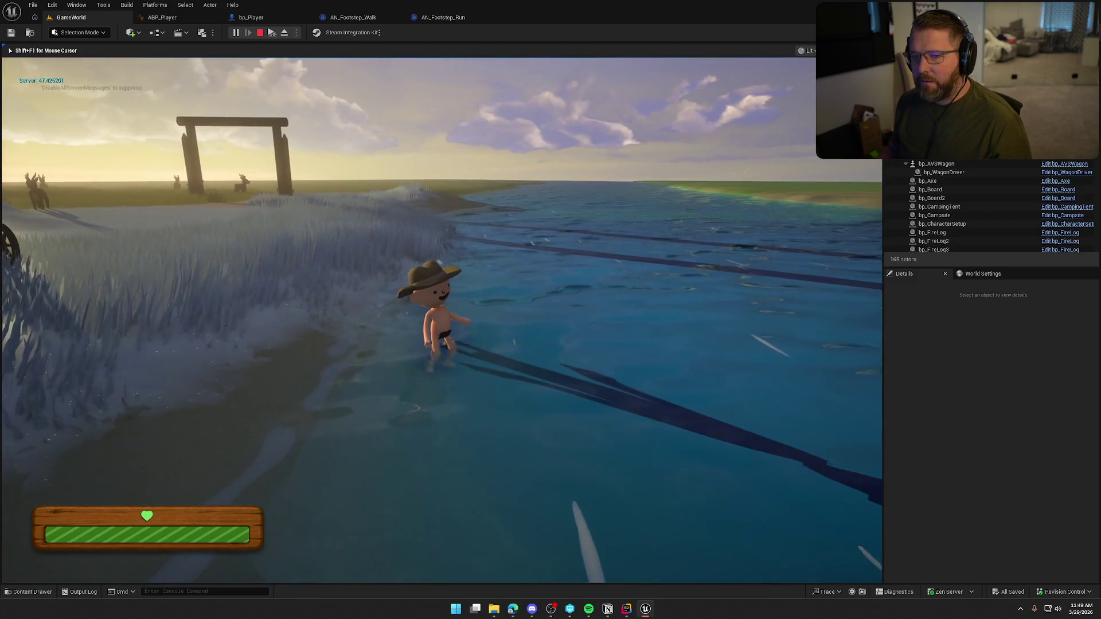
key(s)
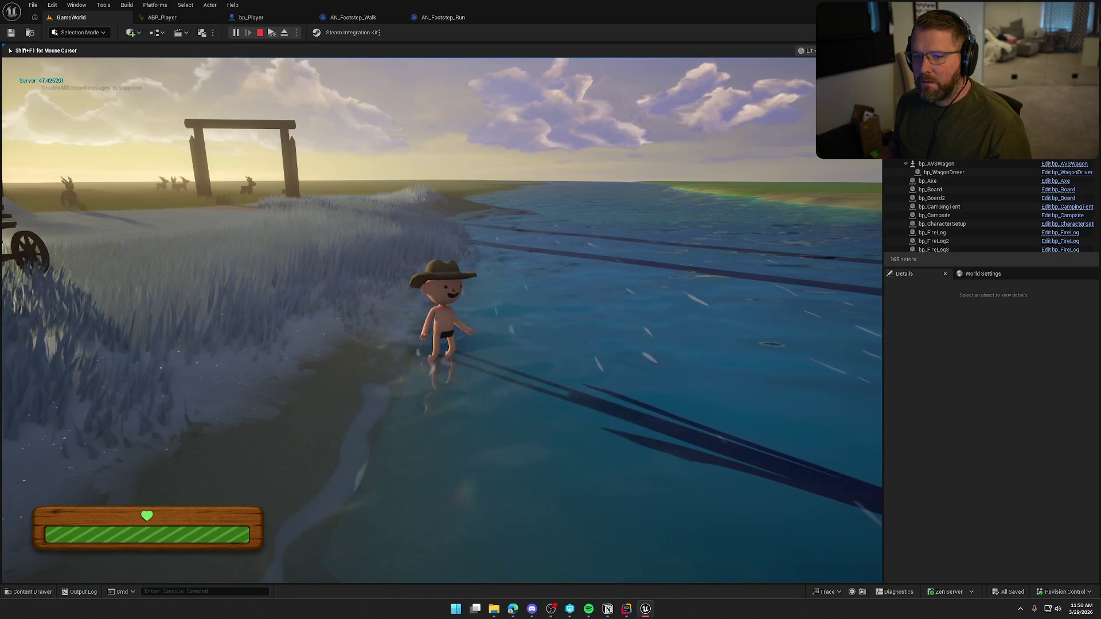
key(a)
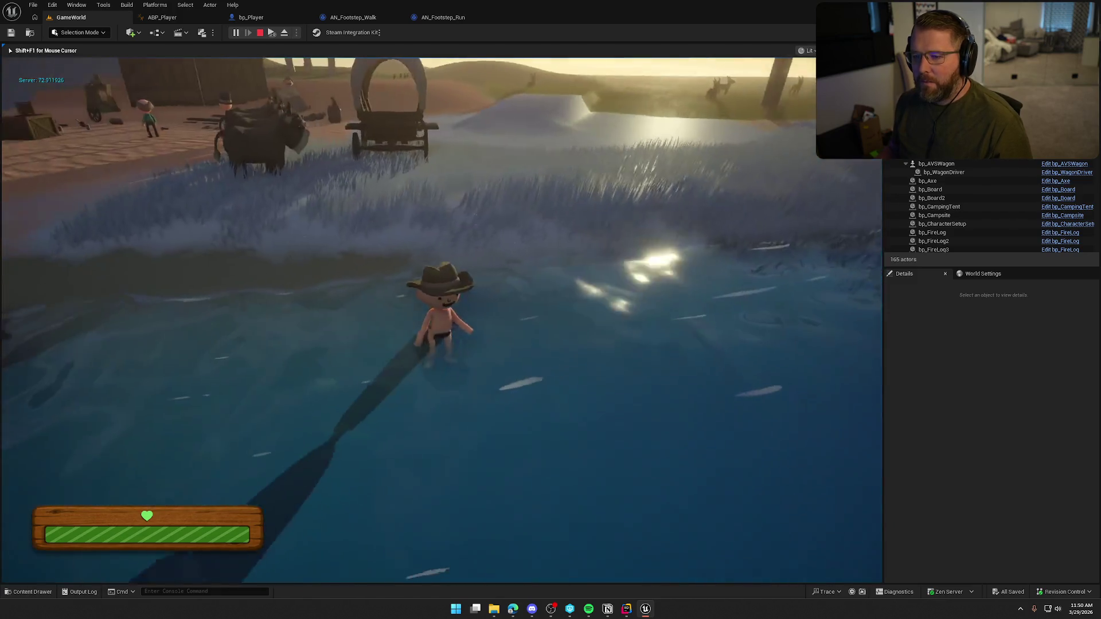
key(shift+w)
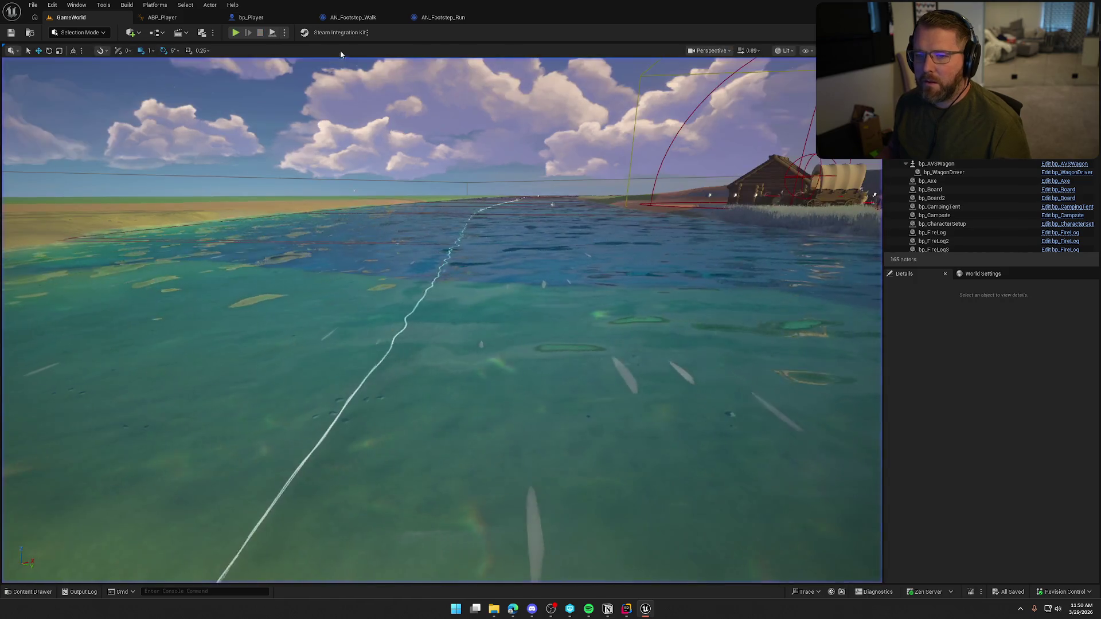
Stop play and inspect the Water Float Component's Water Setup, Depth Gate (Transition Depth 85.0) and Float settings
key(Escape)
click(249, 18)
click(73, 245)
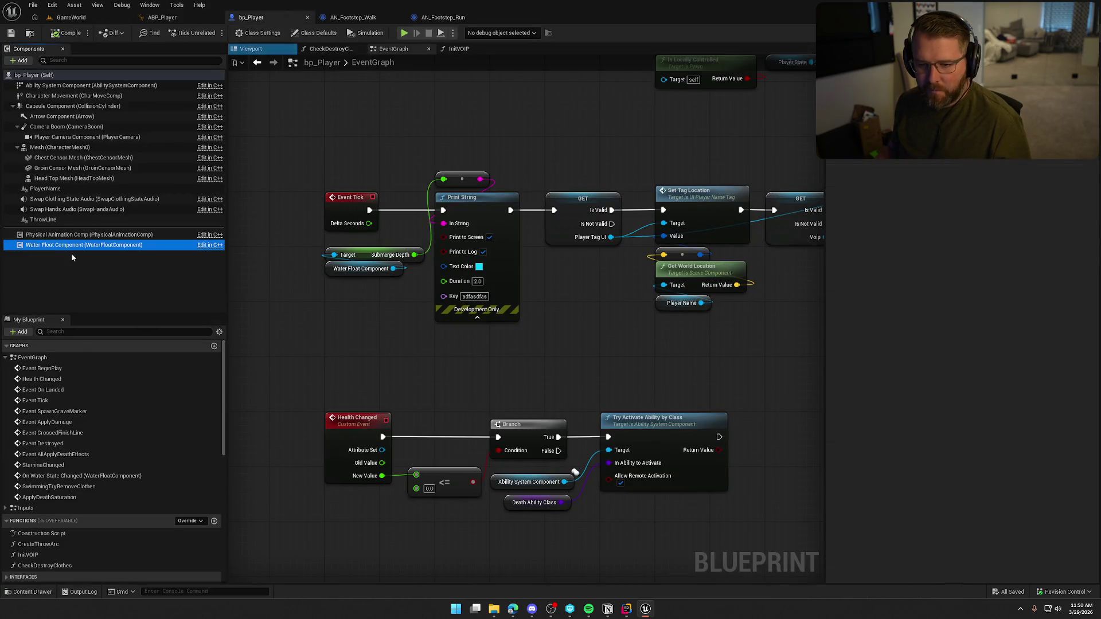
click(831, 368)
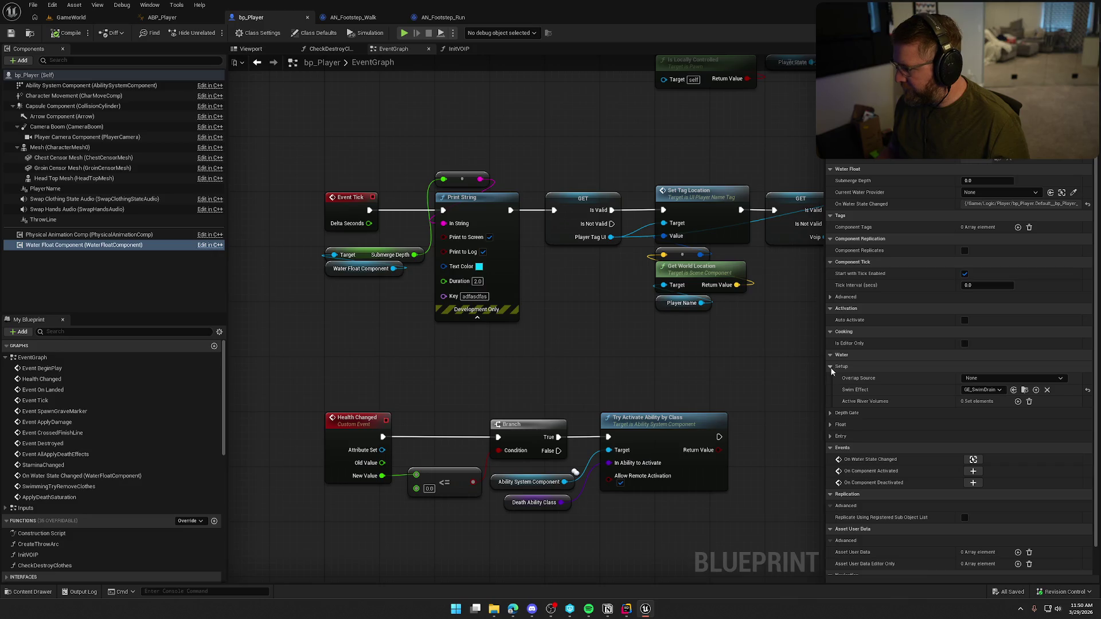
click(830, 413)
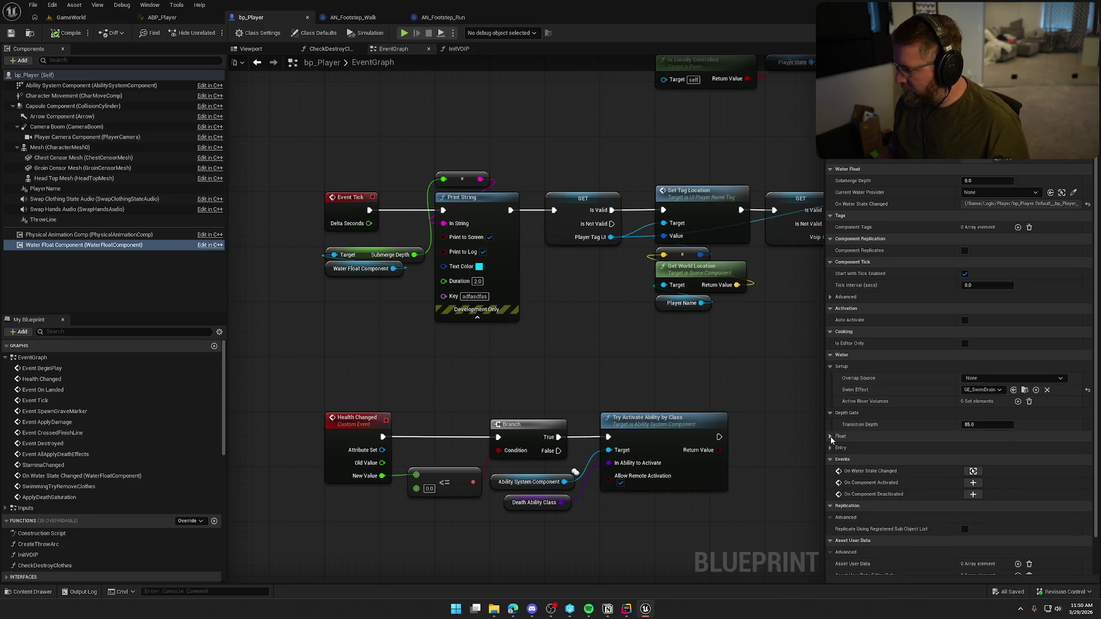
click(830, 436)
scroll(837, 465, down, 3)
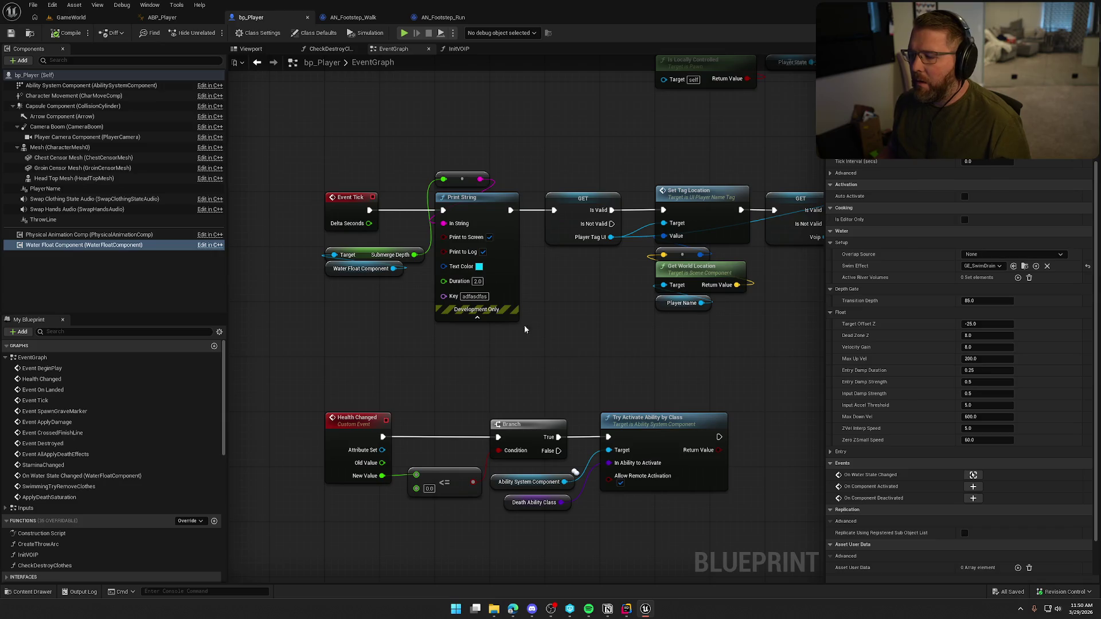
In AN_Footstep_Run, add a Select node feeding the Sound input and arrange the nodes
click(423, 22)
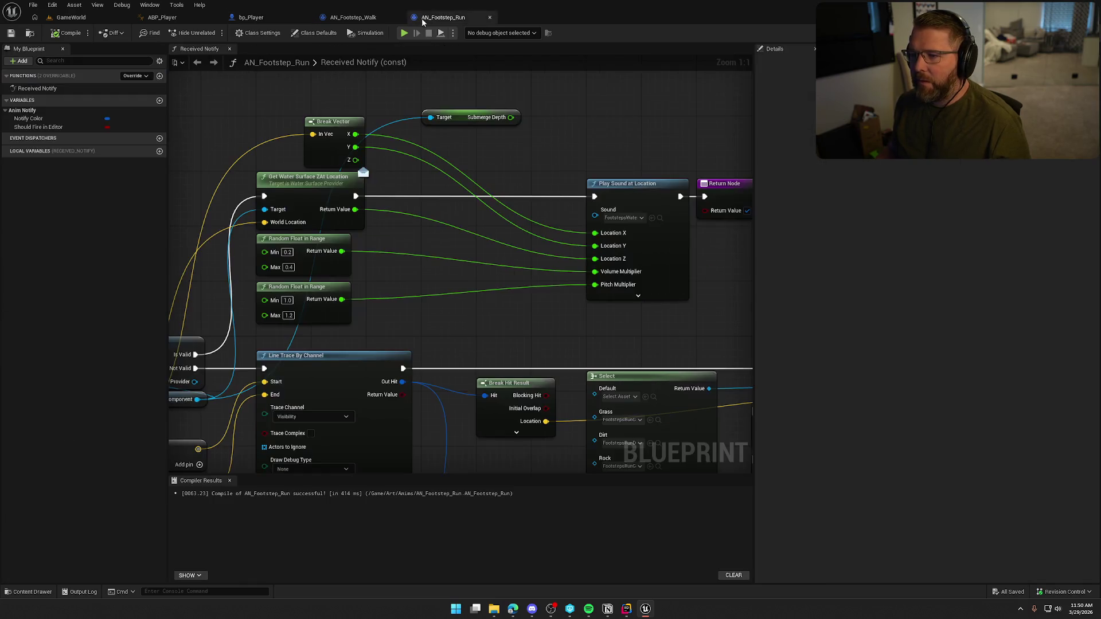
mouse_move(467, 114)
mouse_down()
mouse_move(351, 107)
mouse_move(356, 95)
mouse_up()
click(452, 126)
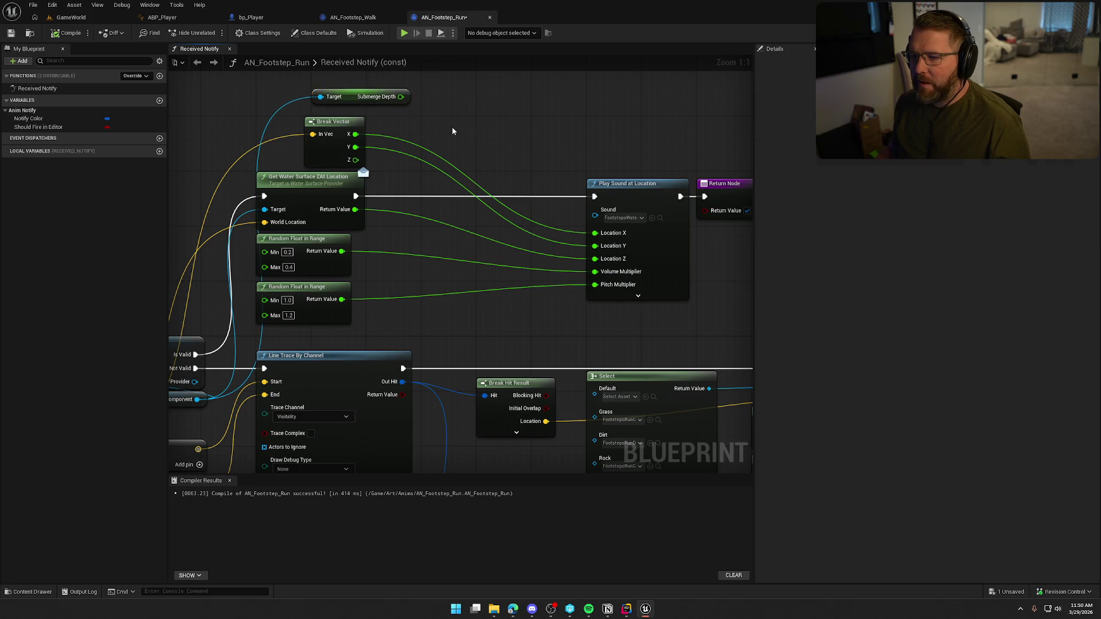
mouse_move(452, 126)
mouse_down()
mouse_move(491, 173)
mouse_move(467, 131)
mouse_up()
drag(604, 214, 540, 175)
text(sel)
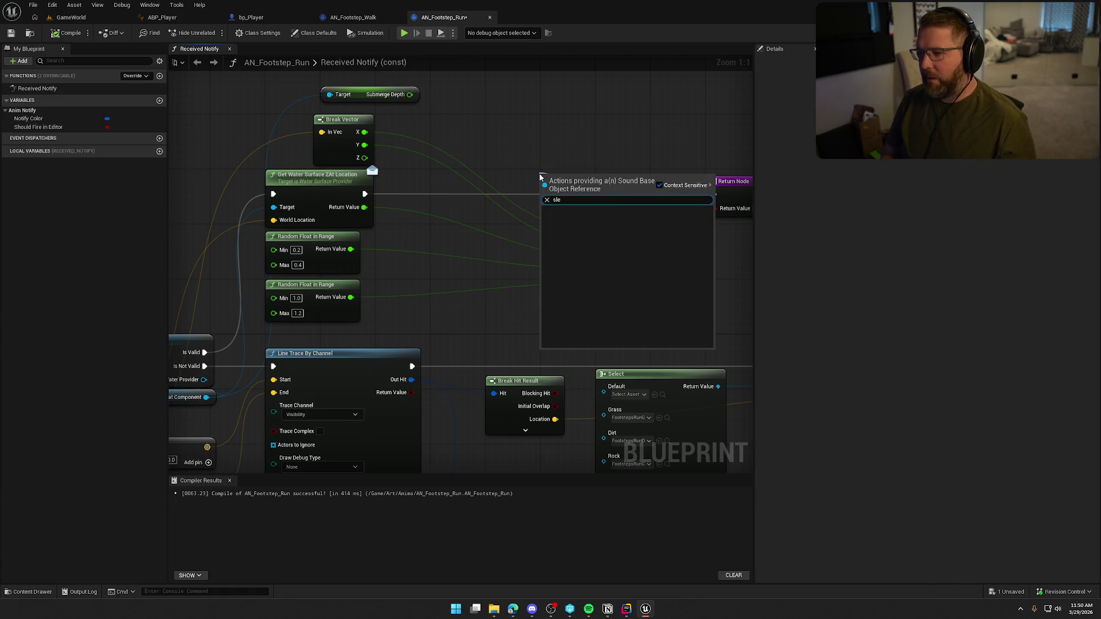
key(Return)
mouse_move(568, 177)
mouse_down()
mouse_move(504, 102)
mouse_move(510, 84)
mouse_up()
drag(672, 149, 629, 243)
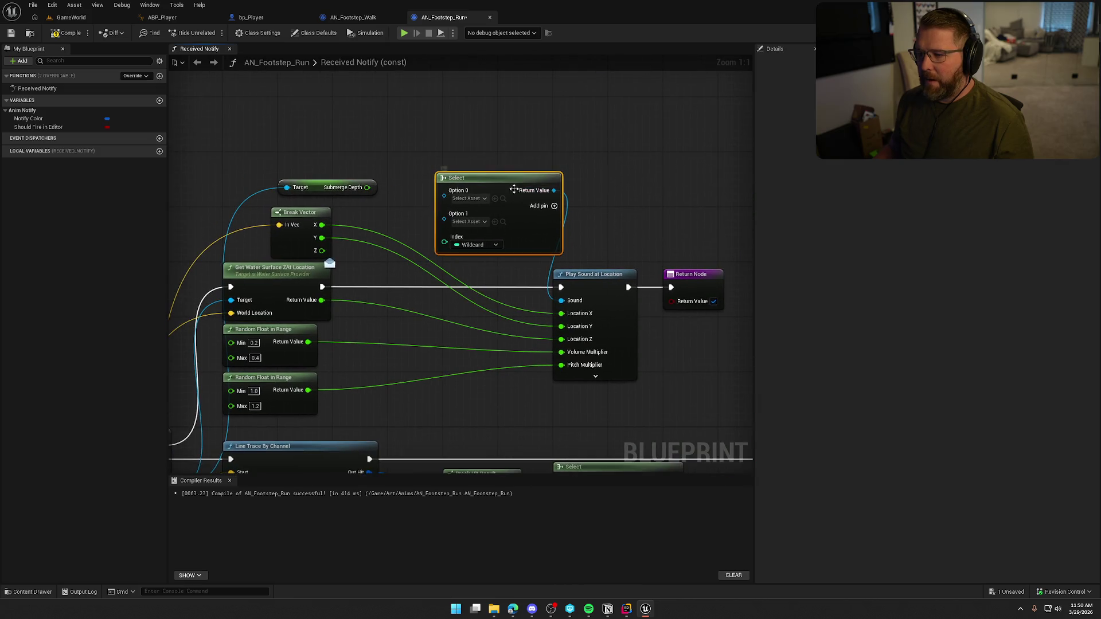
drag(548, 261, 677, 298)
drag(590, 285, 646, 284)
click(635, 257)
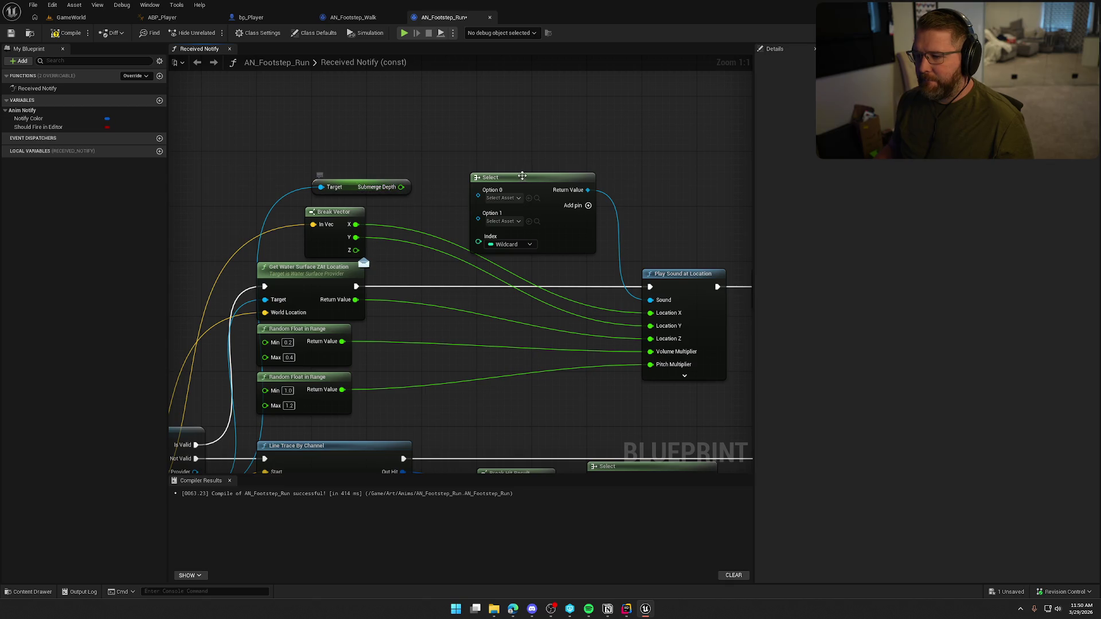
mouse_move(543, 183)
mouse_down()
mouse_move(557, 176)
mouse_move(549, 162)
mouse_up()
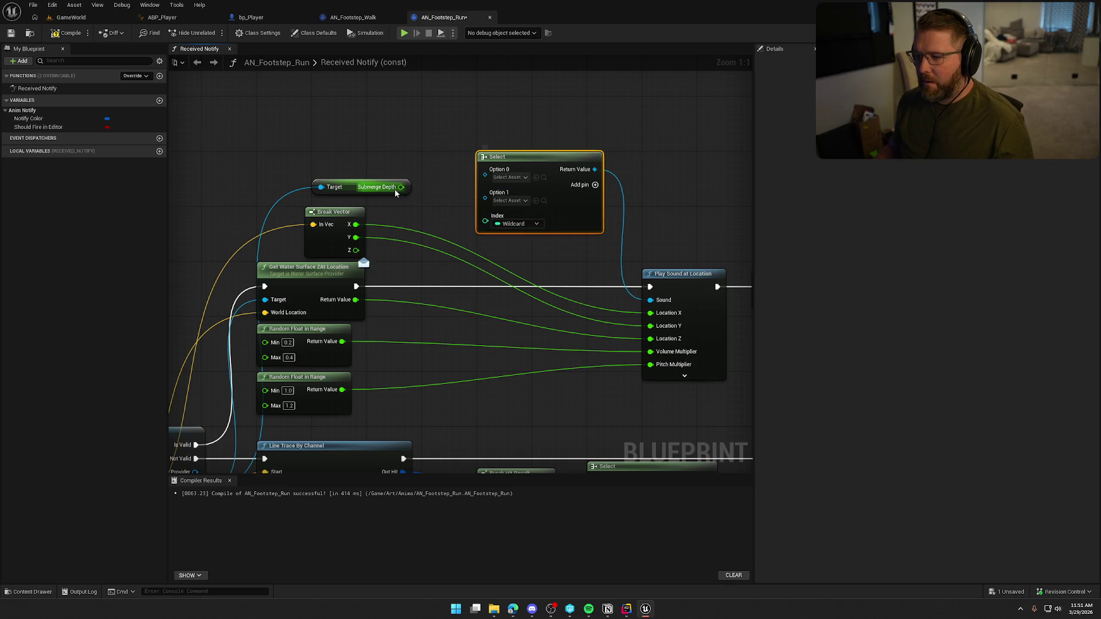
Drive the Select index with a Submerge Depth <= 50.0 comparison
drag(401, 187, 423, 197)
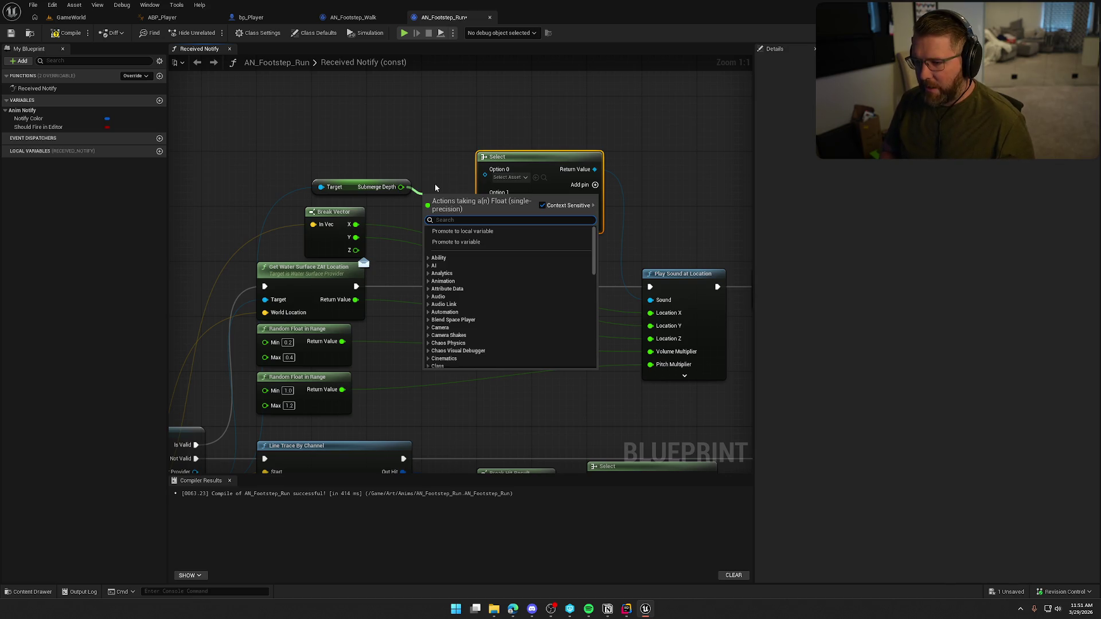
text(<)
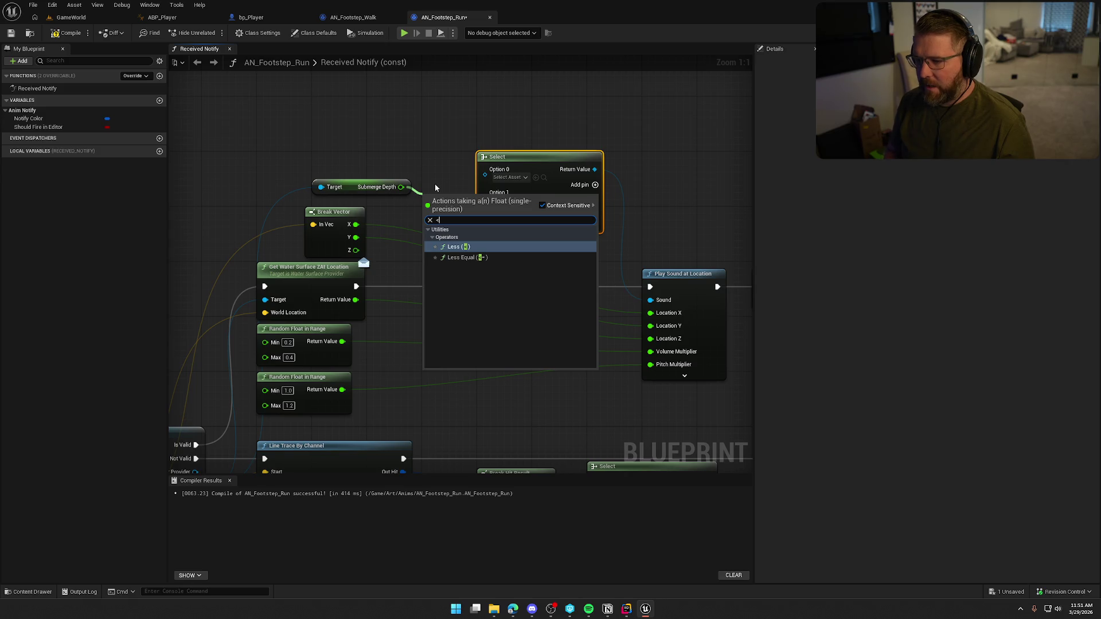
key(Down)
key(Return)
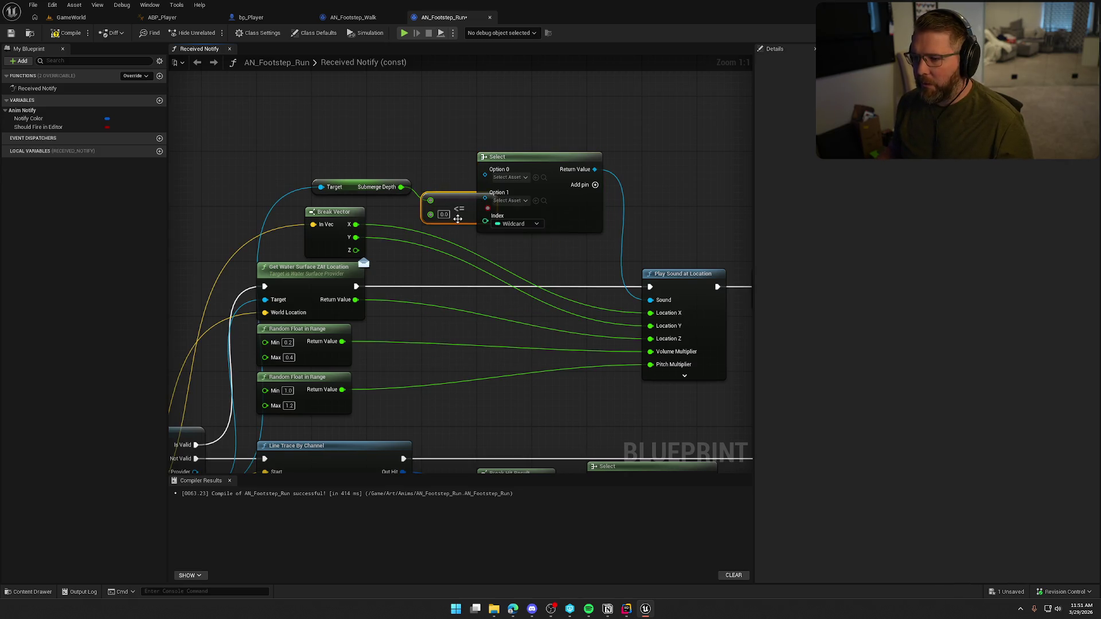
drag(453, 215, 411, 144)
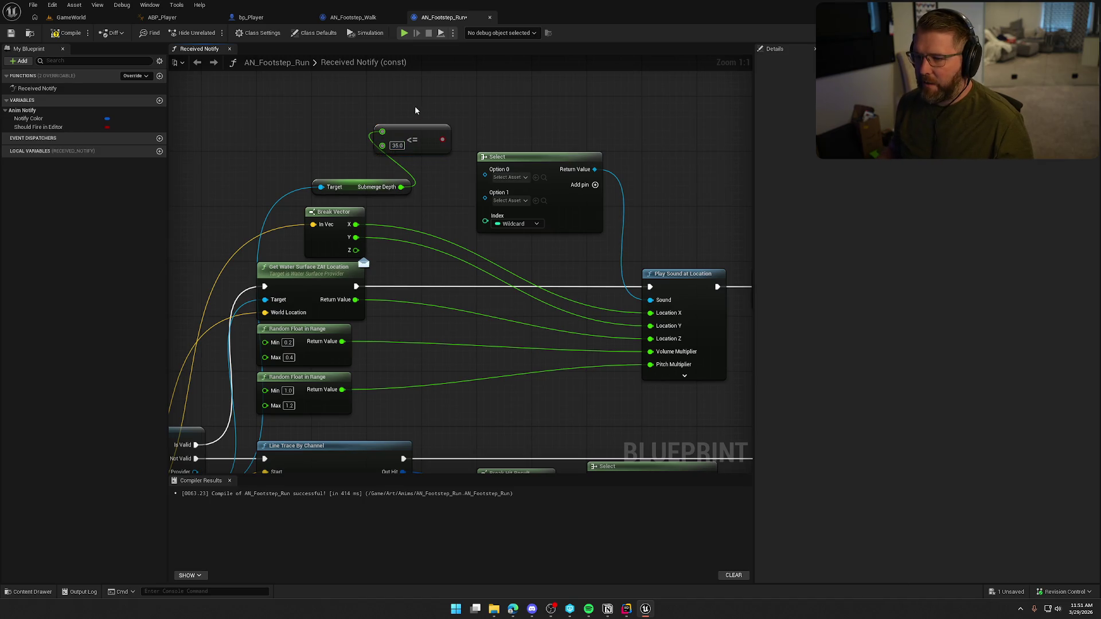
click(396, 147)
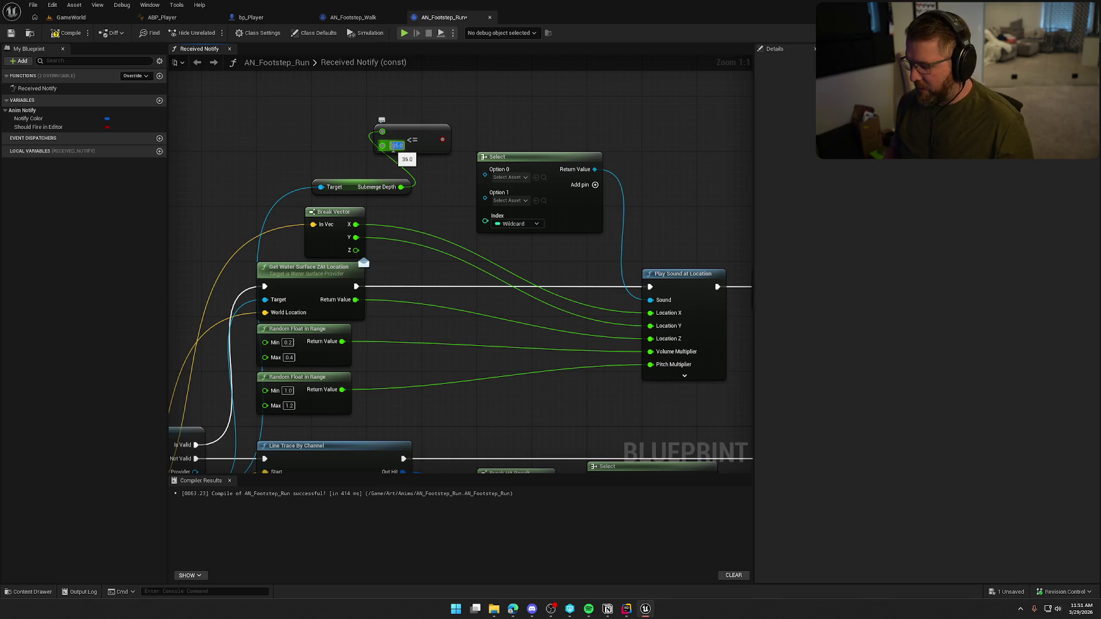
text(50)
mouse_move(440, 142)
mouse_down()
mouse_move(499, 230)
mouse_move(487, 221)
mouse_up()
Set True to FootstepsWaterCue and False to FootstepsDeepWaterCue, then select the depth-selection nodes
click(510, 201)
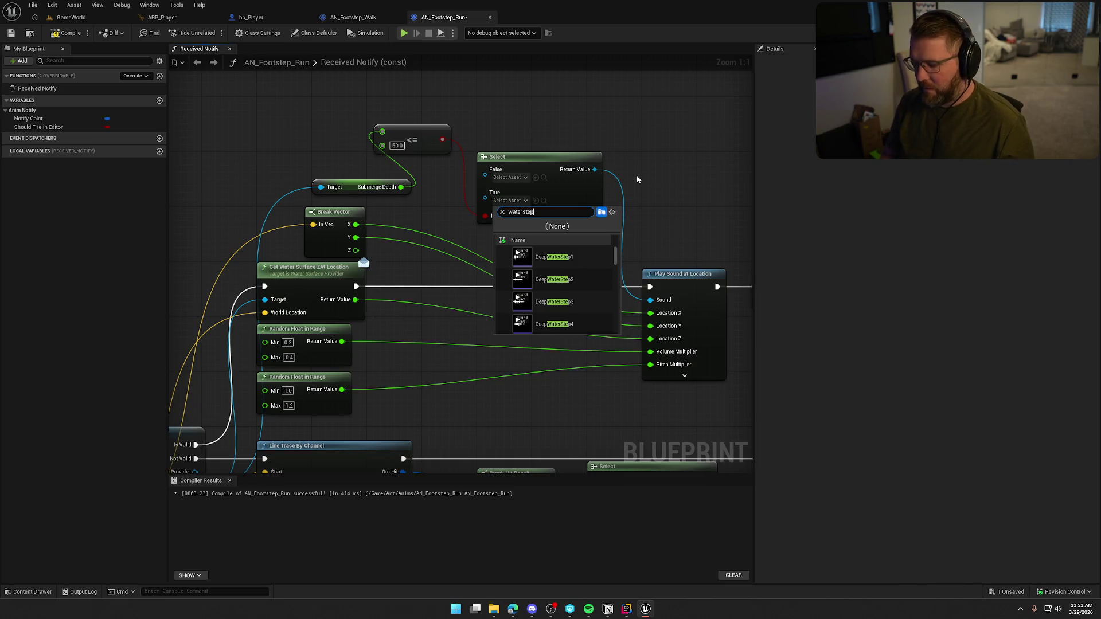
scroll(583, 298, down, 6)
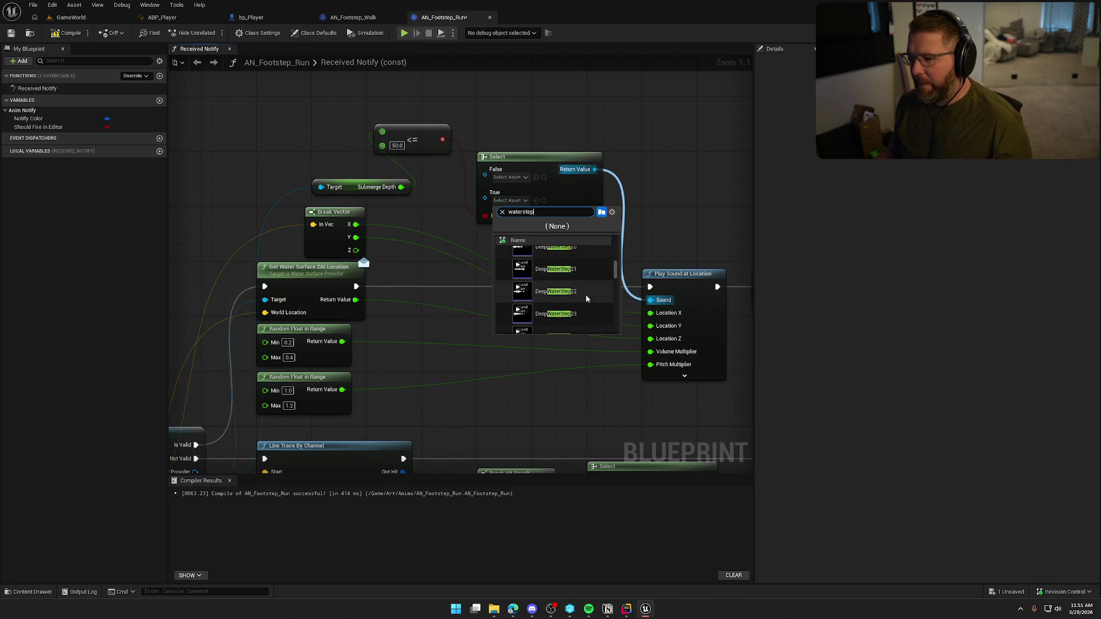
scroll(586, 295, down, 3)
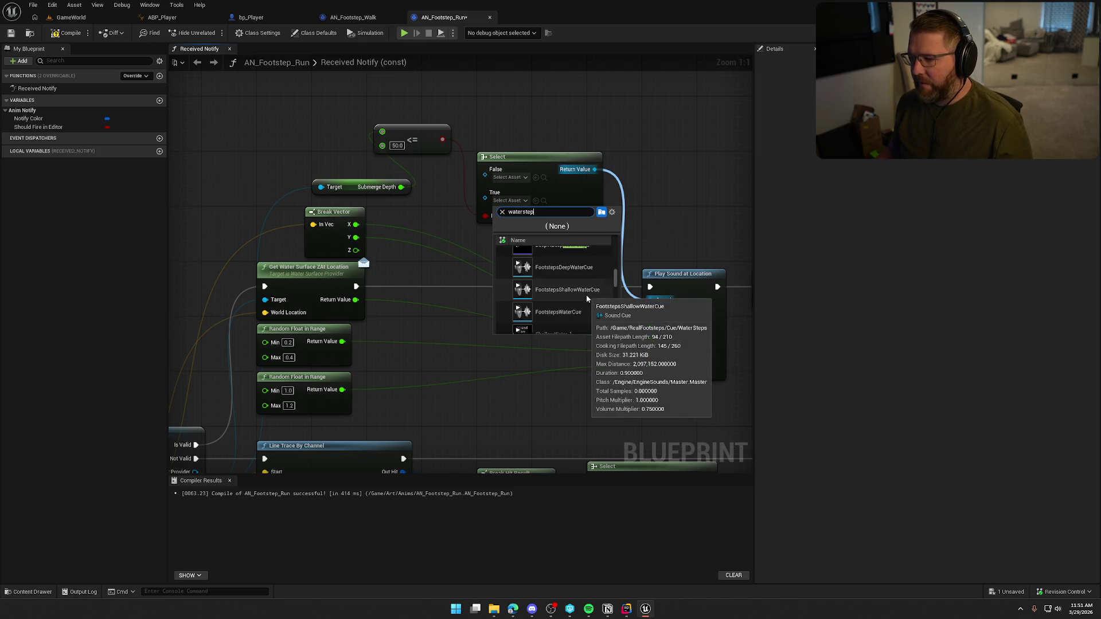
click(551, 313)
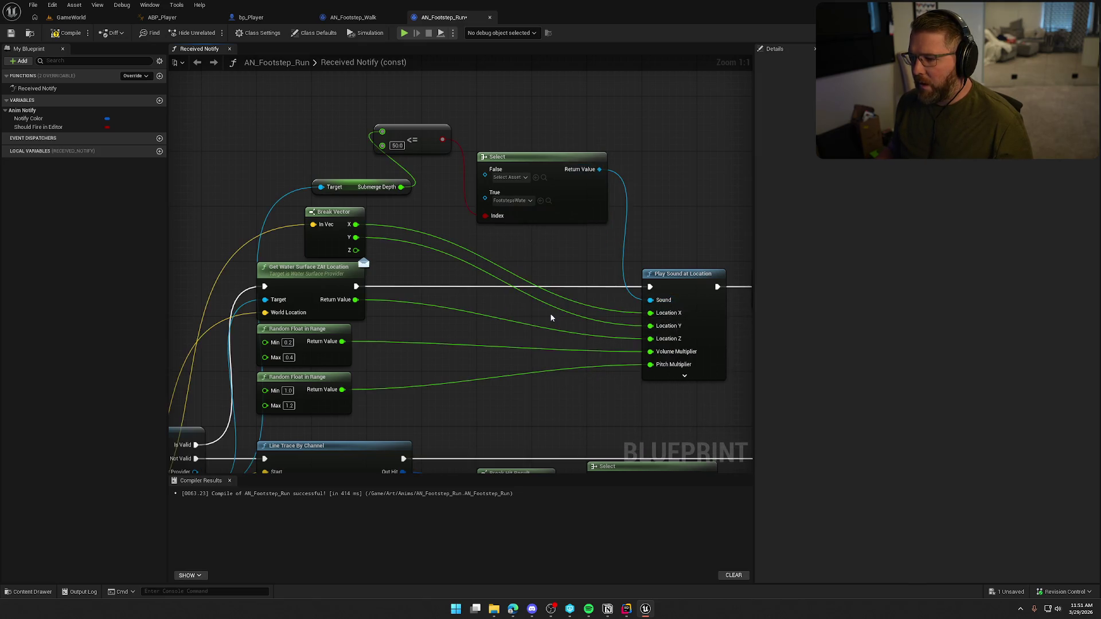
click(518, 177)
text(deep)
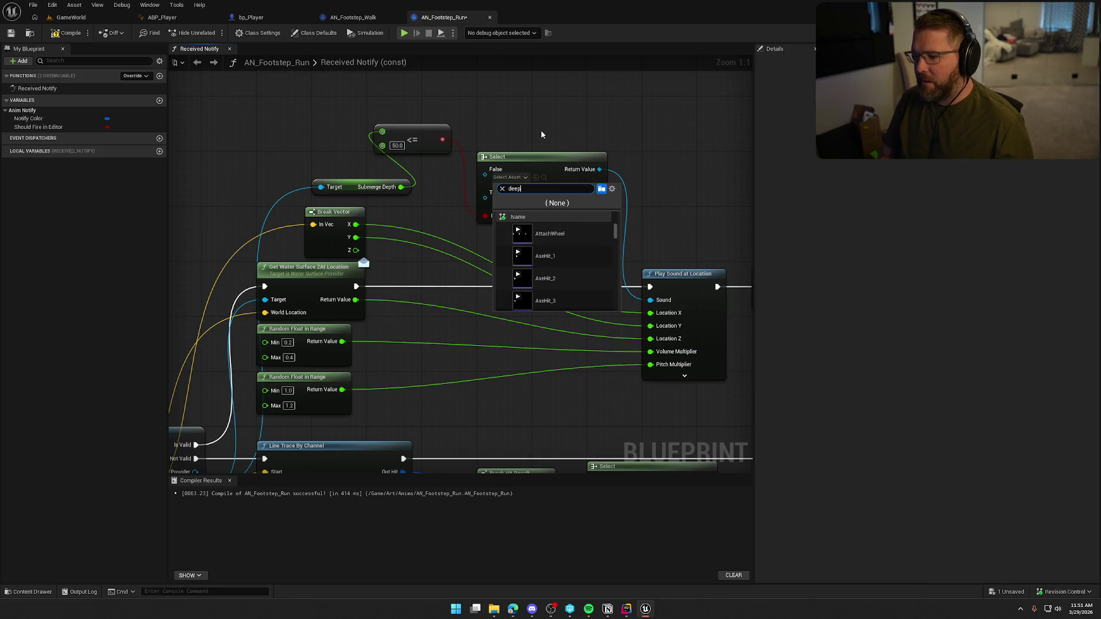
text(water)
scroll(588, 288, down, 5)
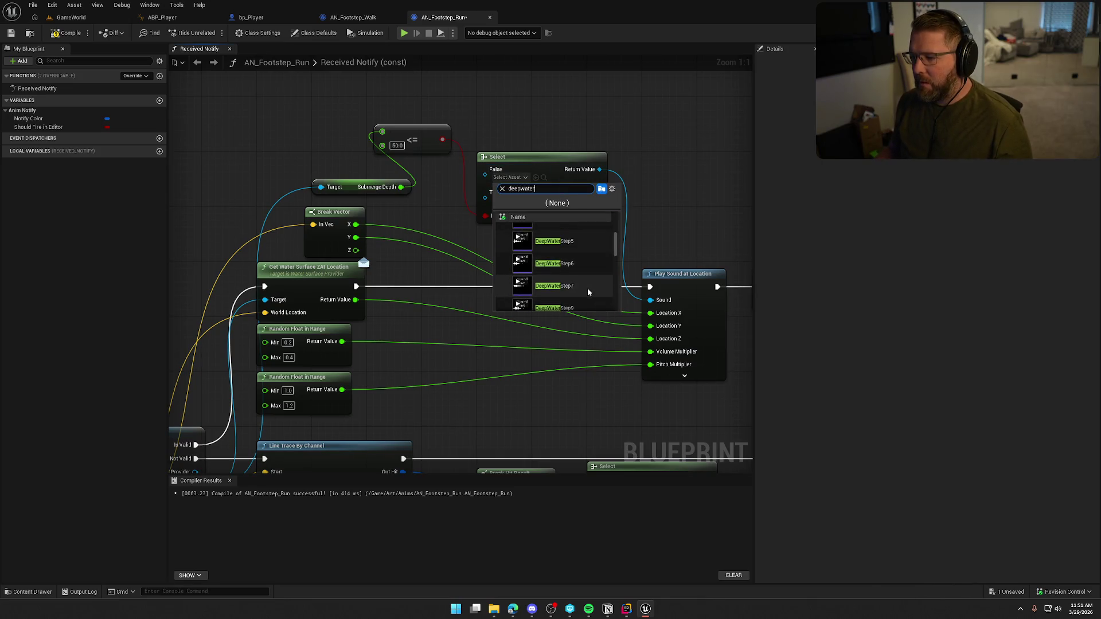
scroll(595, 277, down, 5)
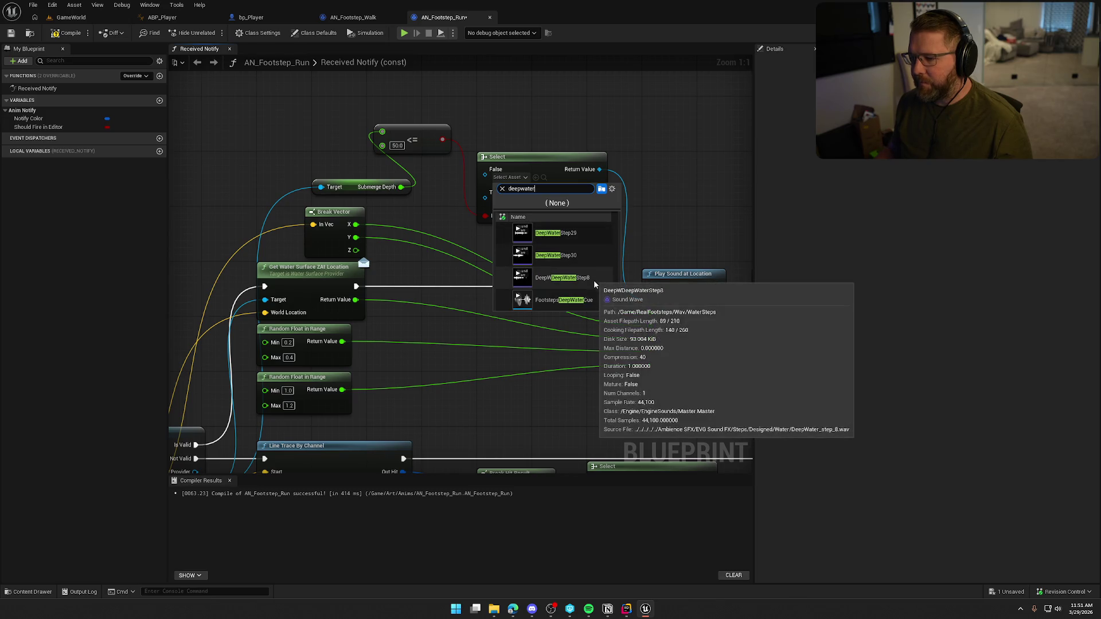
click(593, 304)
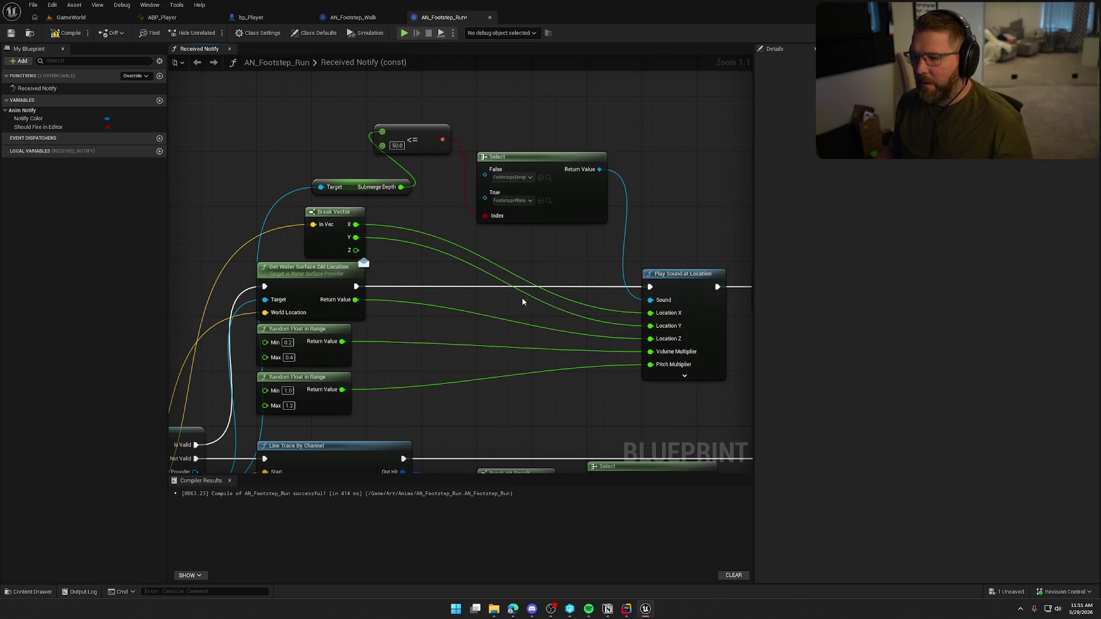
mouse_move(367, 130)
mouse_down()
mouse_move(538, 201)
mouse_move(613, 217)
mouse_up()
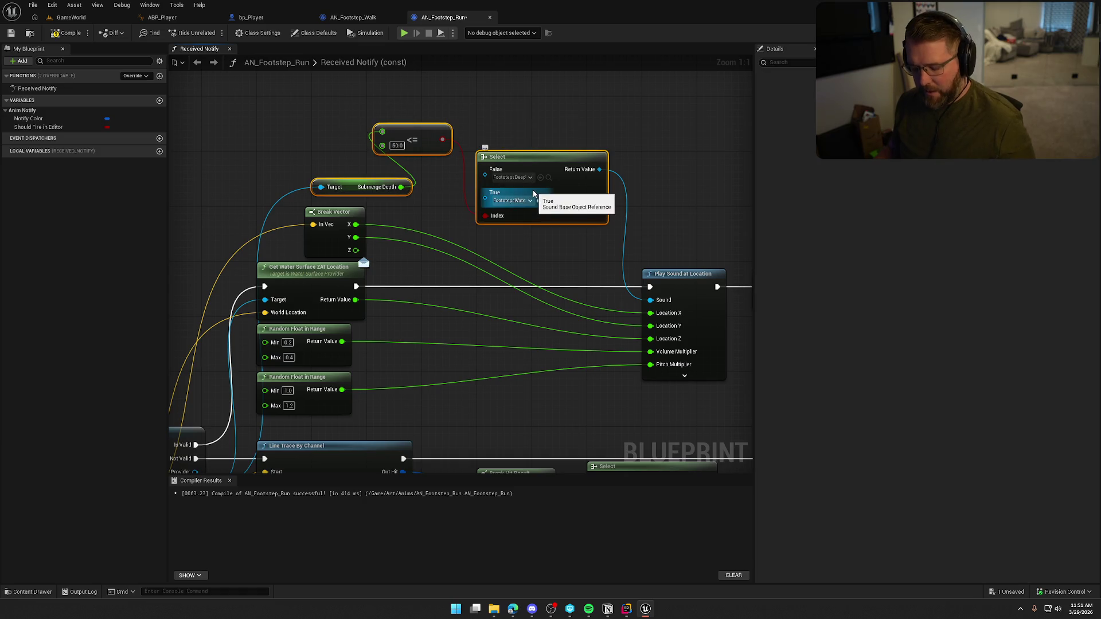
click(364, 21)
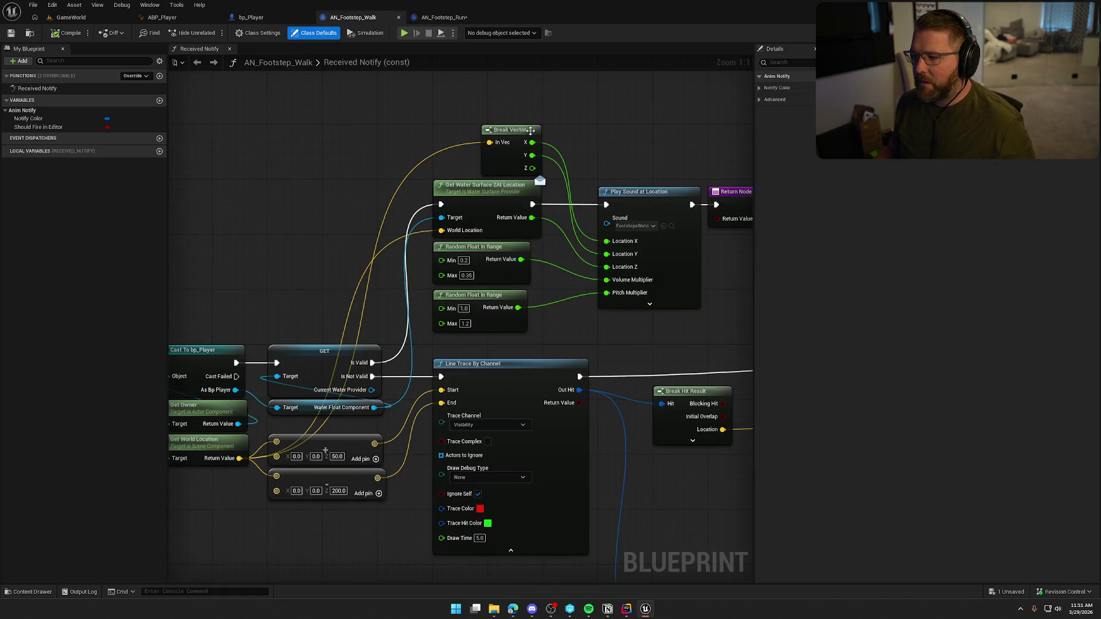
Paste the depth-selection nodes into AN_Footstep_Walk, wiring Select into Sound and the Water Float Component into Target
drag(531, 131, 425, 150)
key(ctrl+v)
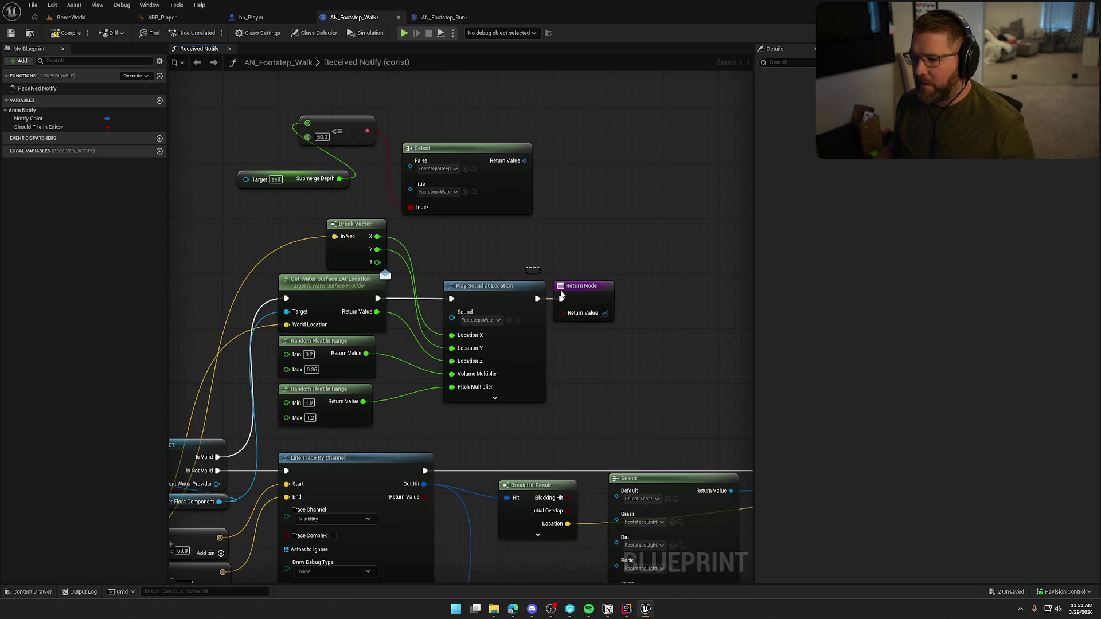
drag(562, 295, 565, 297)
drag(479, 281, 645, 281)
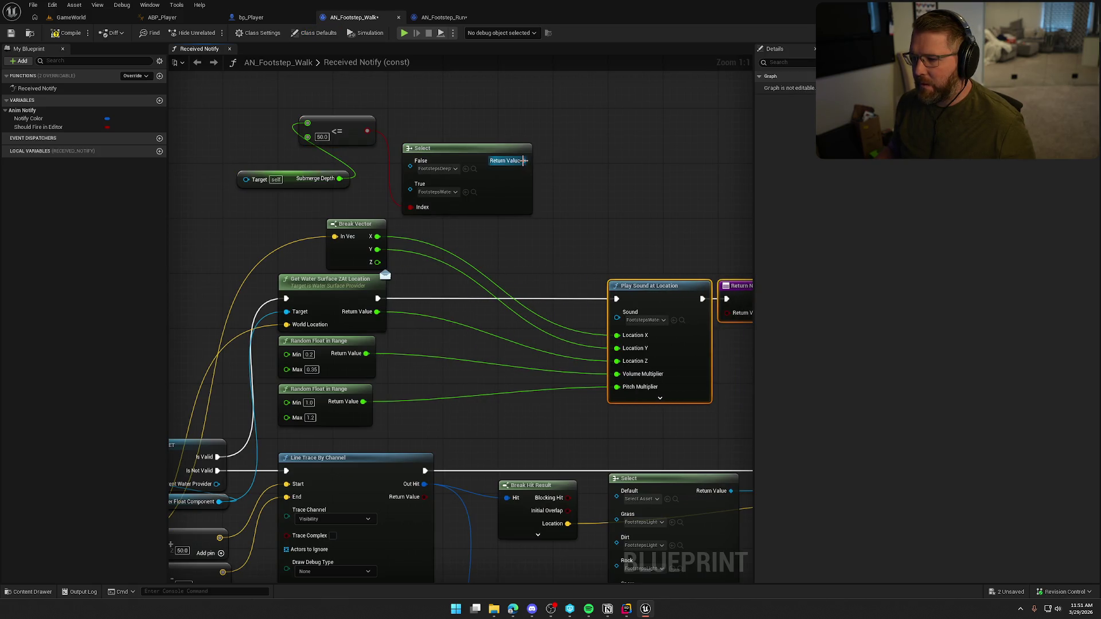
drag(524, 161, 618, 312)
drag(236, 109, 536, 221)
mouse_move(488, 159)
mouse_down()
mouse_move(535, 180)
mouse_move(522, 179)
mouse_move(707, 72)
mouse_up()
click(486, 155)
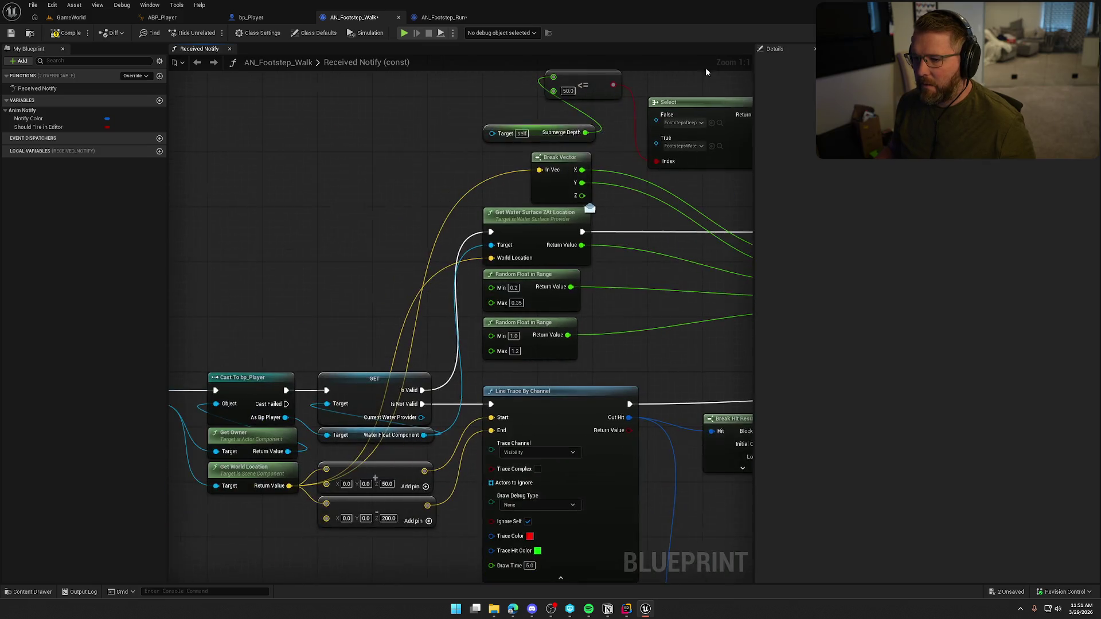
mouse_move(492, 134)
mouse_down()
mouse_move(418, 385)
mouse_move(423, 435)
mouse_up()
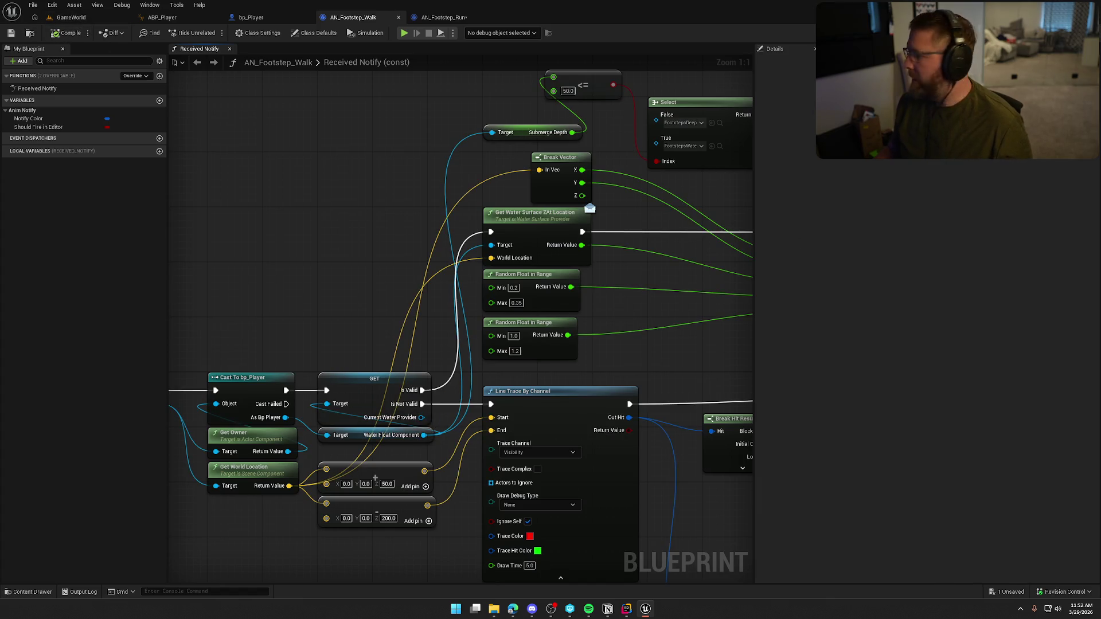
Return to GameWorld, start Play-In-Editor with Alt+P, and wade the character into the river
click(73, 17)
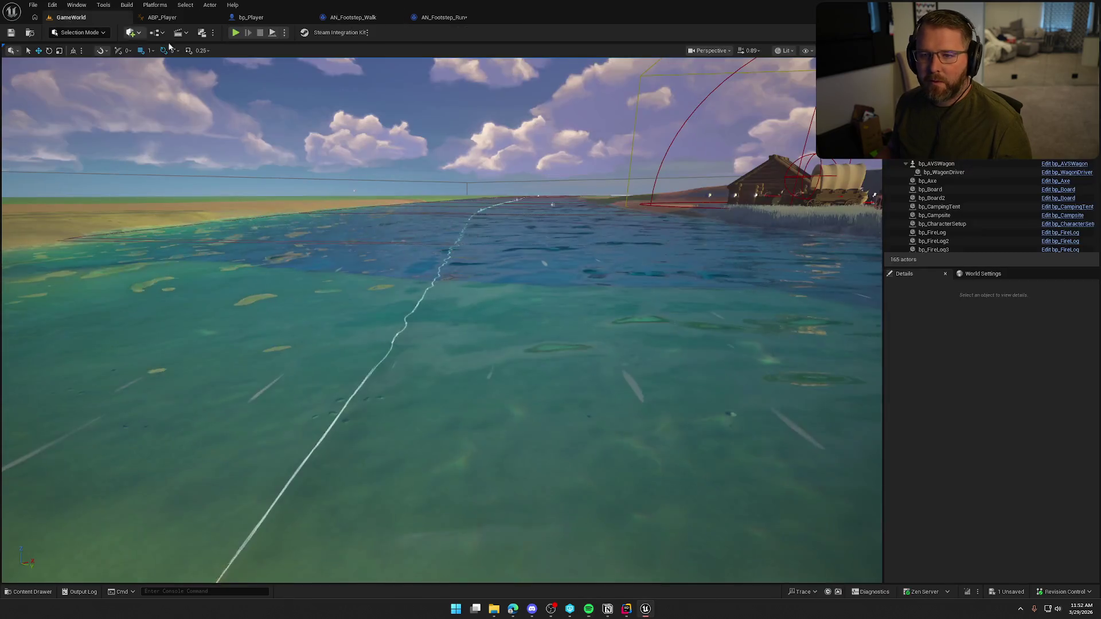
key(alt+p)
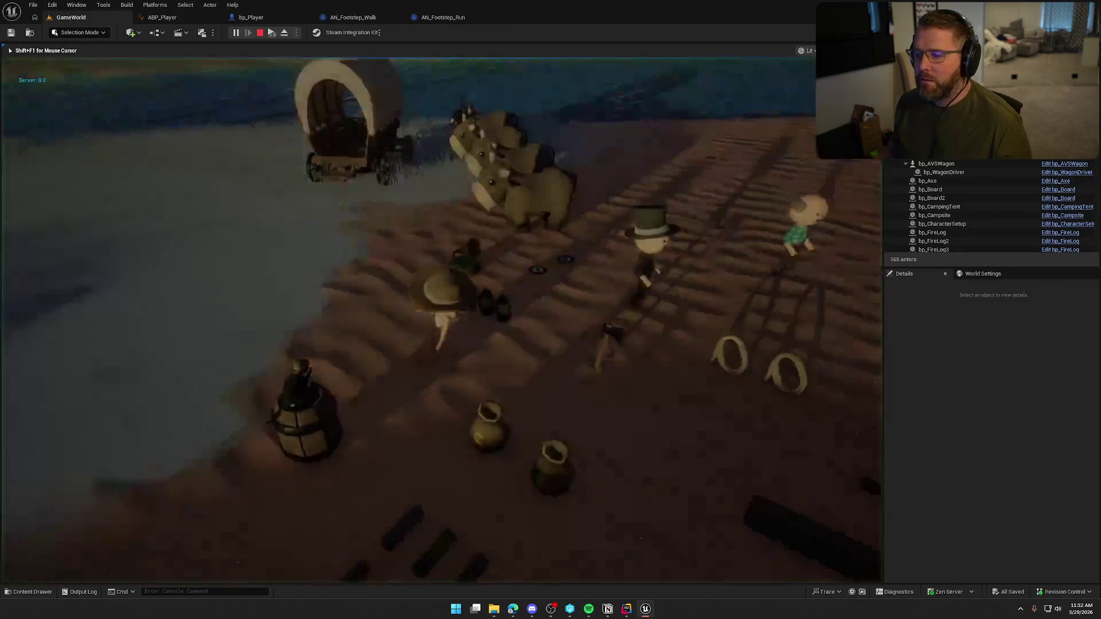
key(shift+w)
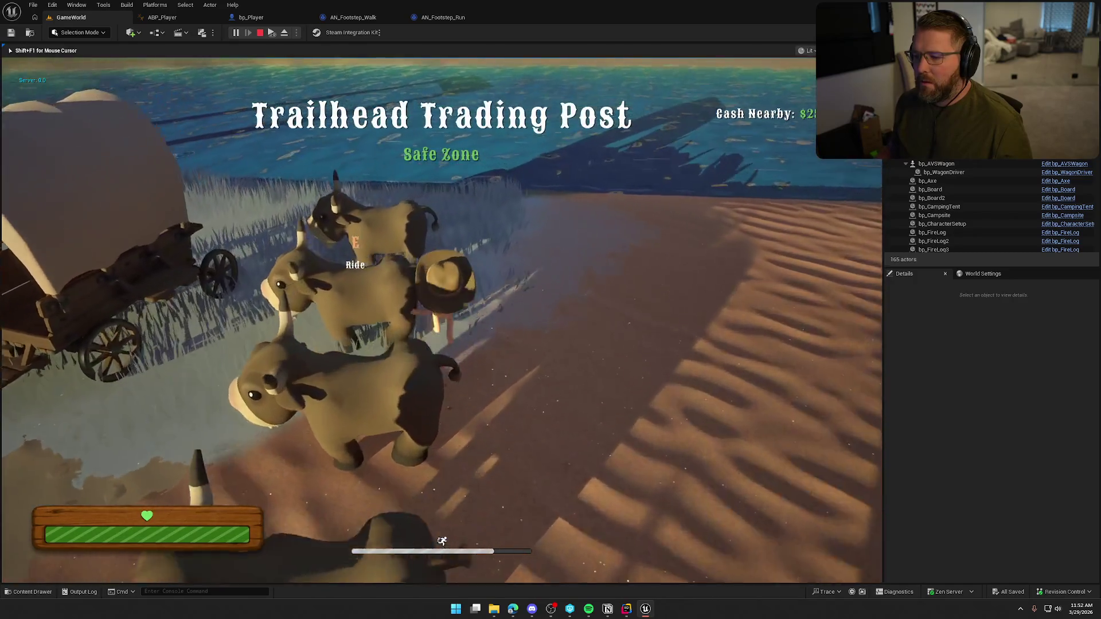
key(w)
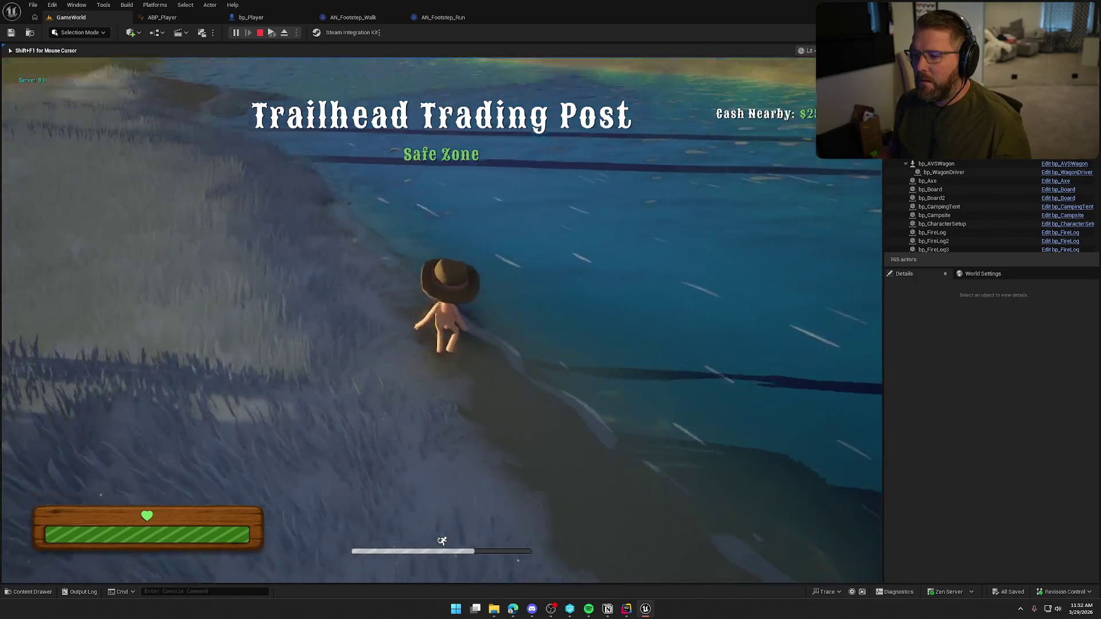
key(w)
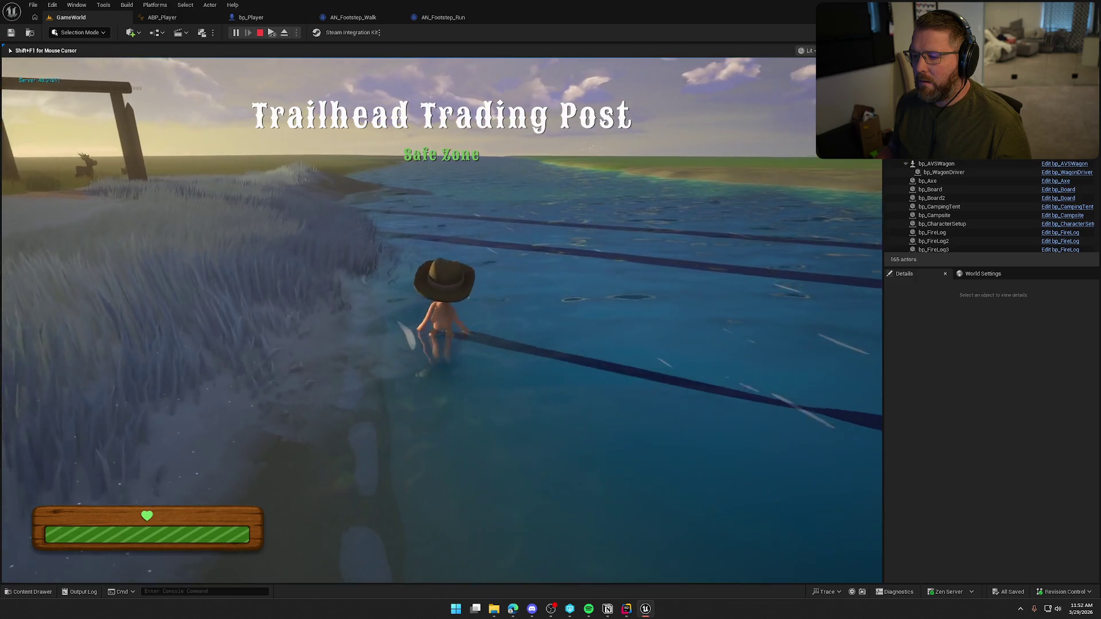
key(w)
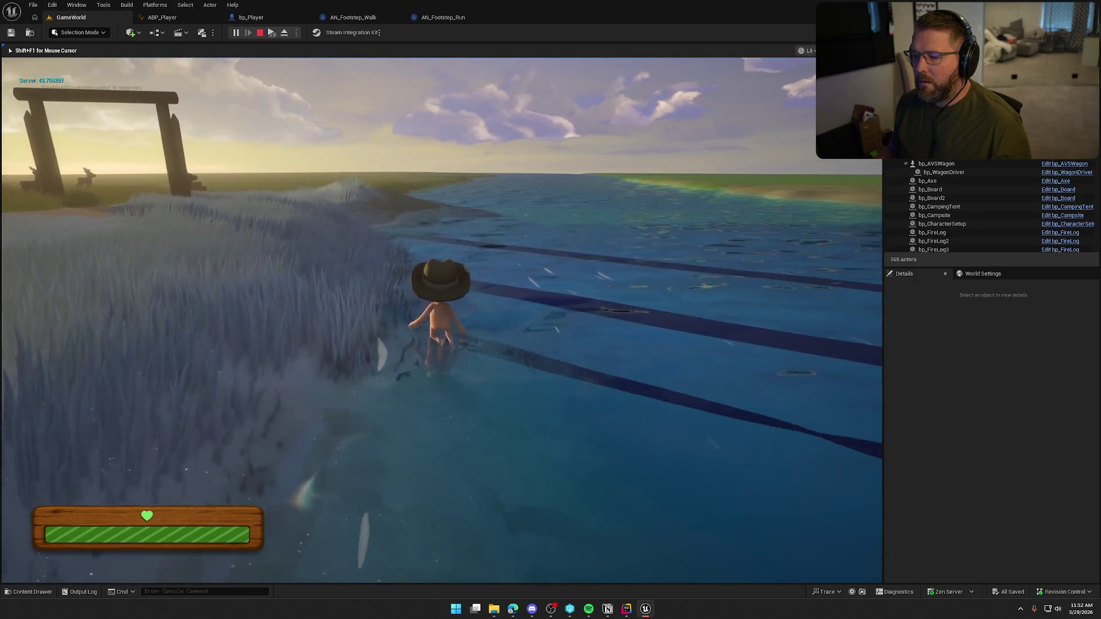
key(w)
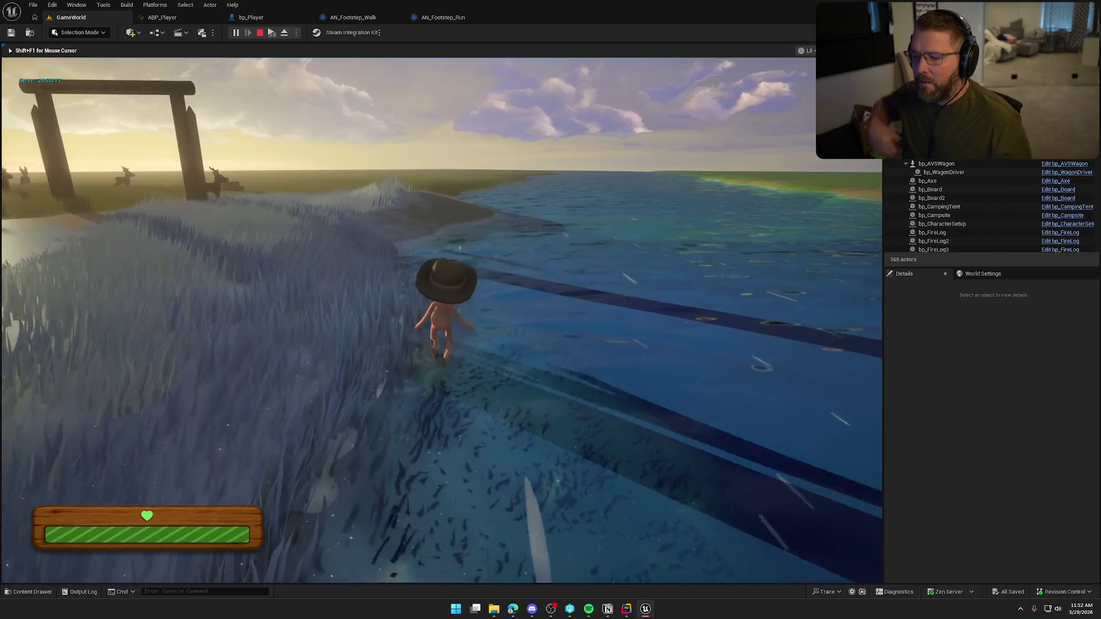
key(w)
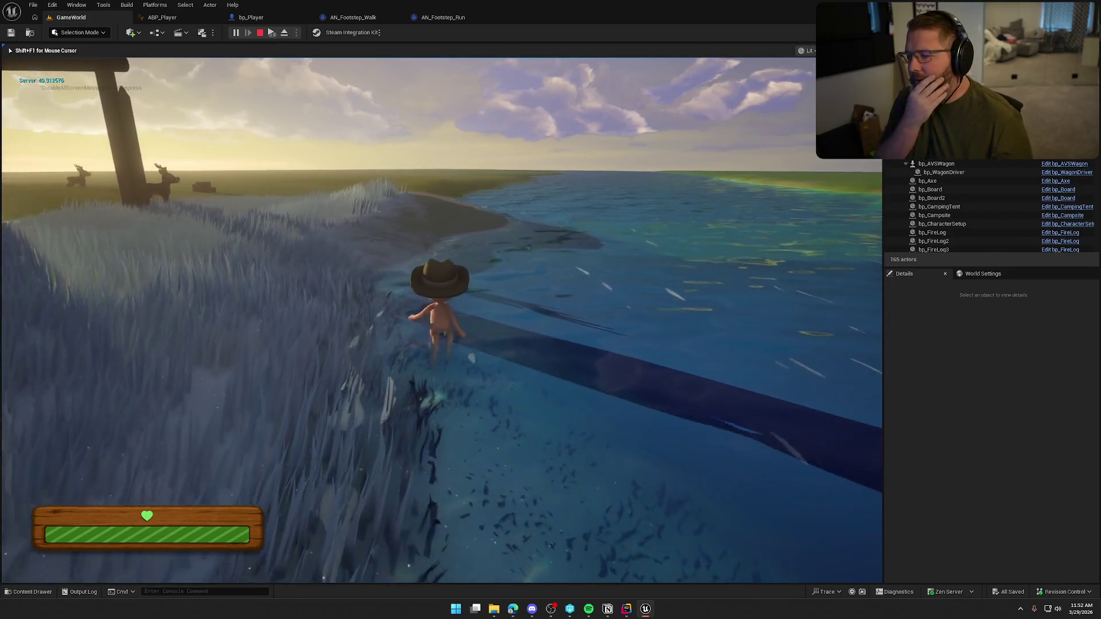
Run along the shore and wade through the shallows, ending on the sandy bank
key(shift+w)
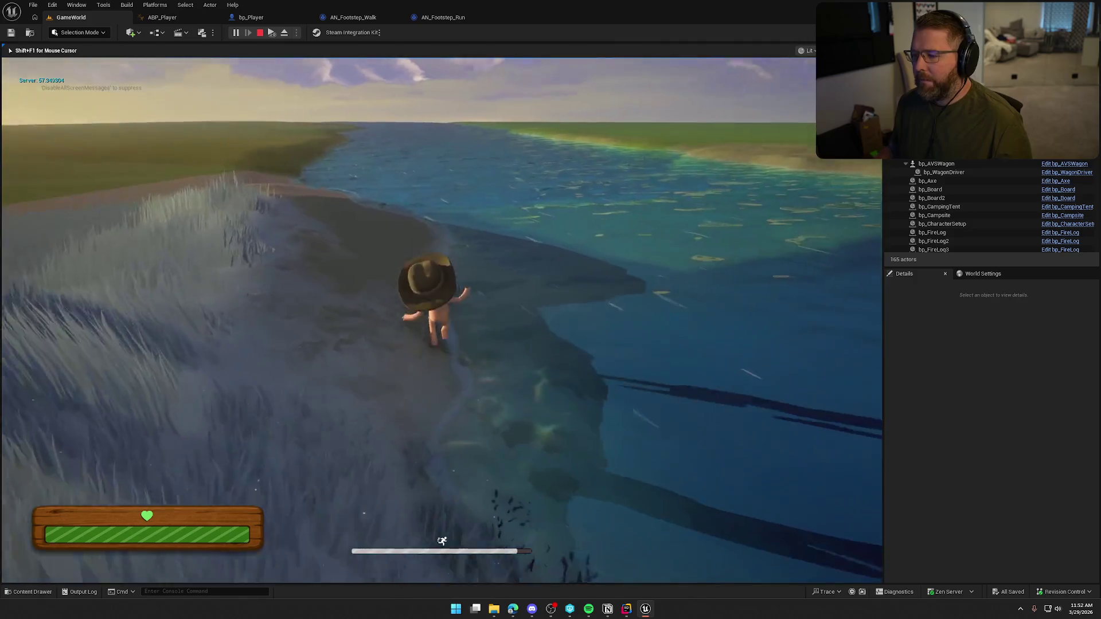
key(w)
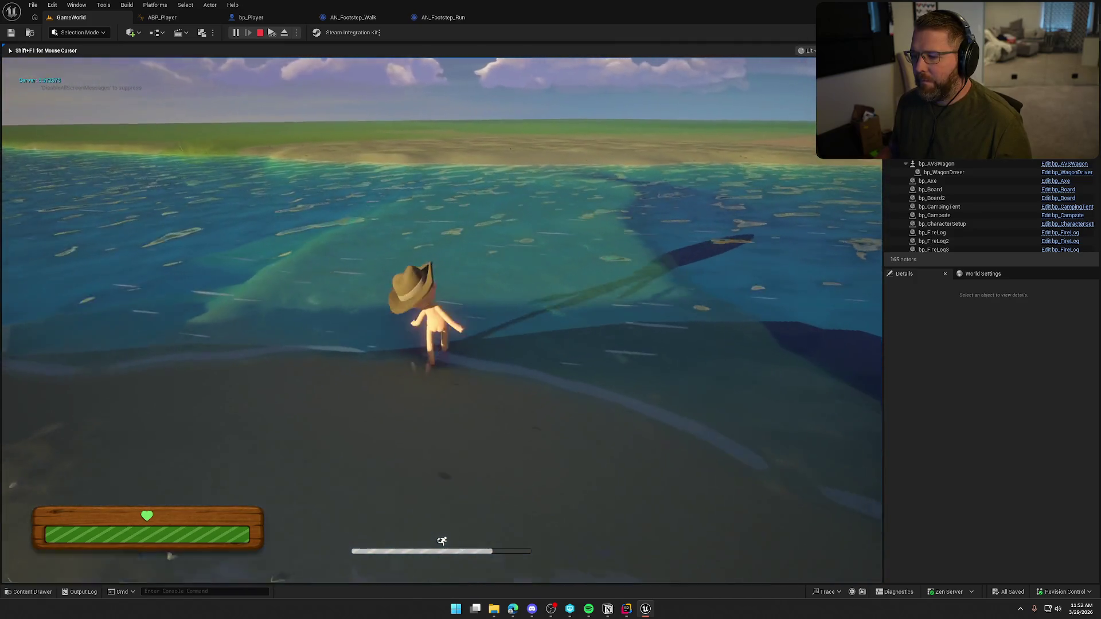
key(w)
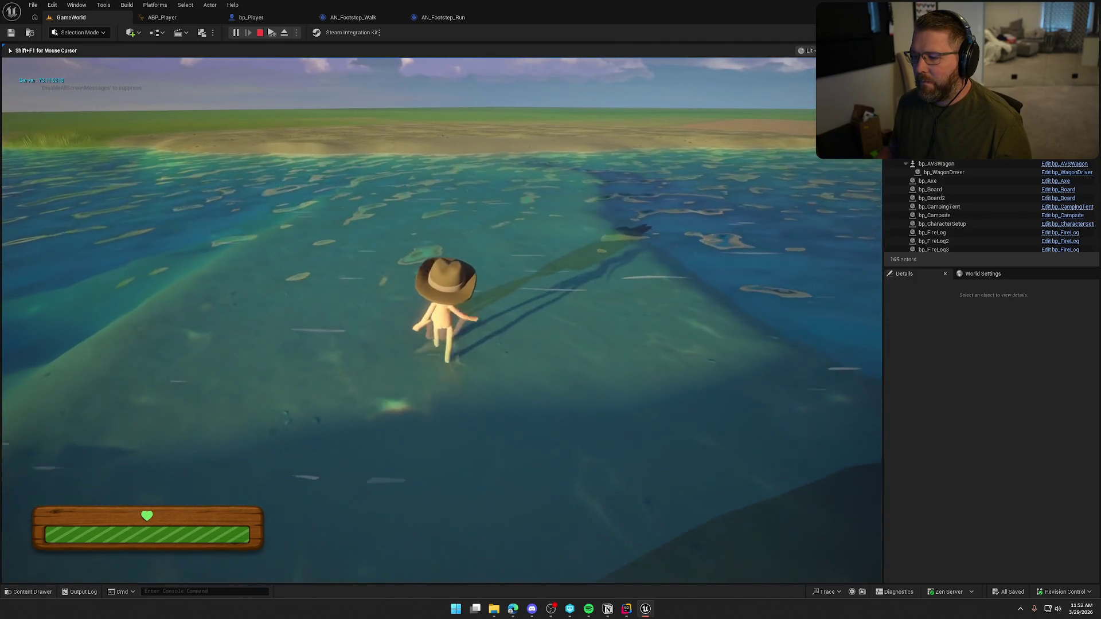
key(w)
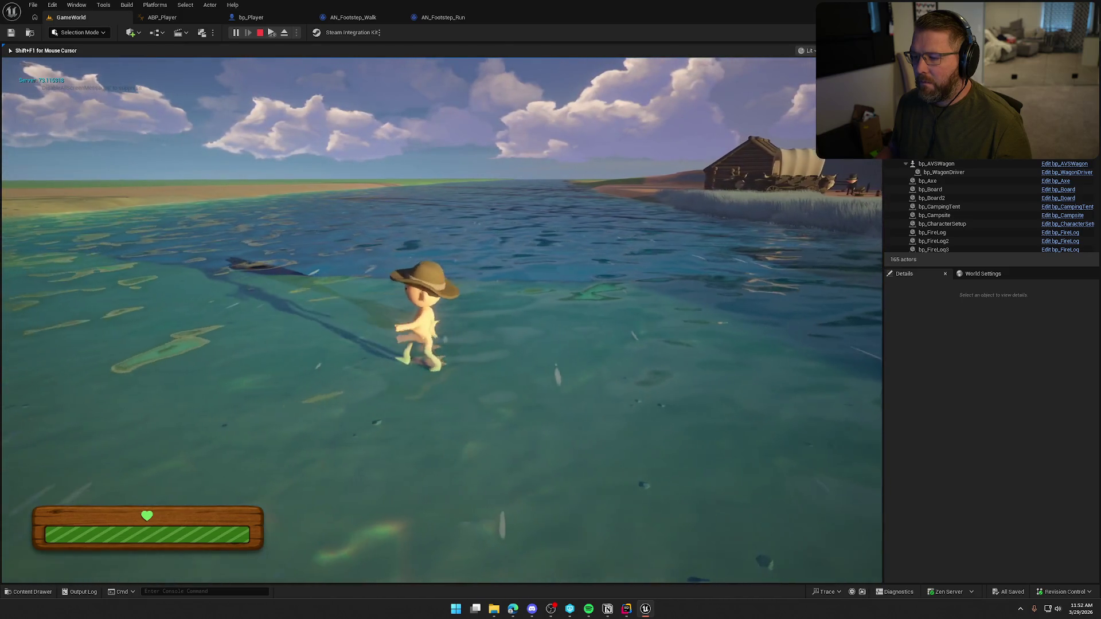
key(w)
key(shift)
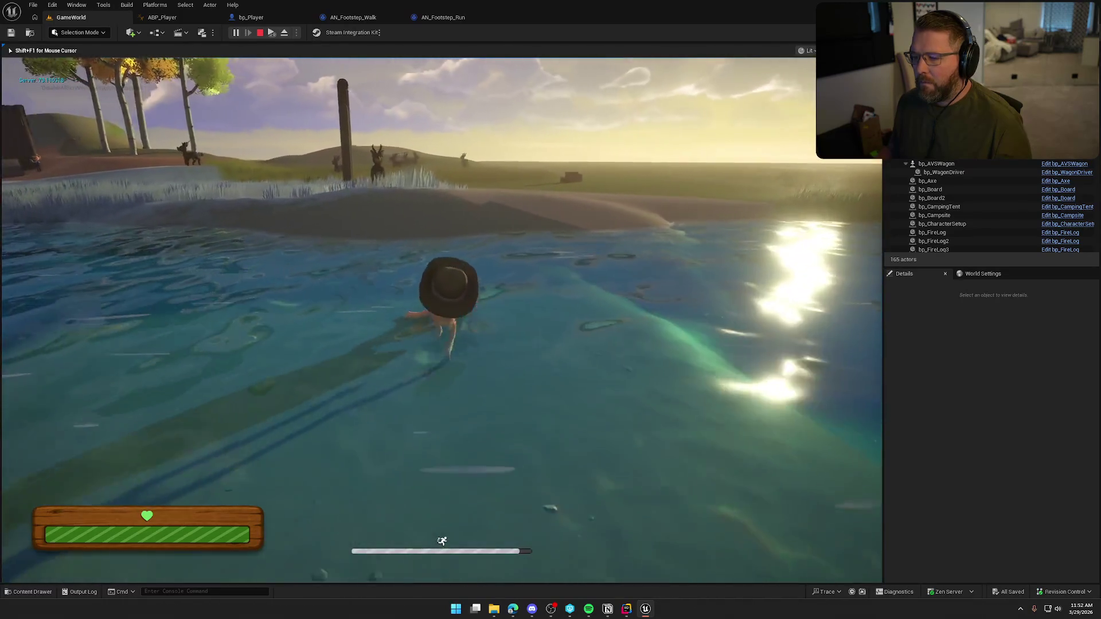
key(w)
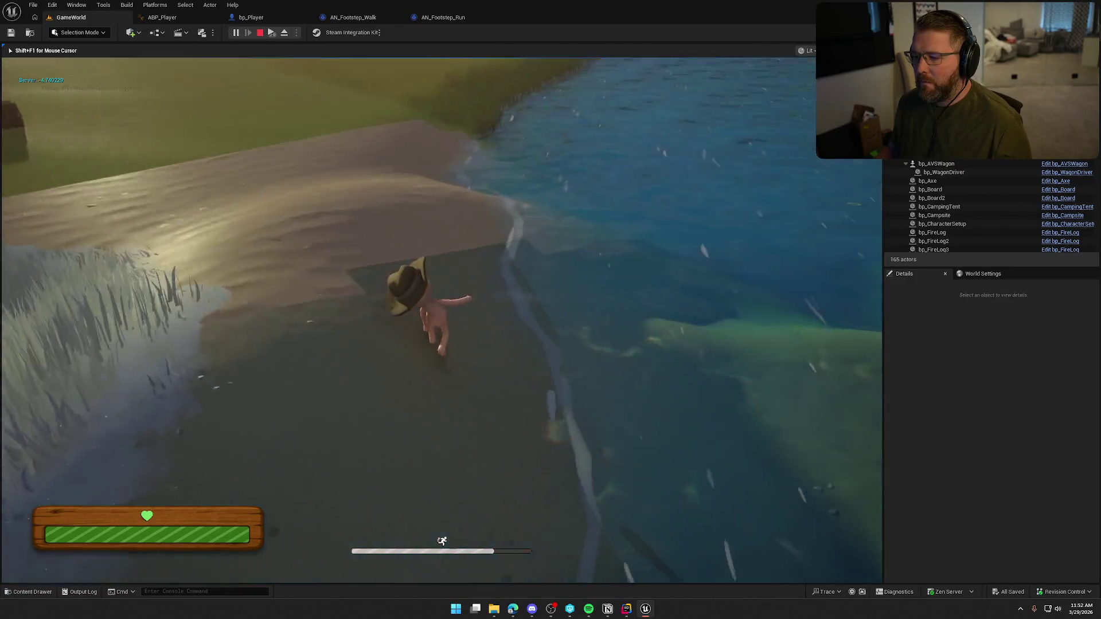
key(w)
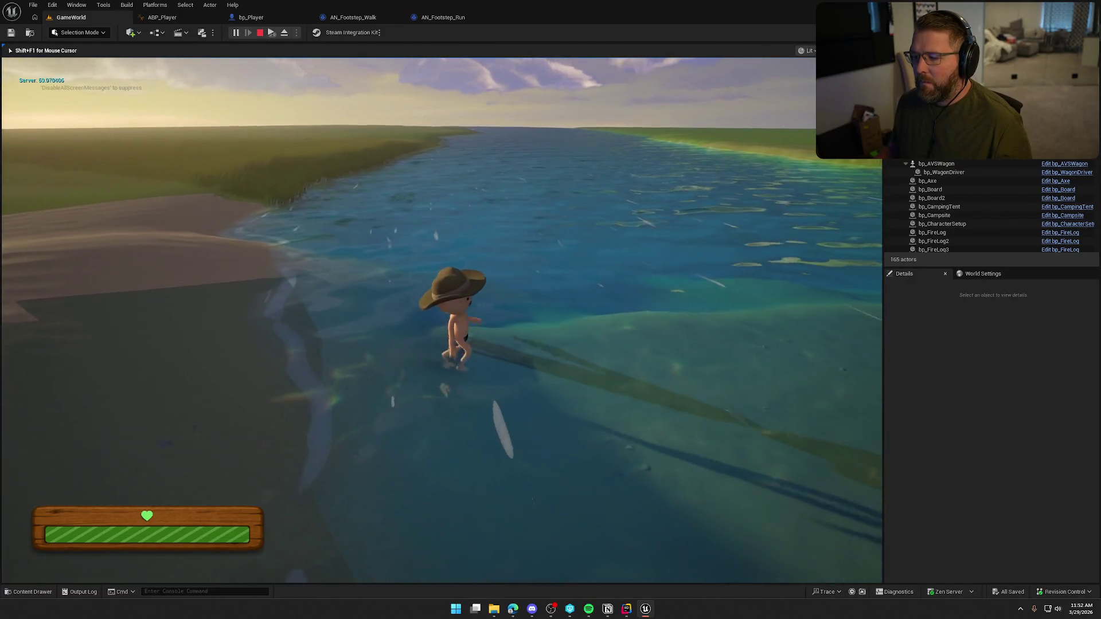
key(w)
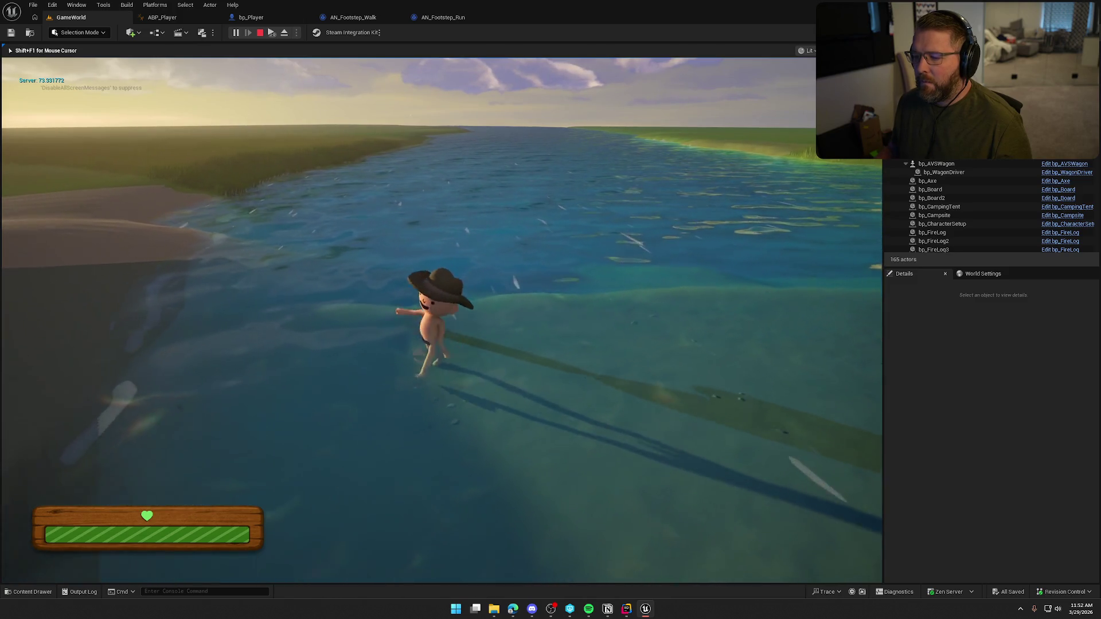
key(w)
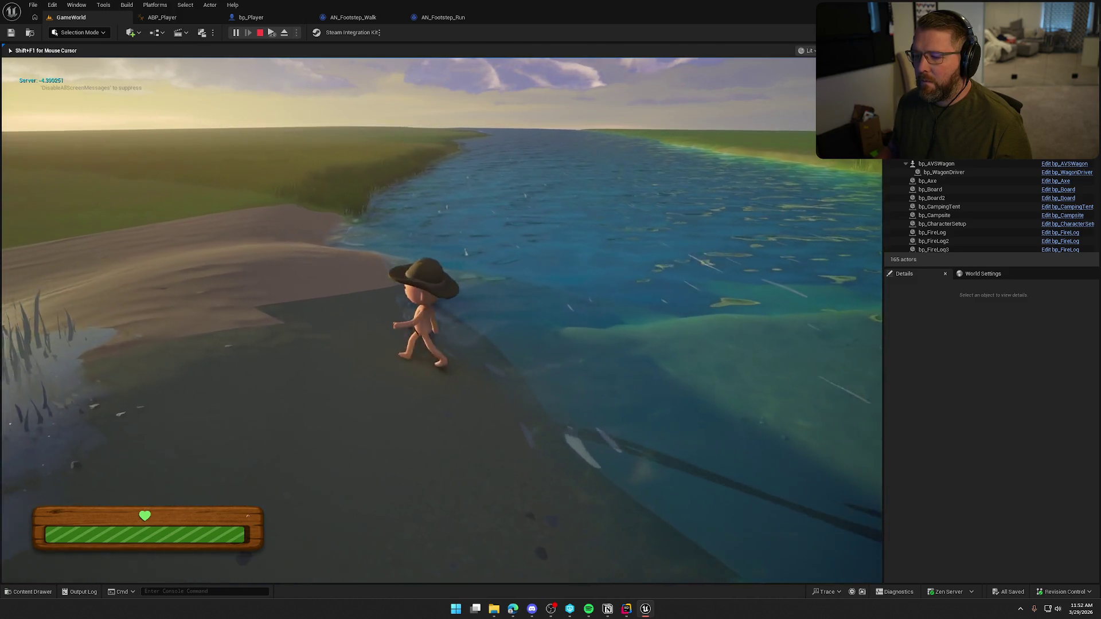
Stop the play session and bring up the Content Drawer showing the Maps folder
key(Escape)
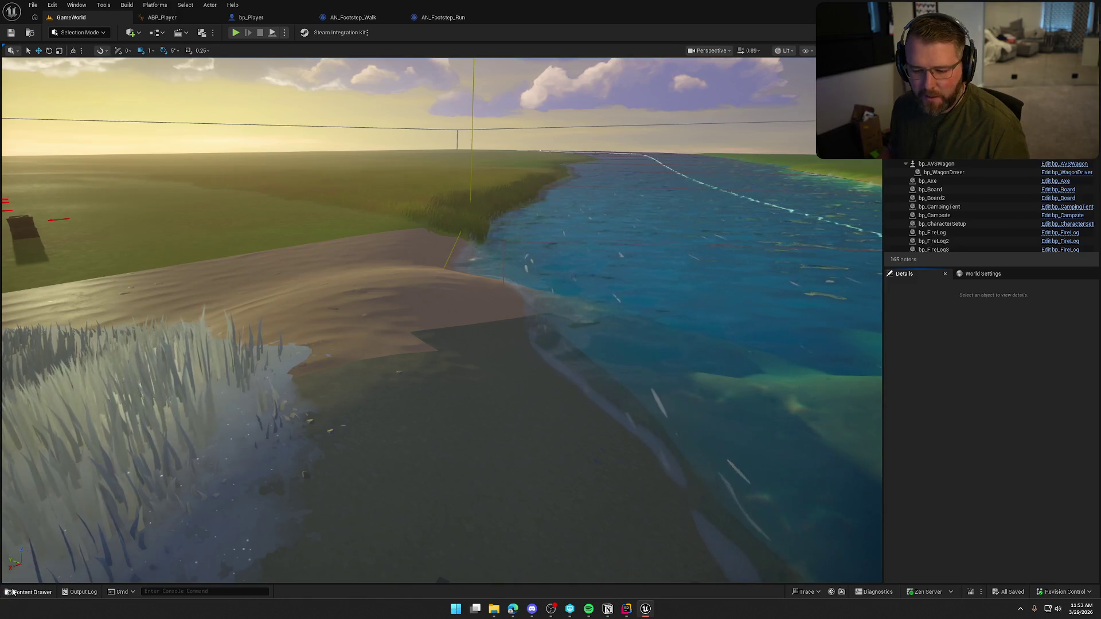
key(ctrl+space)
Create and save a MetaSound Source named MS_WaterStep in Sounds, then close the ABP_Player tab
click(208, 528)
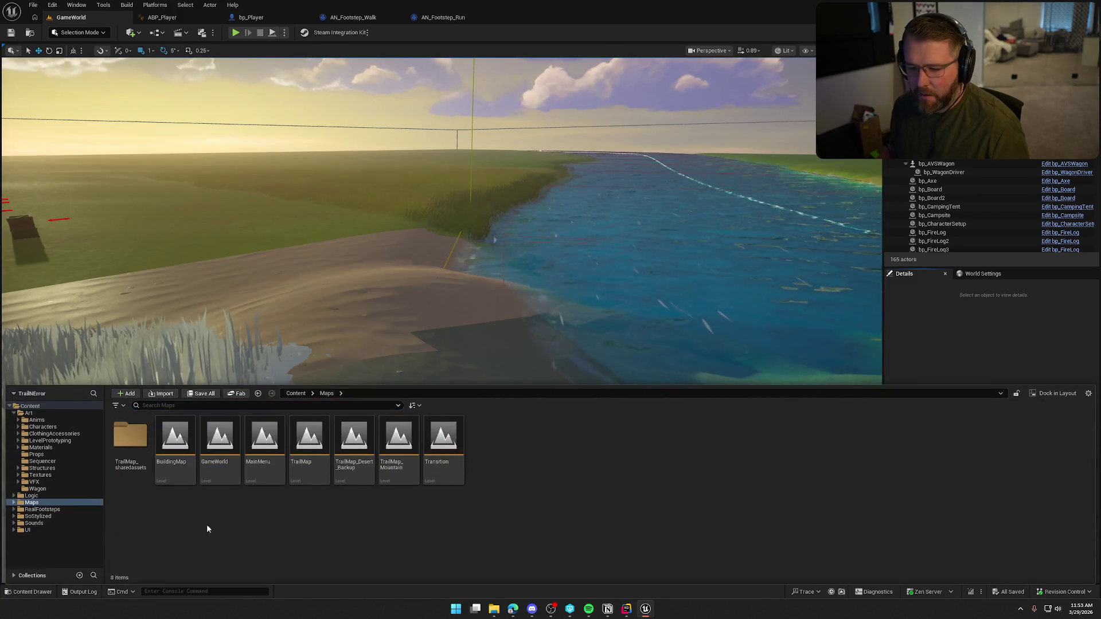
click(44, 525)
right_click(482, 529)
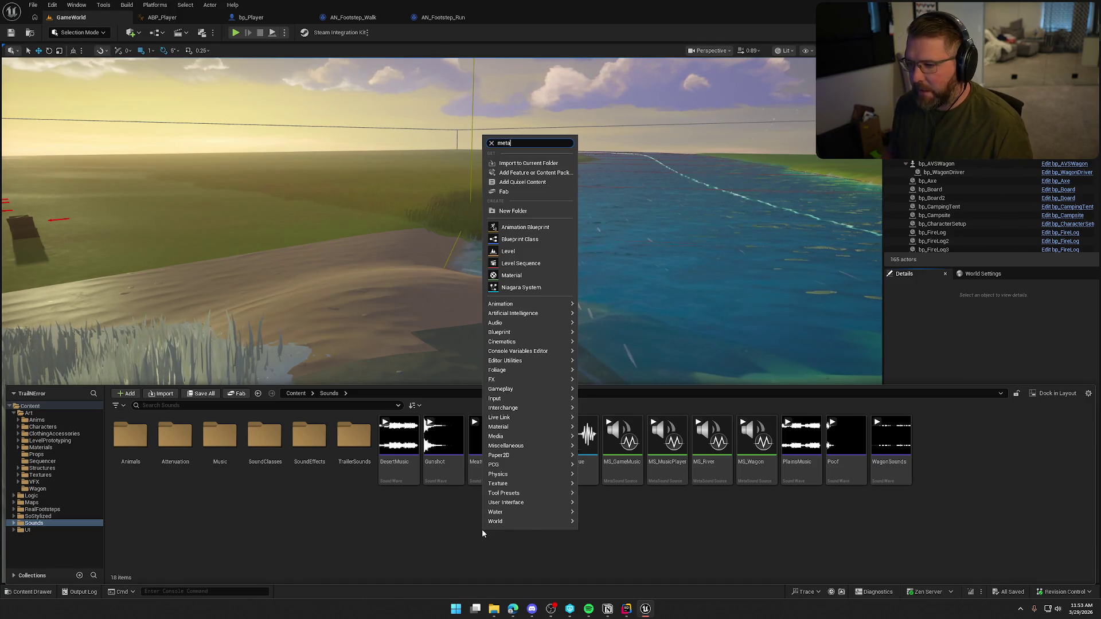
text(meta)
mouse_move(543, 179)
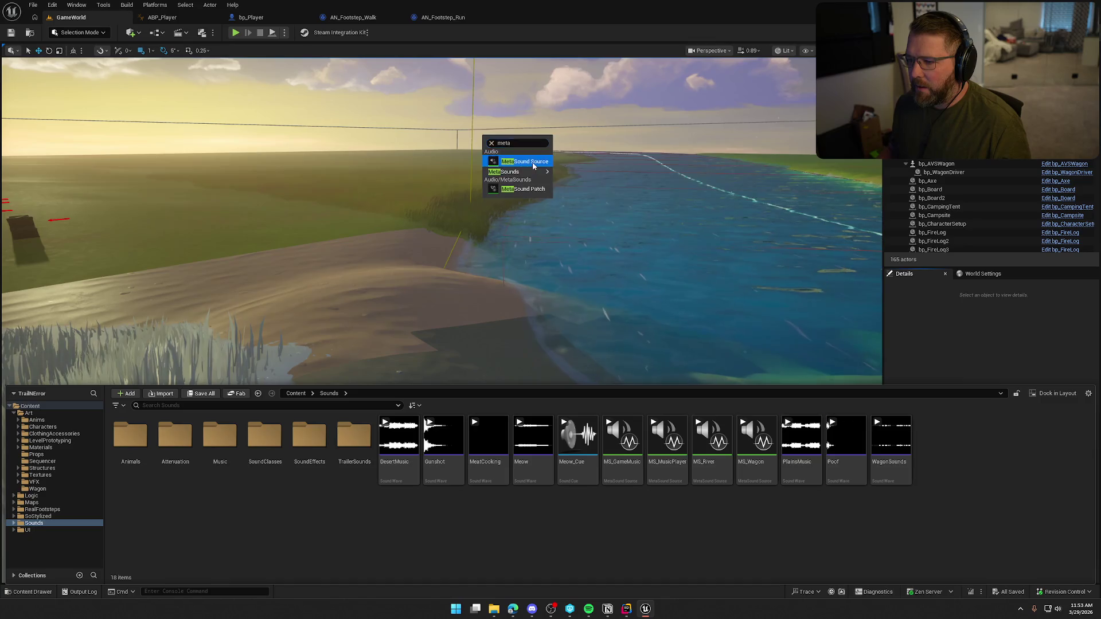
click(525, 162)
text(MS_W)
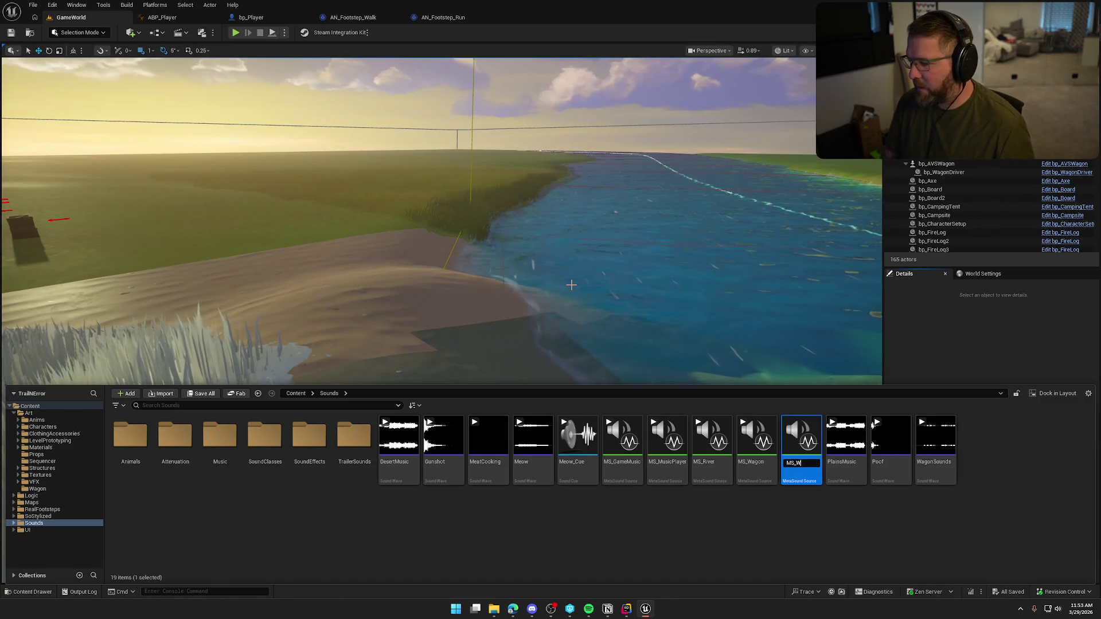
text(aterStep)
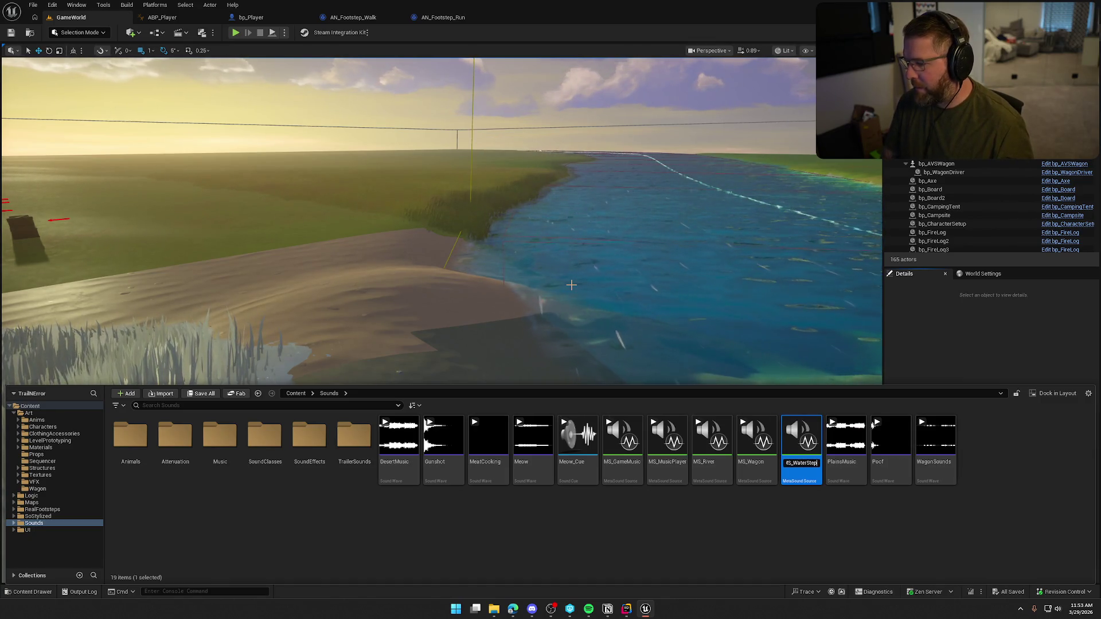
key(Return)
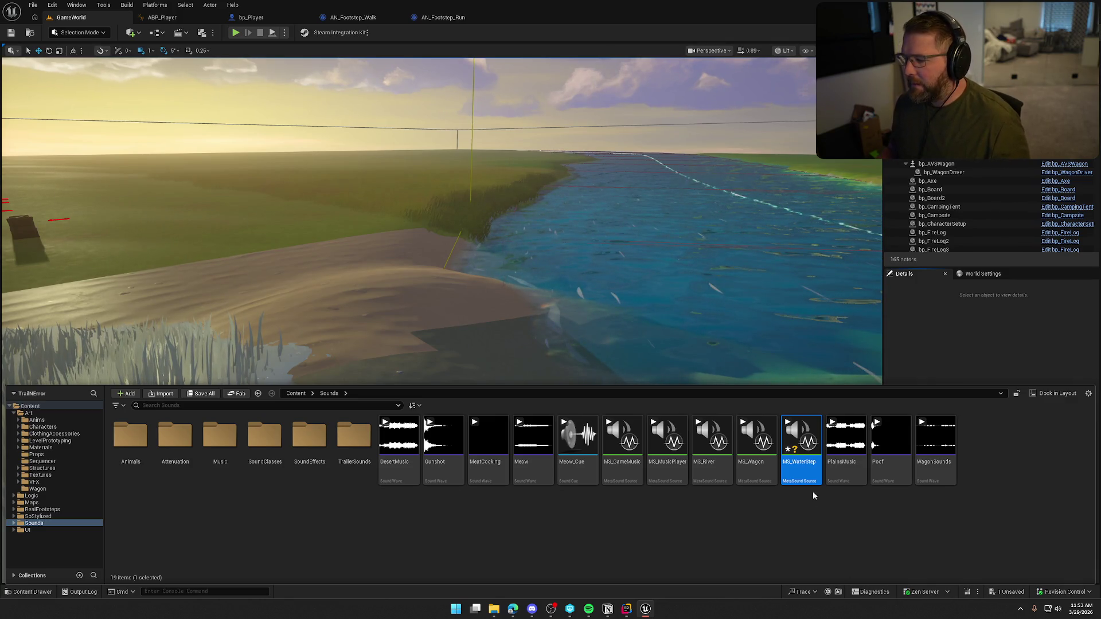
key(ctrl+s)
key(ctrl+space)
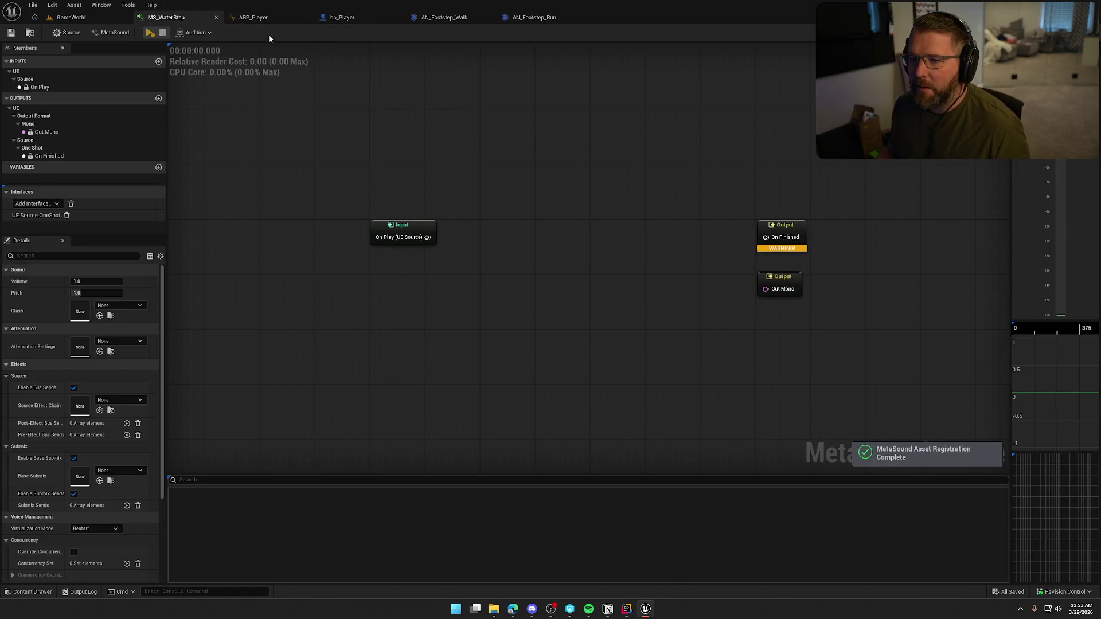
middle_click(266, 19)
In bp_Player, delete the submerge-depth print nodes and wire Event Tick directly into GET
click(266, 19)
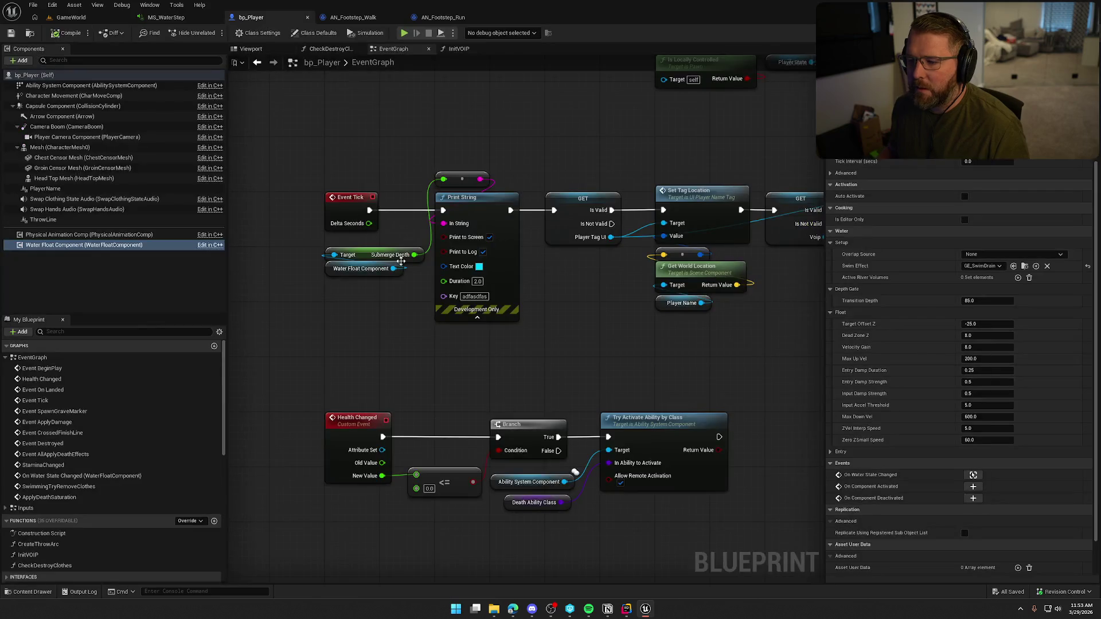
click(488, 235)
key(Delete)
click(361, 269)
key(Delete)
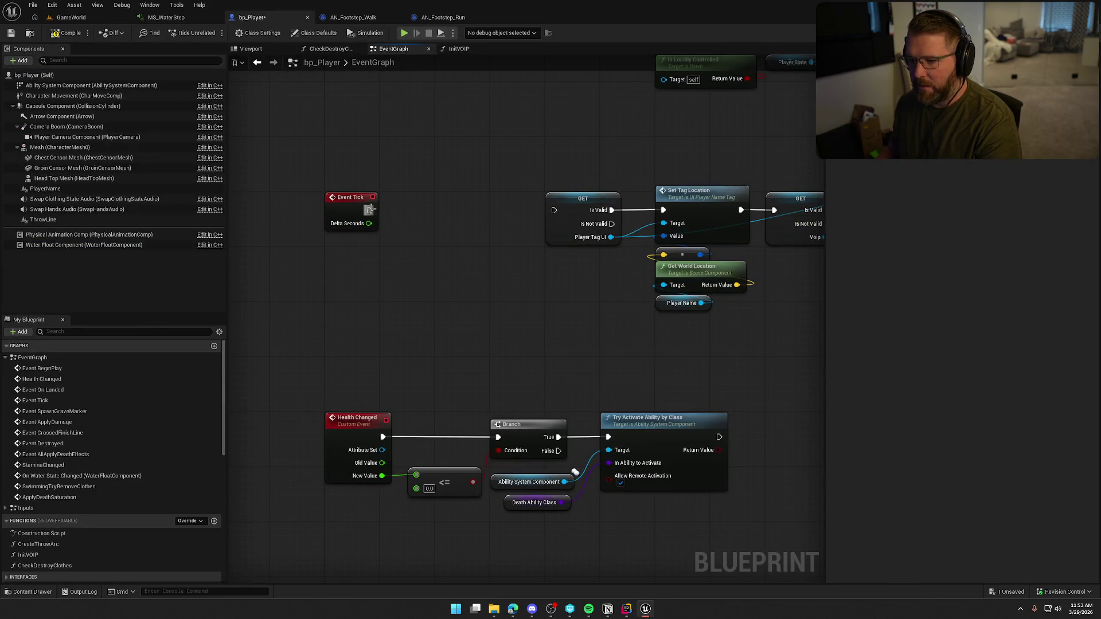
Move the Event Tick node group left to tidy the graph, then return to MS_WaterStep
drag(370, 210, 554, 210)
scroll(539, 206, down, 5)
drag(502, 179, 774, 247)
scroll(500, 214, up, 5)
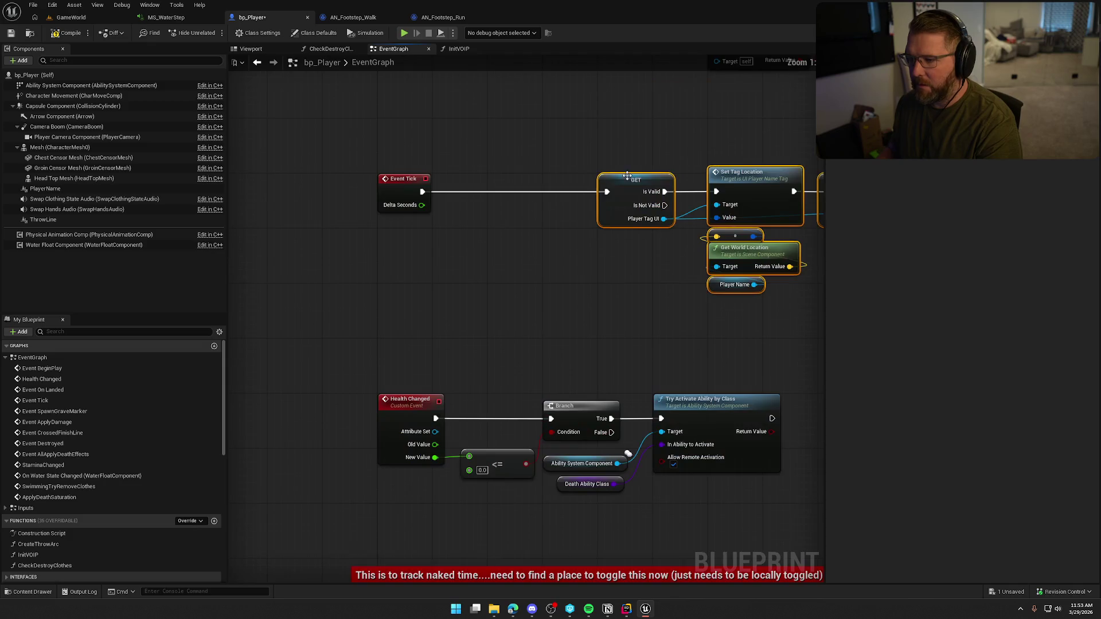
drag(643, 188, 526, 189)
click(344, 143)
click(166, 17)
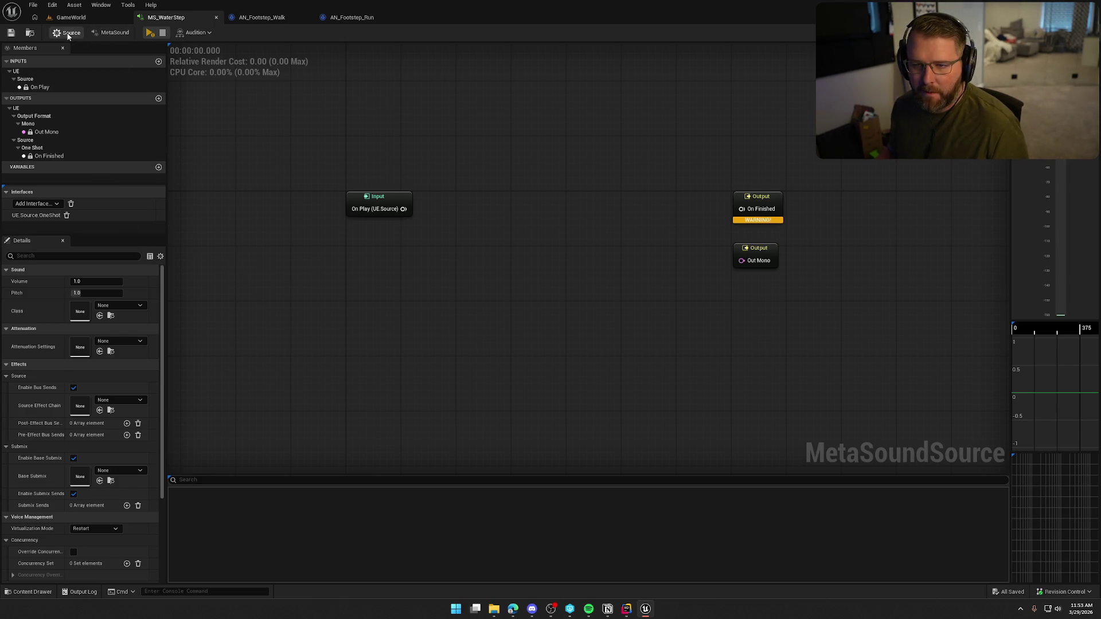
Set sound class to SFX, attenuation to Footstep_Atten, and virtualization mode to Play when Silent
click(115, 307)
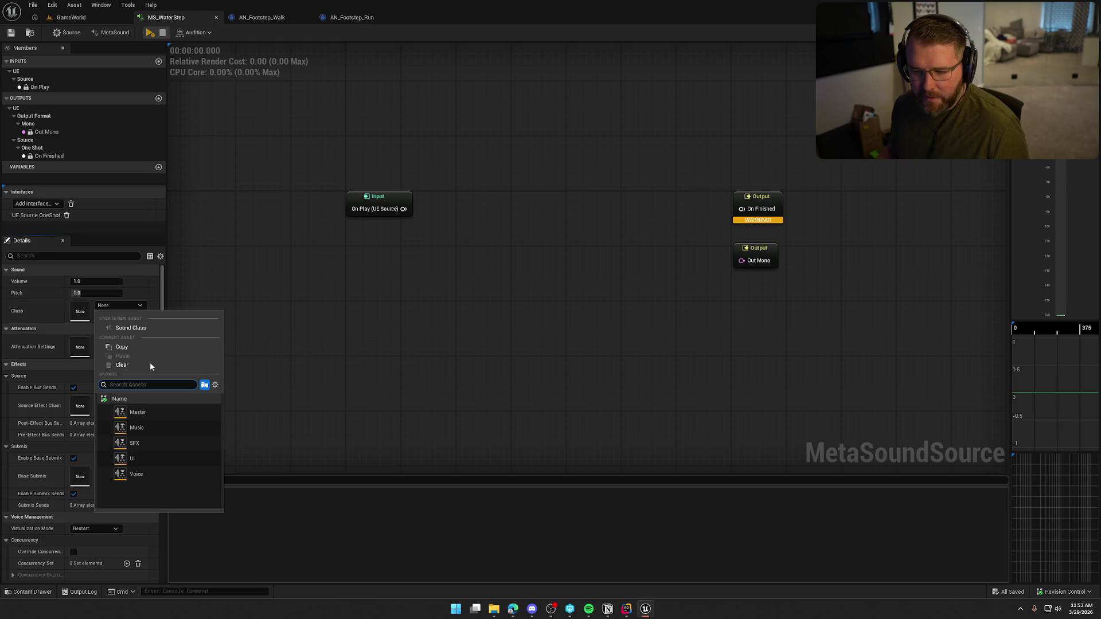
click(159, 443)
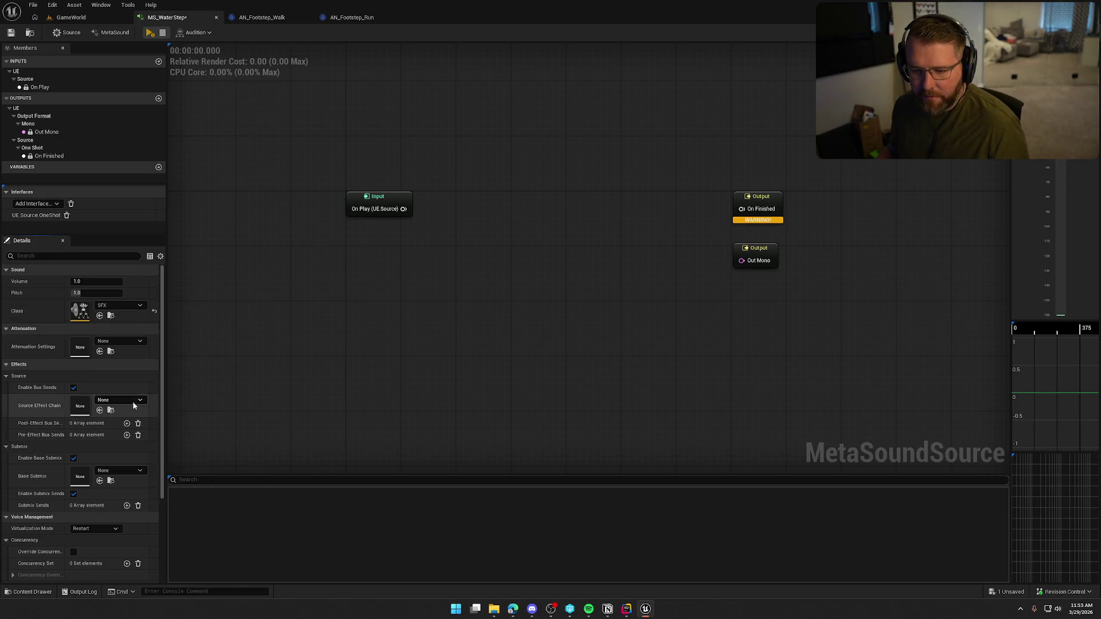
click(121, 342)
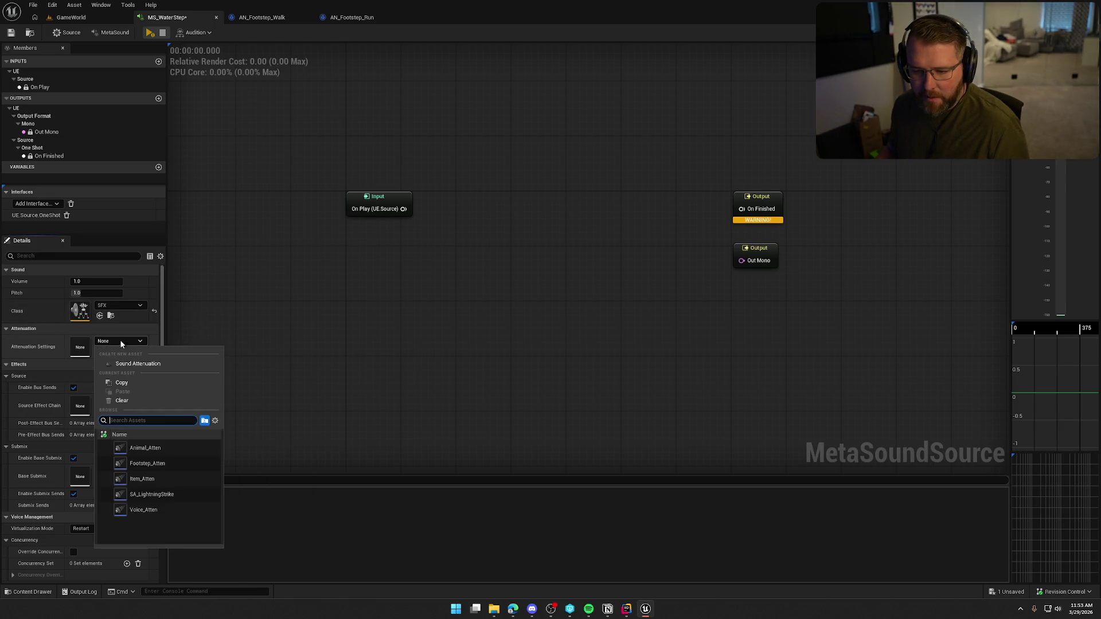
click(172, 464)
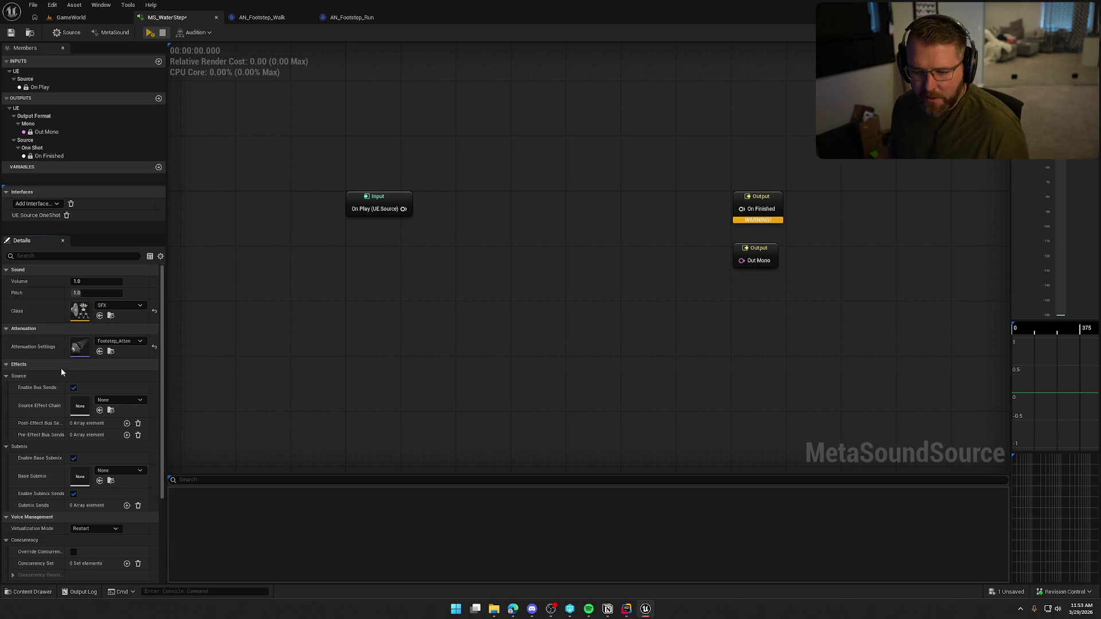
scroll(116, 397, down, 4)
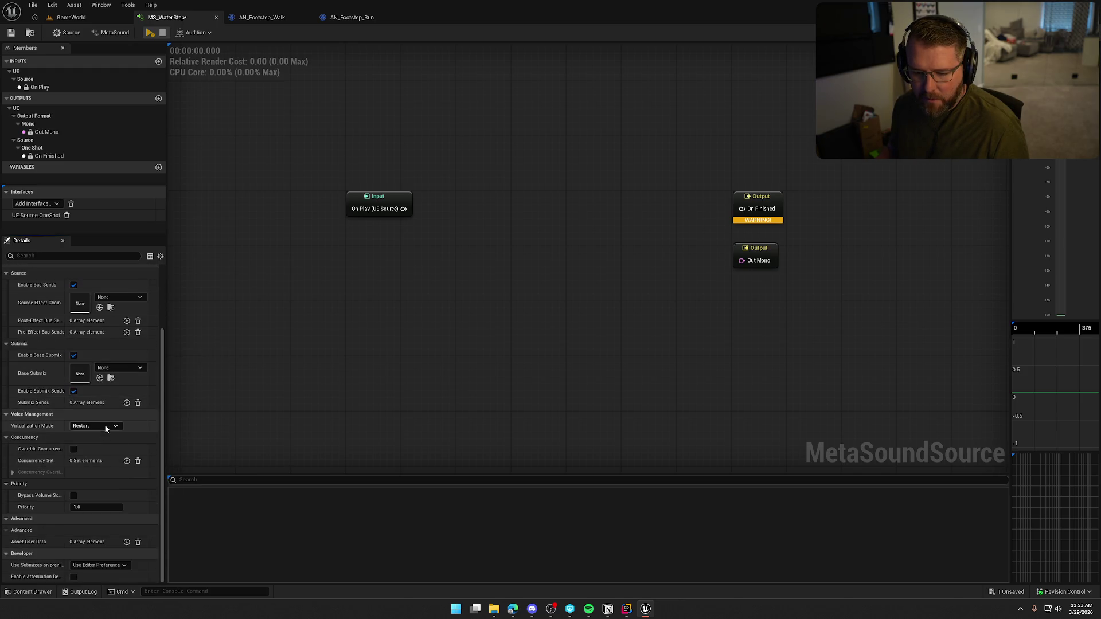
click(105, 426)
click(91, 446)
scroll(52, 496, up, 4)
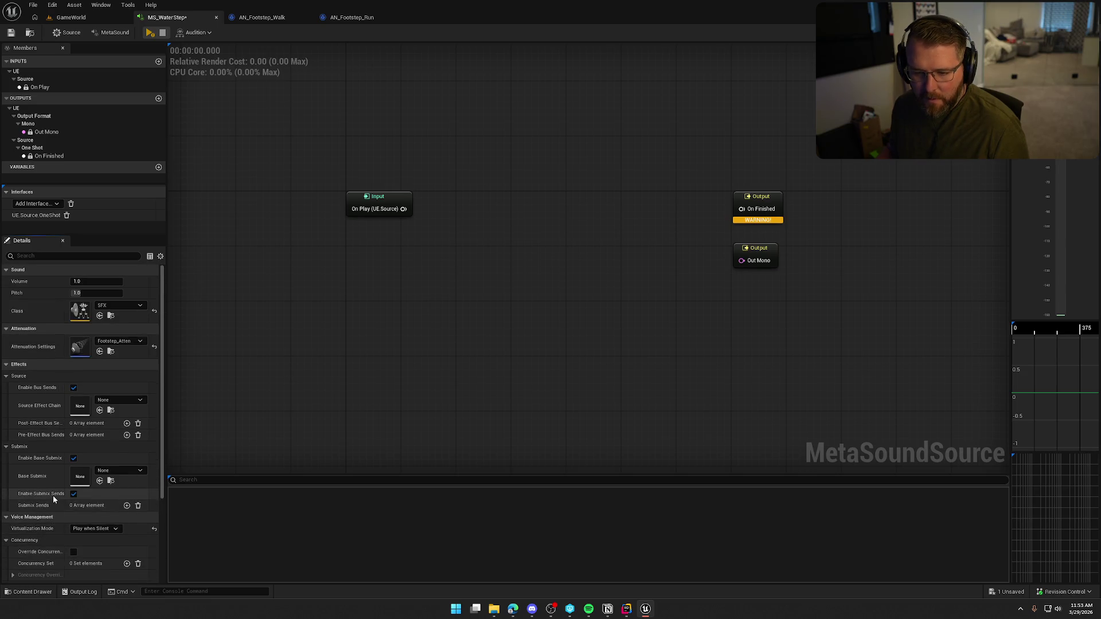
In the MetaSound settings, keep Output Format Mono and set Access Flags to Referenceable
click(102, 34)
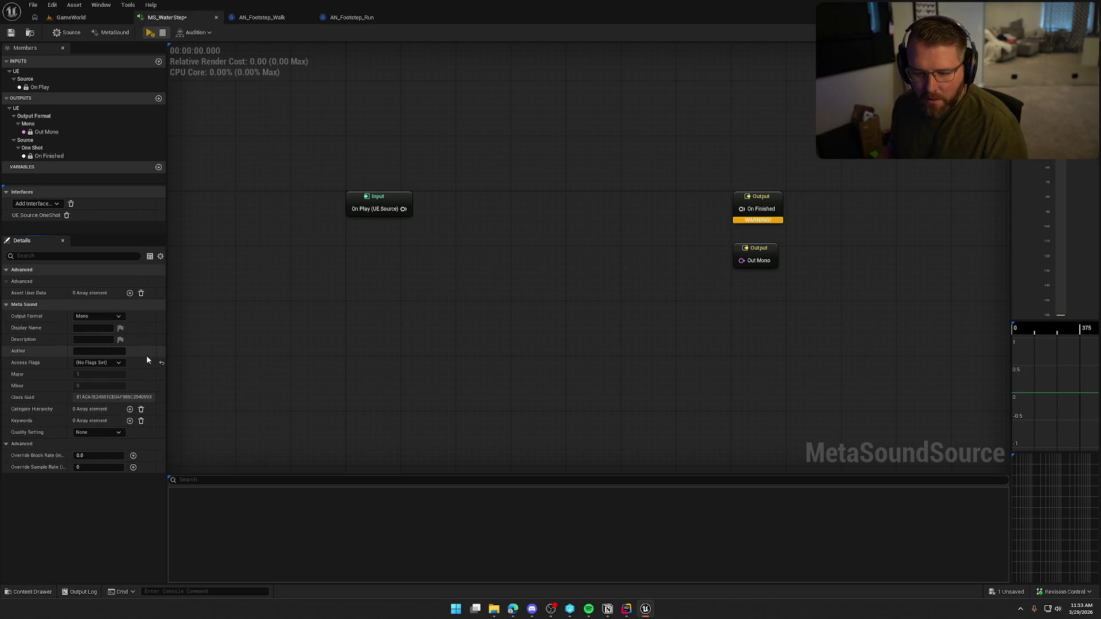
click(97, 316)
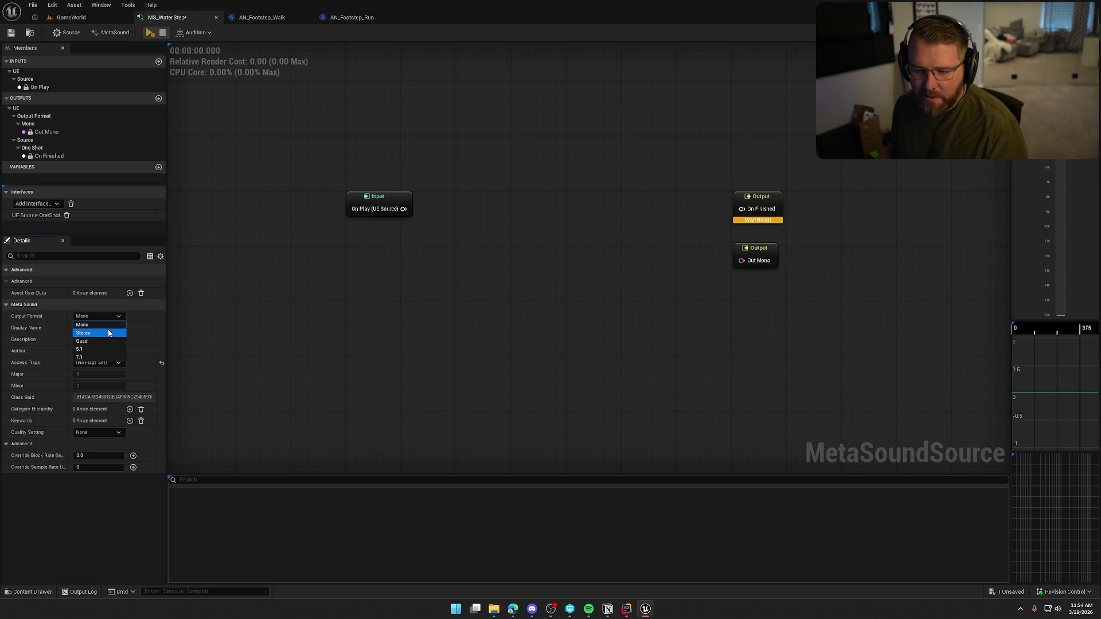
click(105, 316)
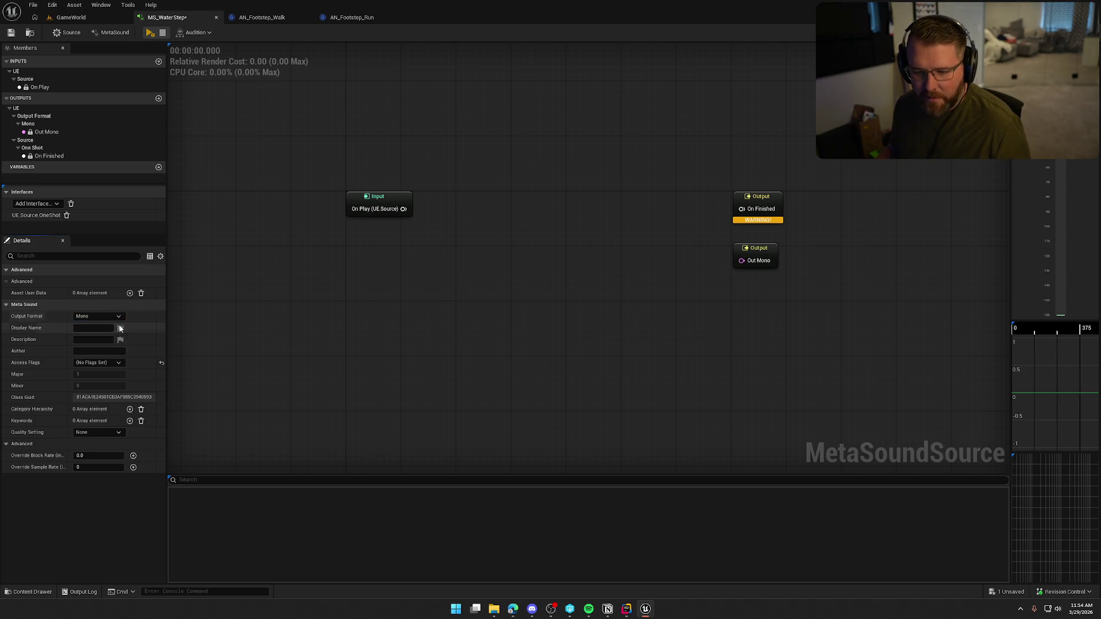
click(97, 363)
click(108, 386)
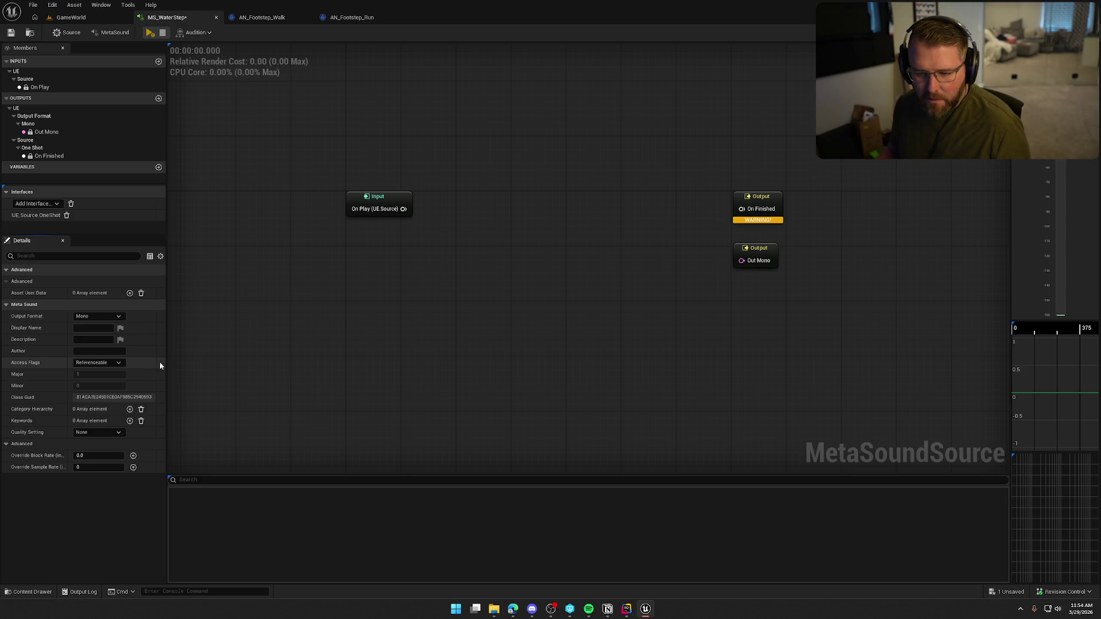
click(114, 365)
click(45, 369)
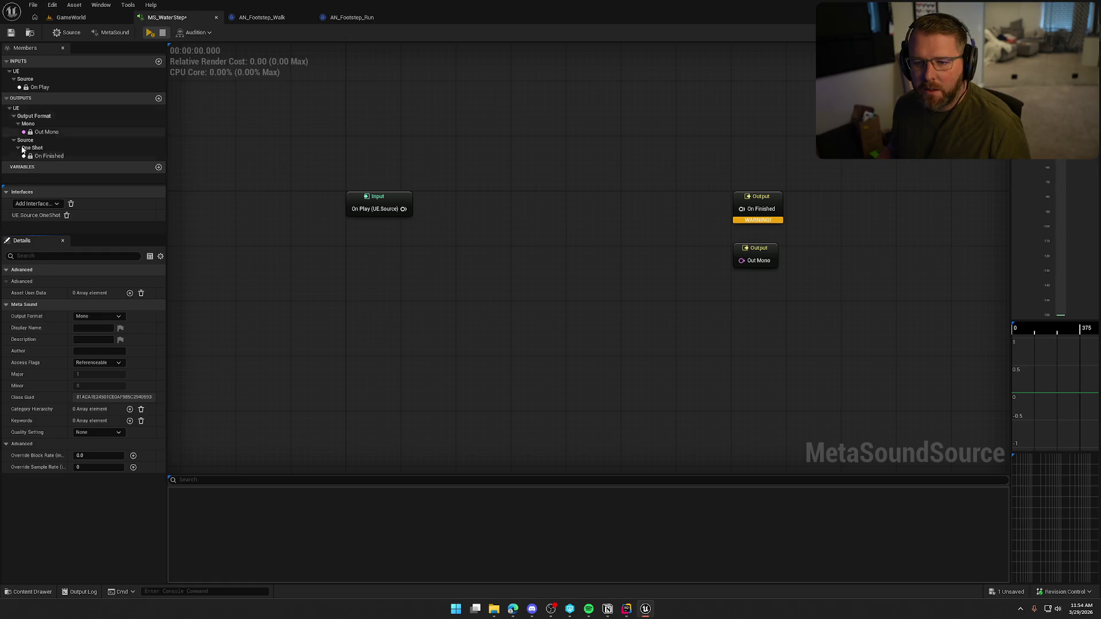
Add a Wave Player (1.0, Mono) node and connect On Play to its Play input
right_click(487, 217)
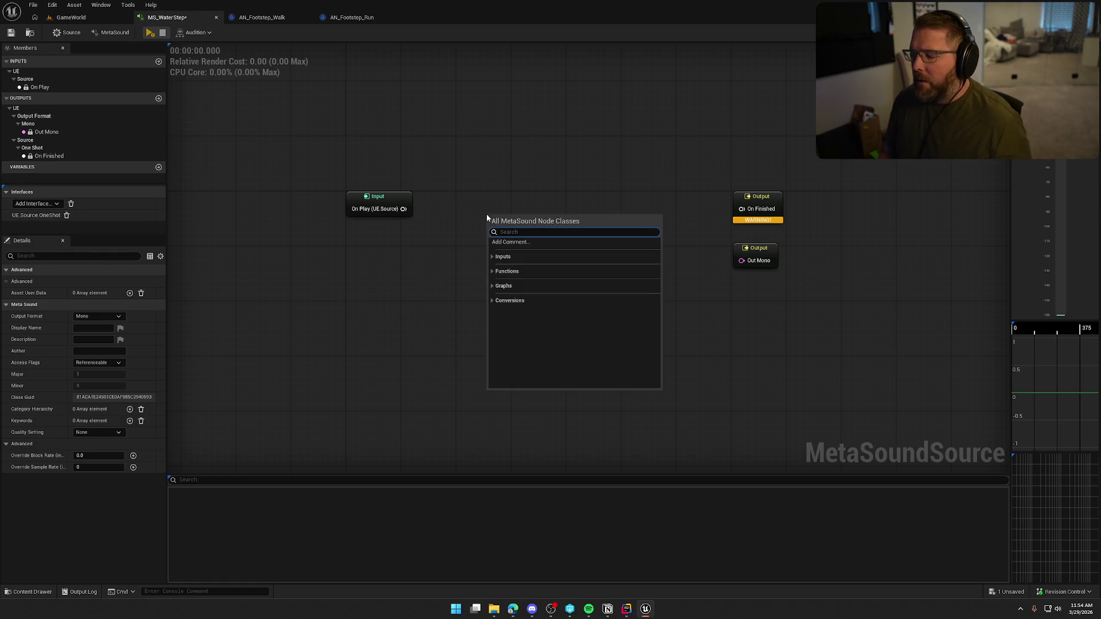
text(wave)
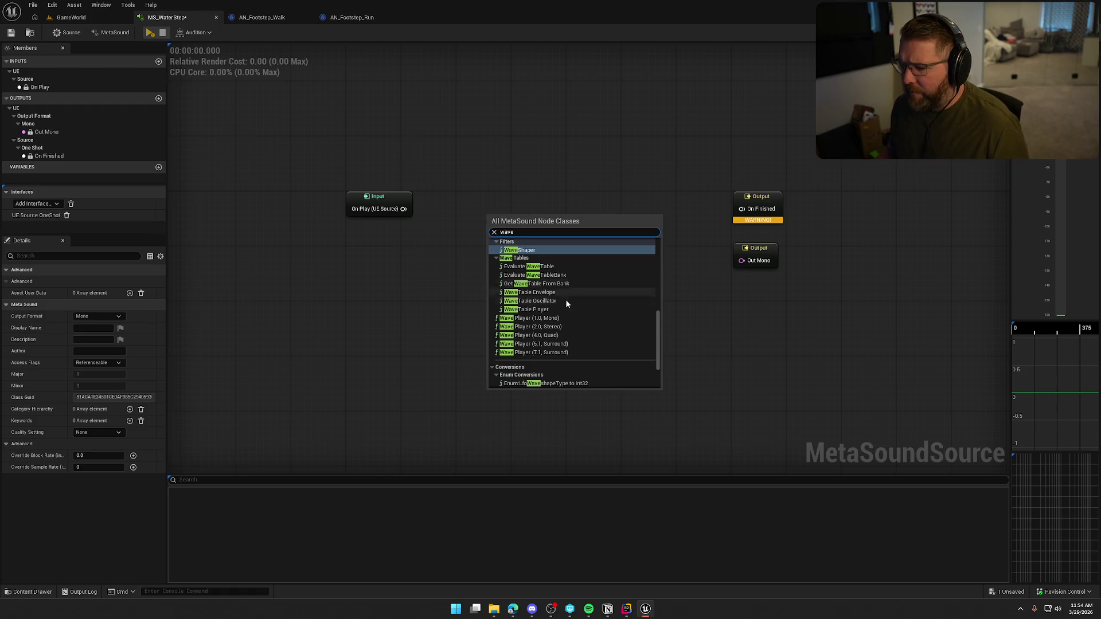
click(568, 318)
mouse_move(532, 194)
mouse_down()
mouse_move(565, 203)
mouse_move(403, 210)
mouse_up()
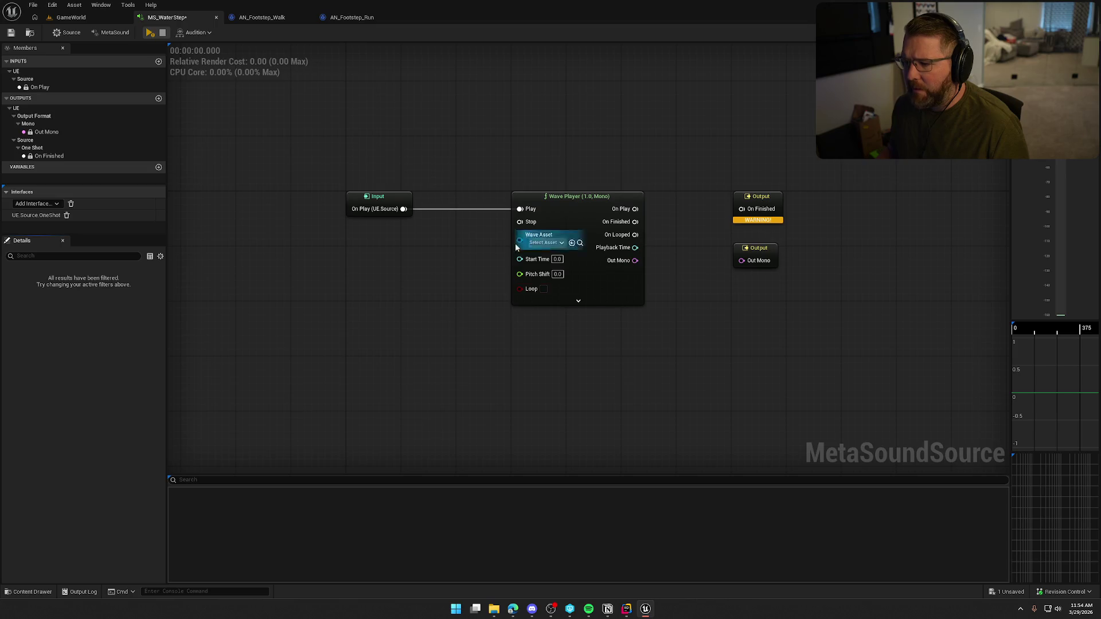
drag(519, 240, 423, 294)
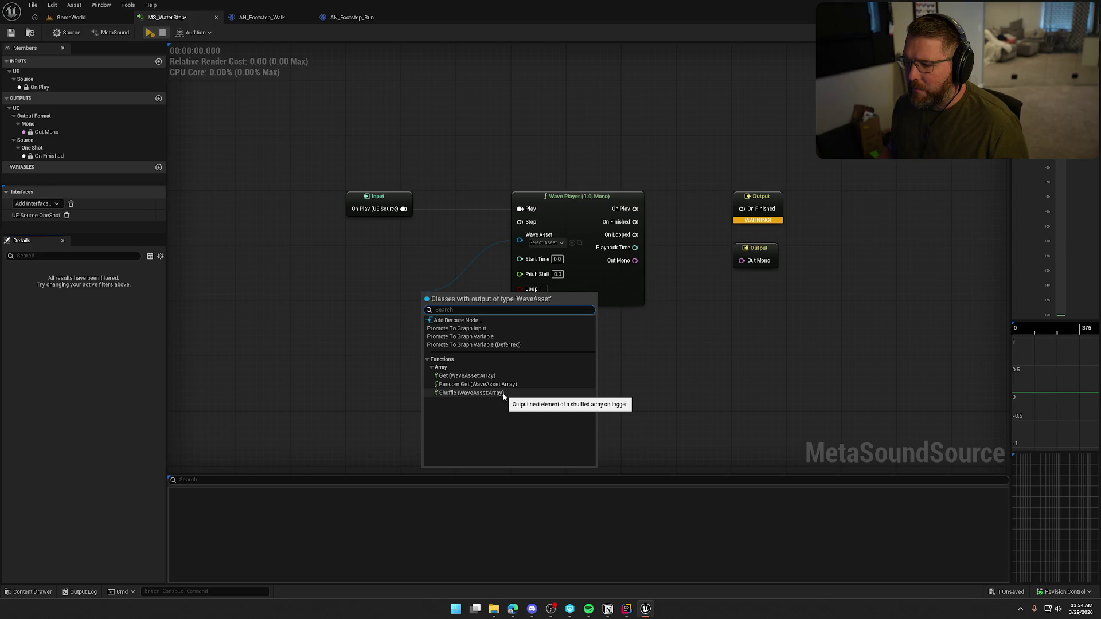
Add a Random Get (WaveAsset:Array) node feeding Wave Asset and line up the nodes
click(504, 384)
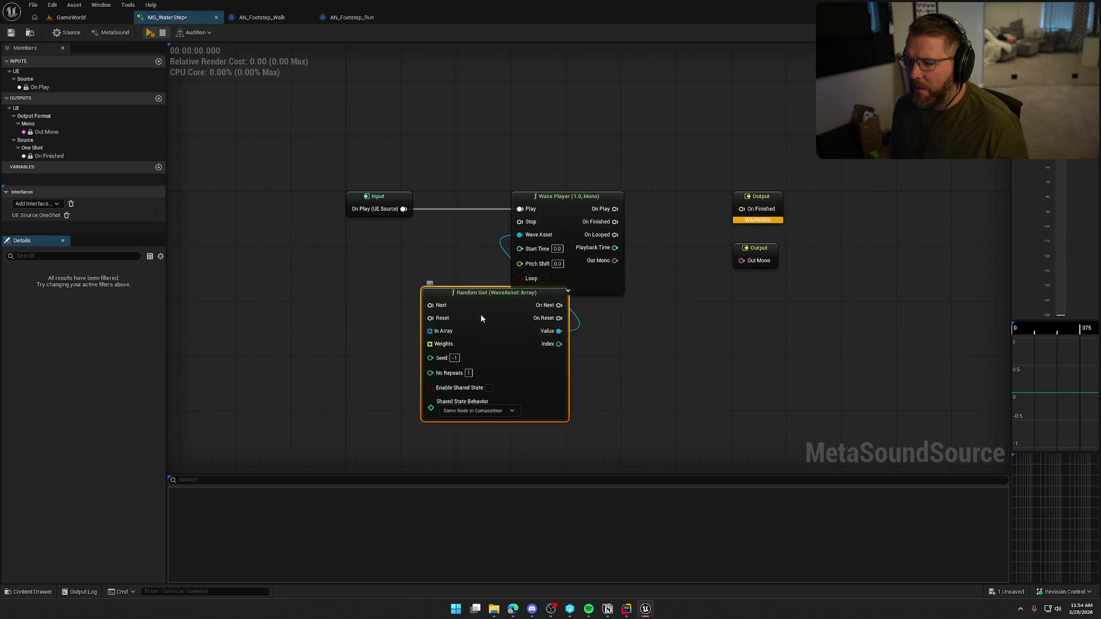
drag(514, 268, 584, 274)
drag(454, 262, 529, 221)
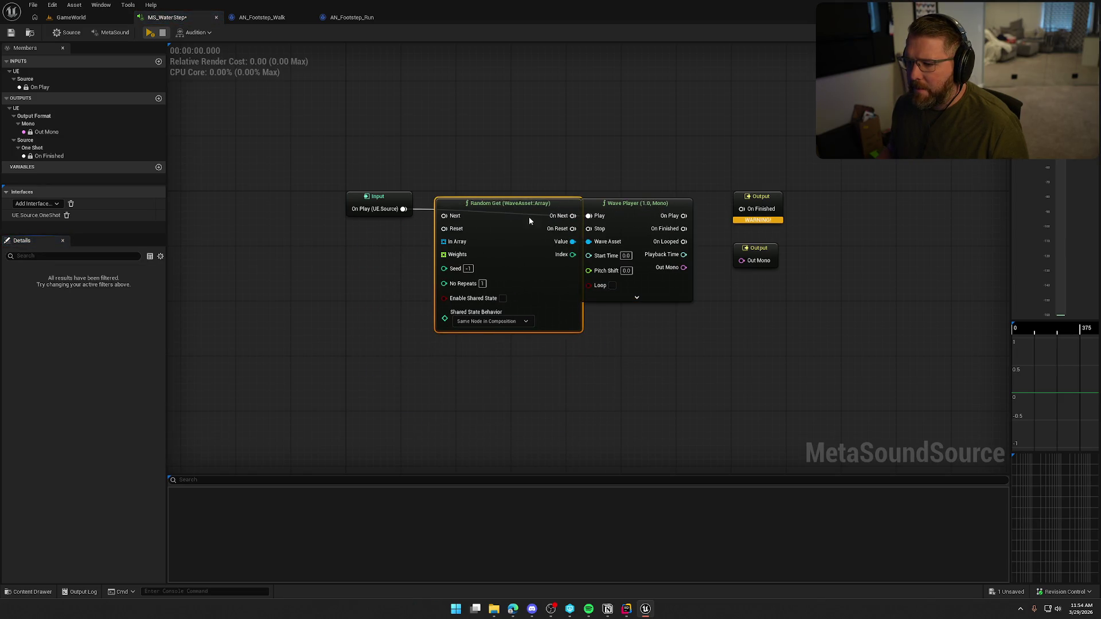
drag(685, 199, 786, 270)
drag(757, 196, 833, 196)
mouse_move(505, 204)
mouse_down()
mouse_move(545, 203)
mouse_move(400, 210)
mouse_move(484, 200)
mouse_up()
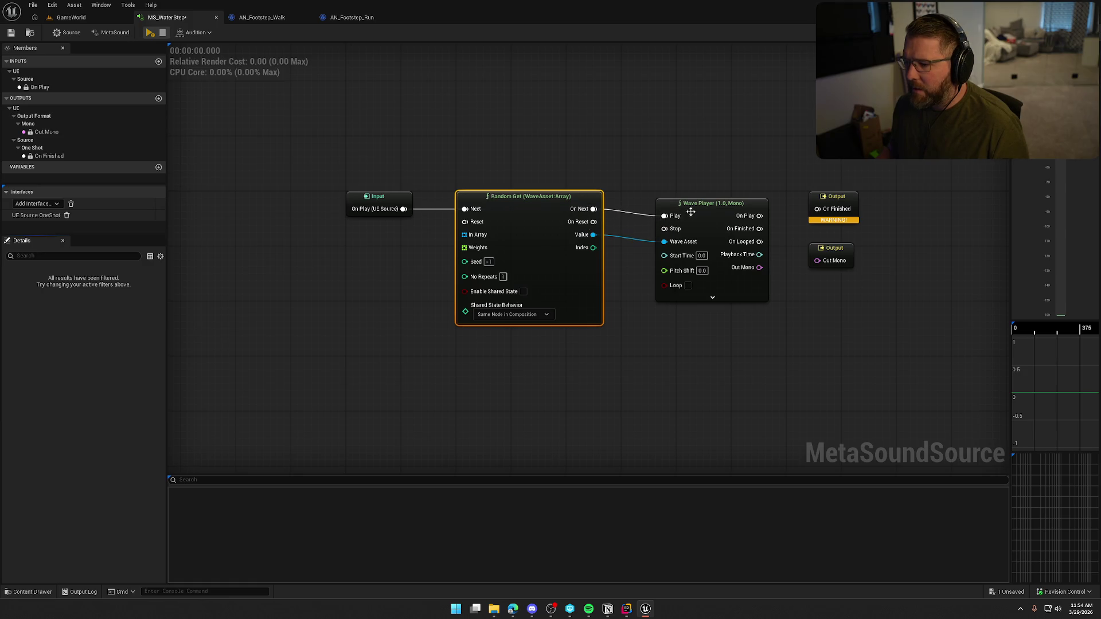
mouse_move(694, 211)
mouse_down()
mouse_move(724, 199)
mouse_move(681, 199)
mouse_up()
click(636, 194)
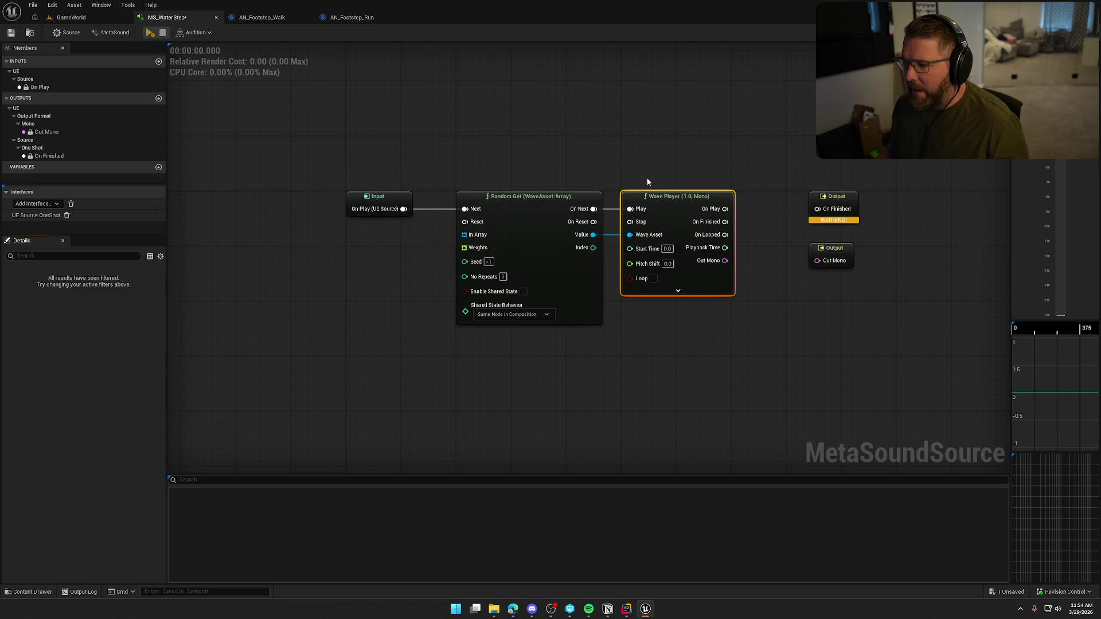
click(638, 365)
mouse_move(642, 367)
mouse_down()
mouse_move(654, 354)
mouse_move(640, 337)
mouse_up()
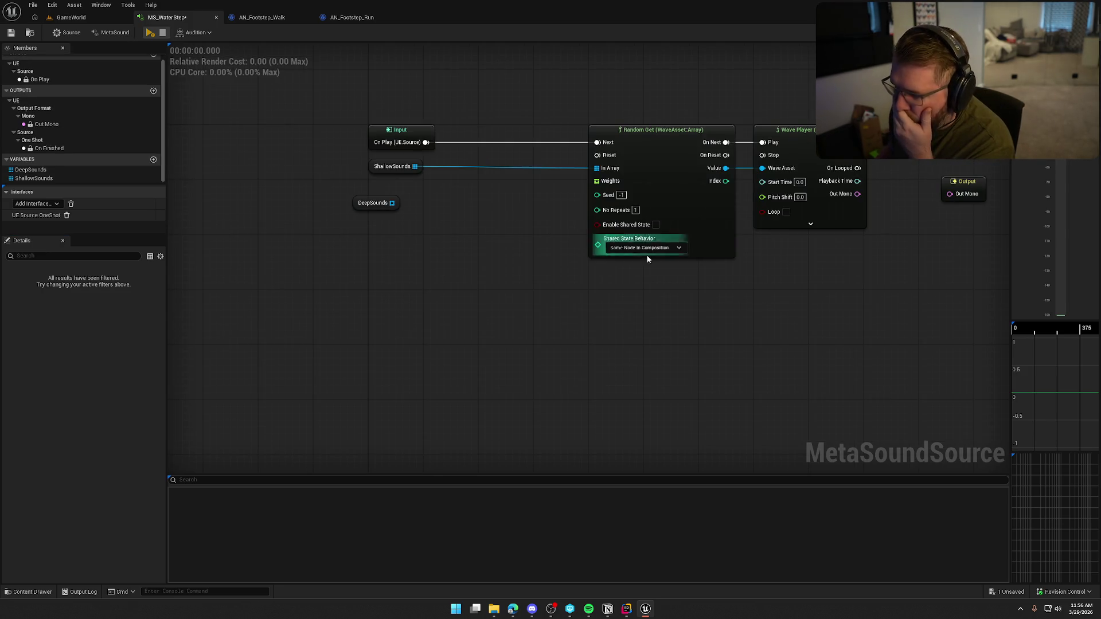
Add a Trigger Select (2) node from the node search, then delete it
drag(762, 168, 740, 303)
text(sl)
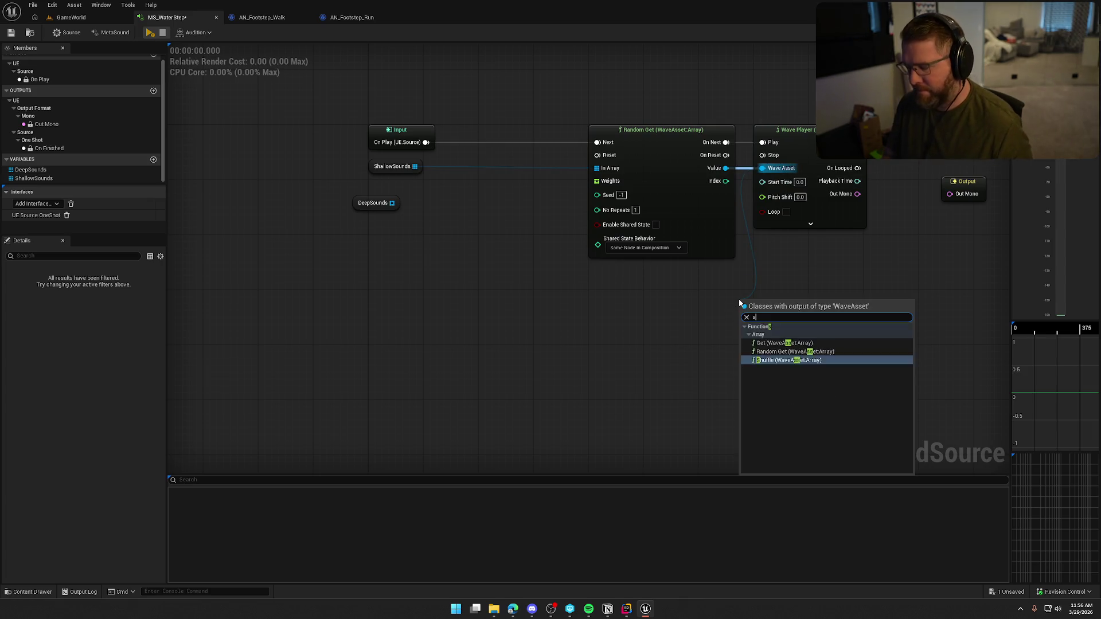
right_click(628, 293)
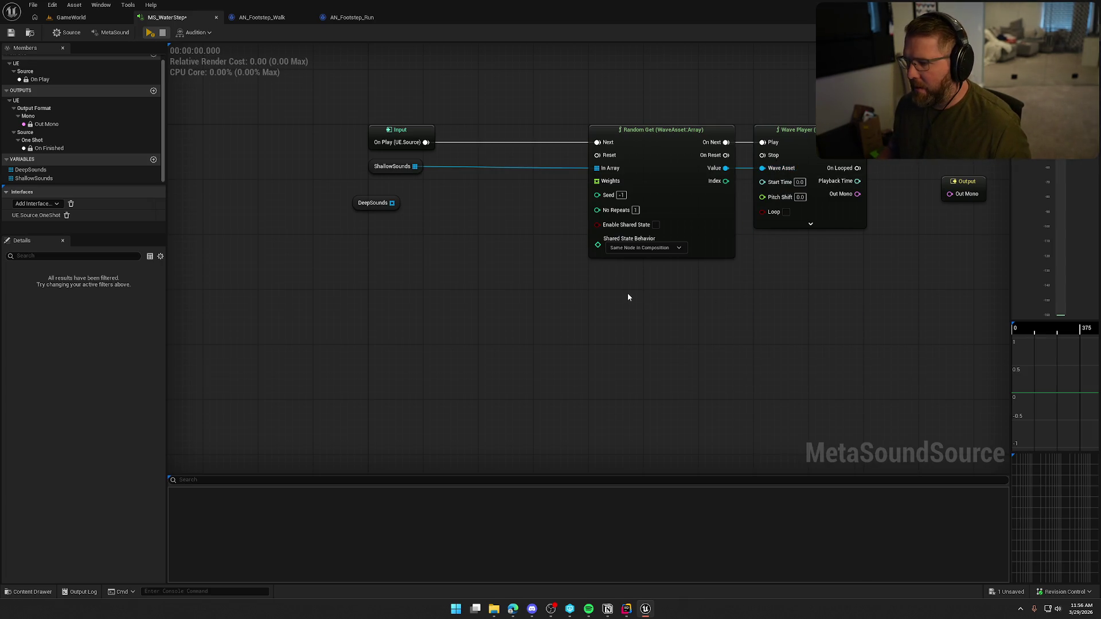
text(selec)
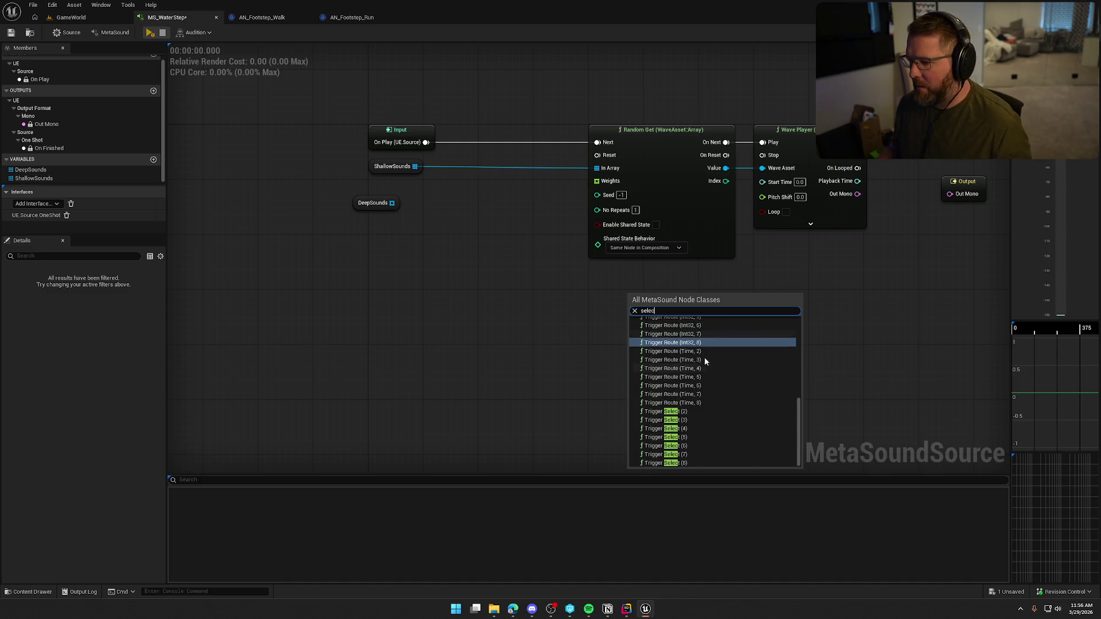
scroll(743, 437, up, 5)
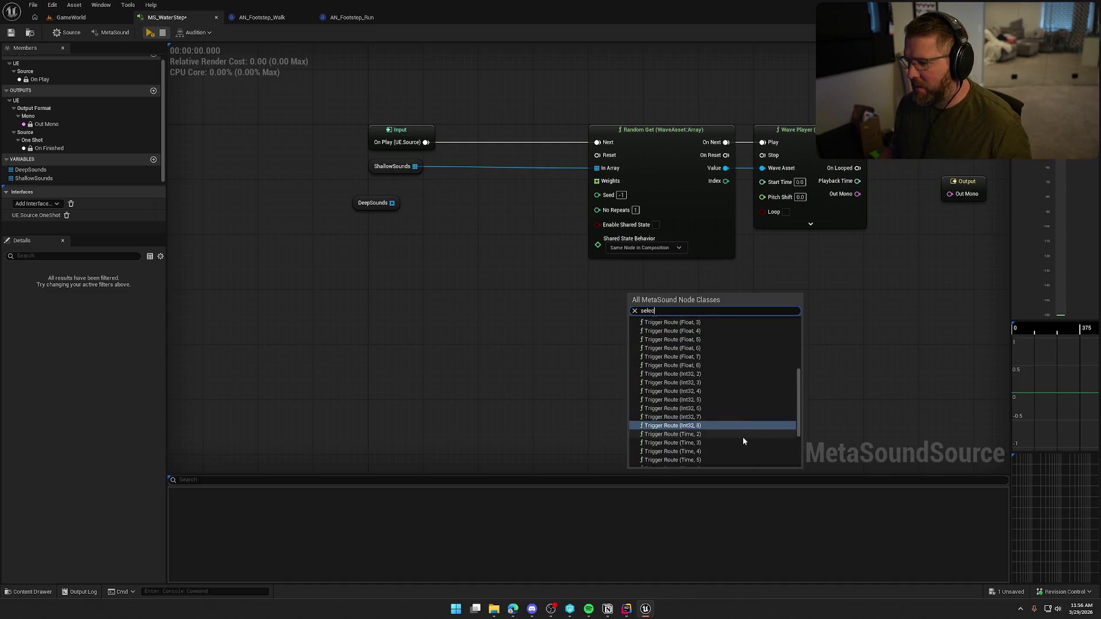
scroll(741, 427, down, 2)
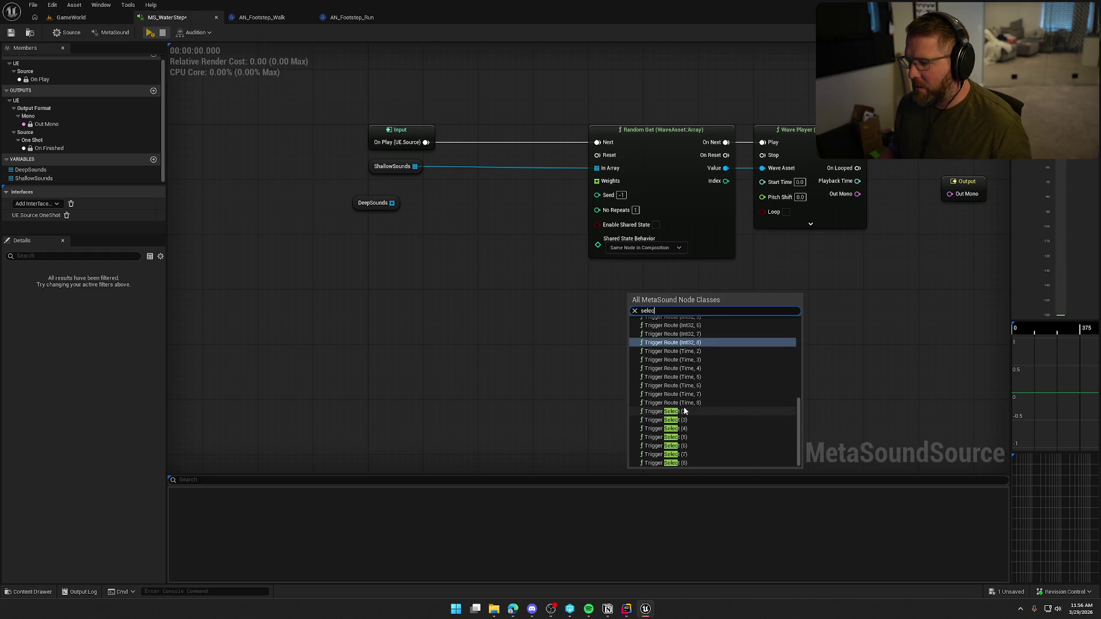
click(737, 411)
drag(651, 303, 610, 289)
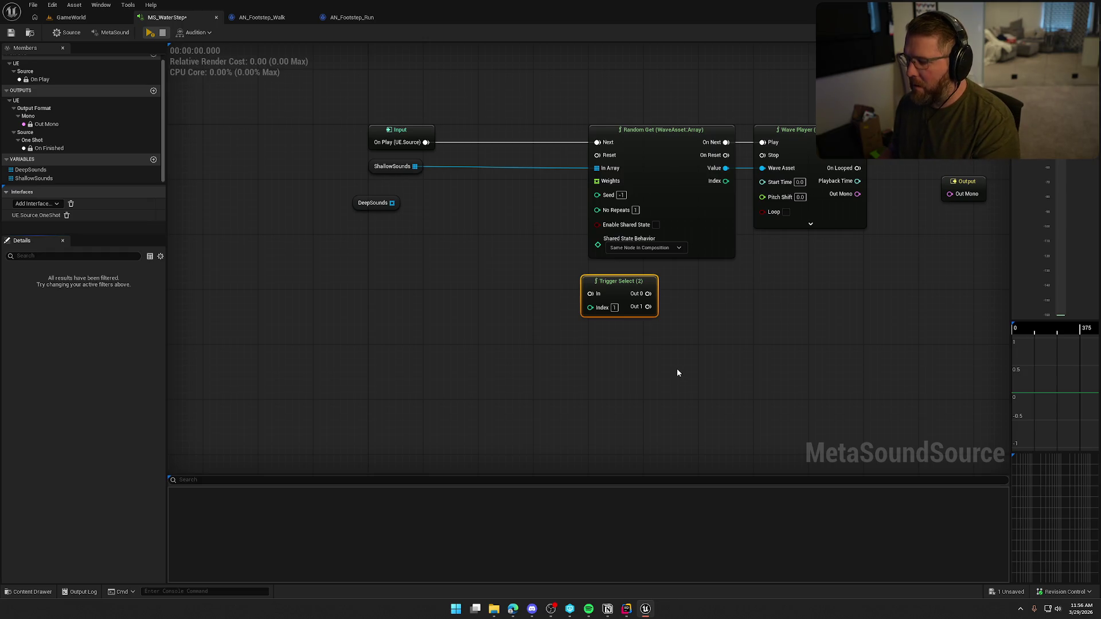
key(Delete)
Move the DeepSounds getter lower and inspect the ShallowSounds and DeepSounds variables
right_click(606, 304)
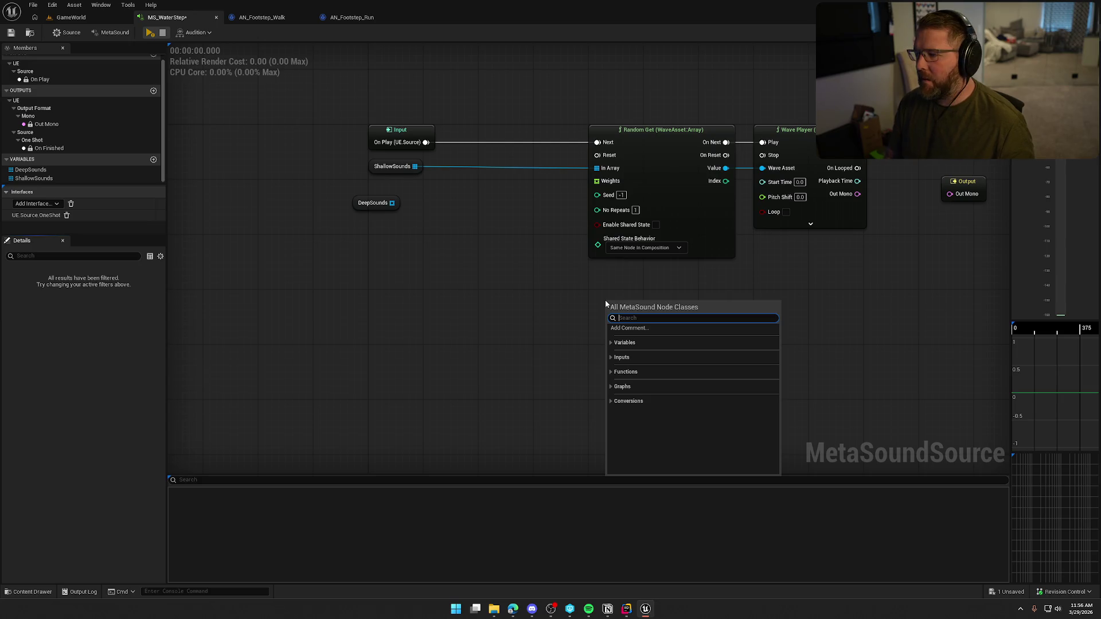
click(515, 291)
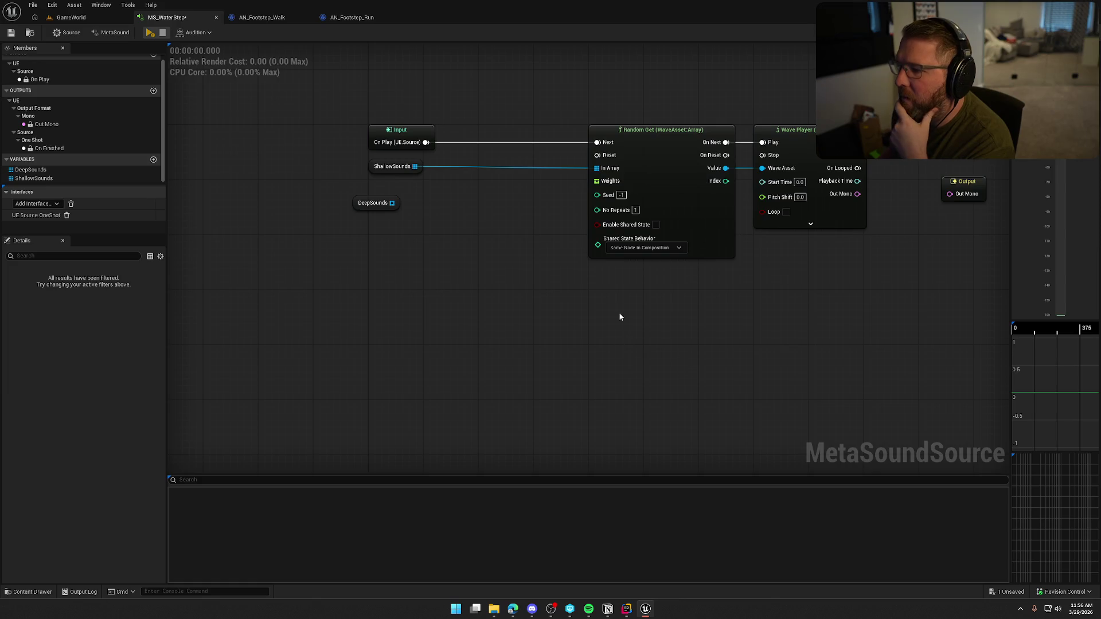
mouse_move(358, 208)
mouse_down()
mouse_move(408, 315)
mouse_move(377, 313)
mouse_up()
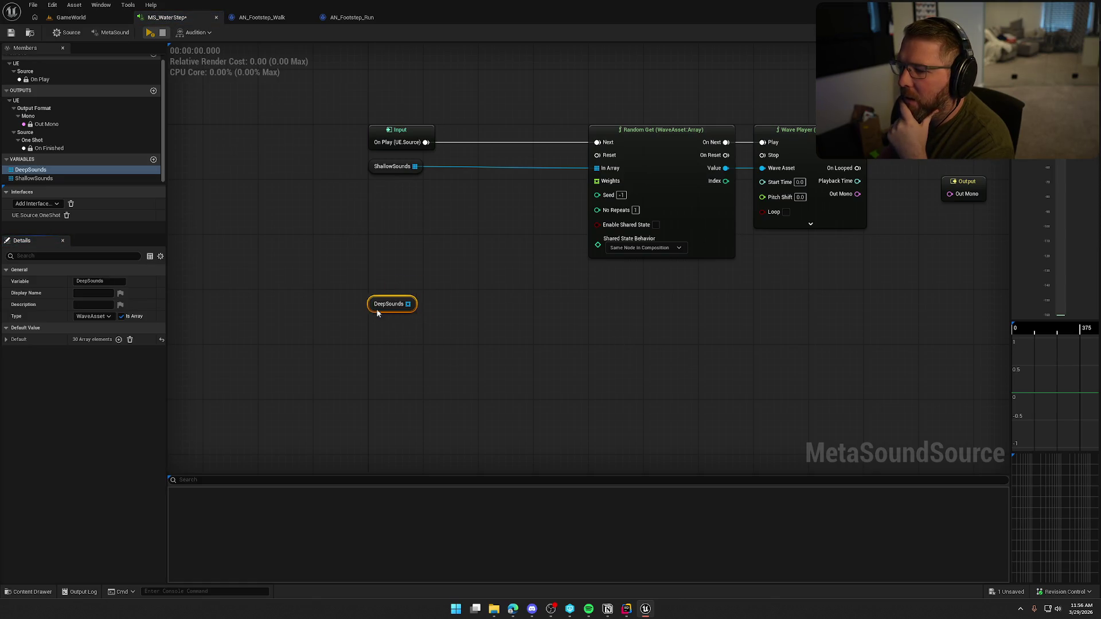
click(410, 180)
drag(342, 166, 343, 166)
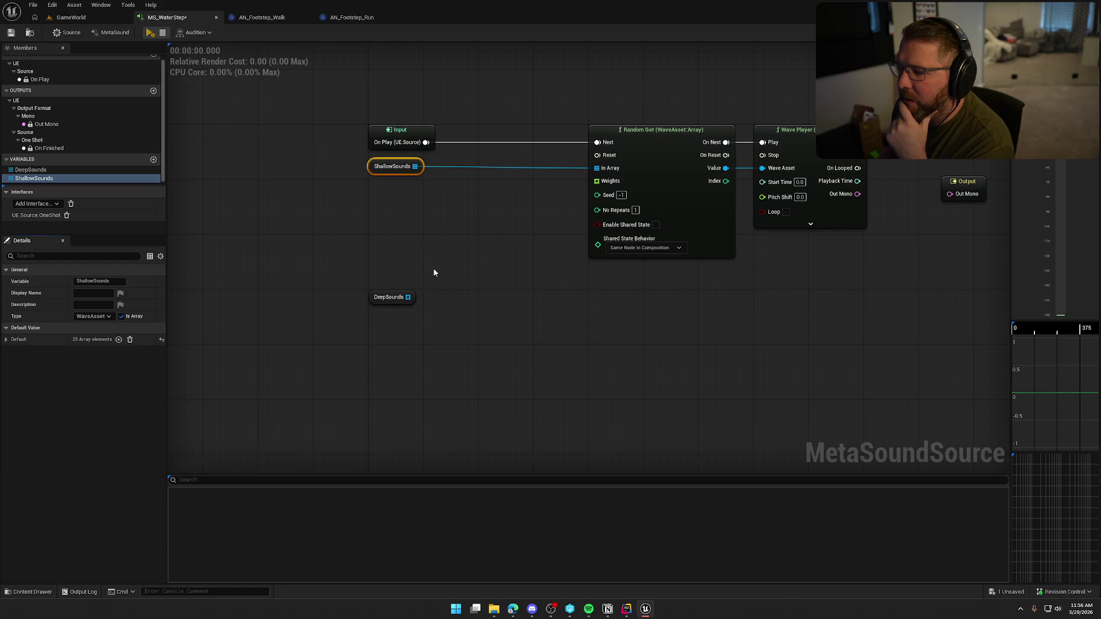
click(388, 215)
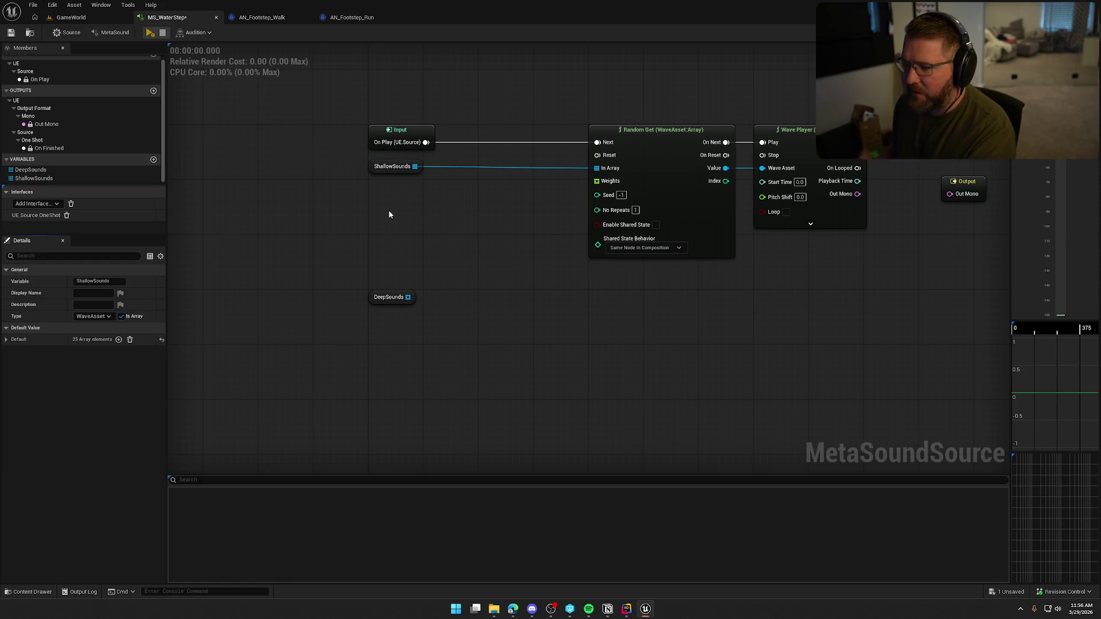
click(394, 298)
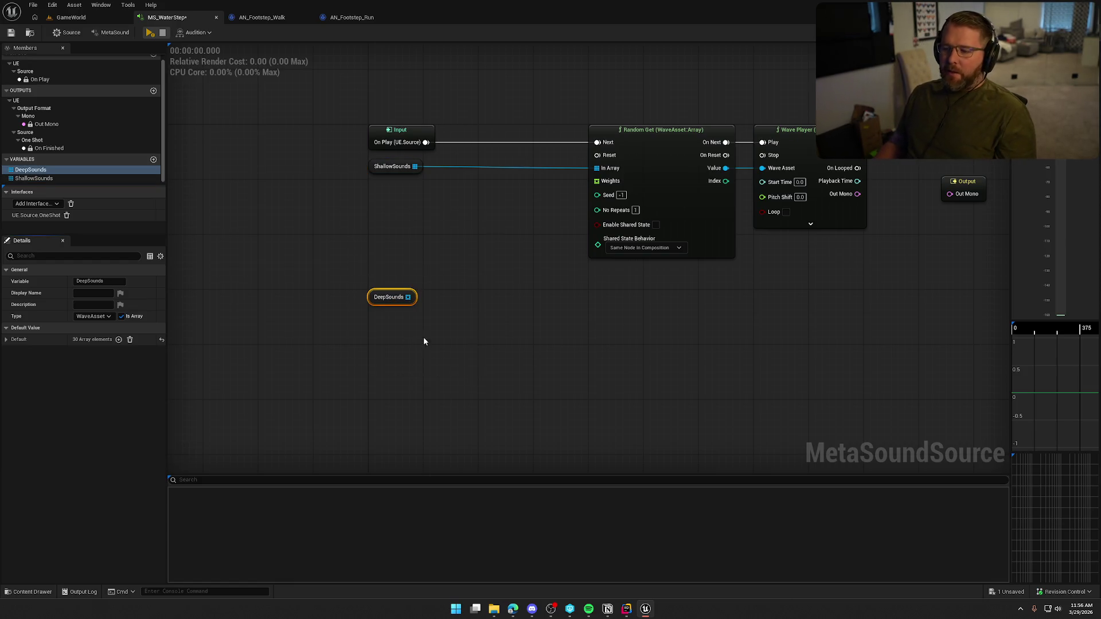
click(430, 374)
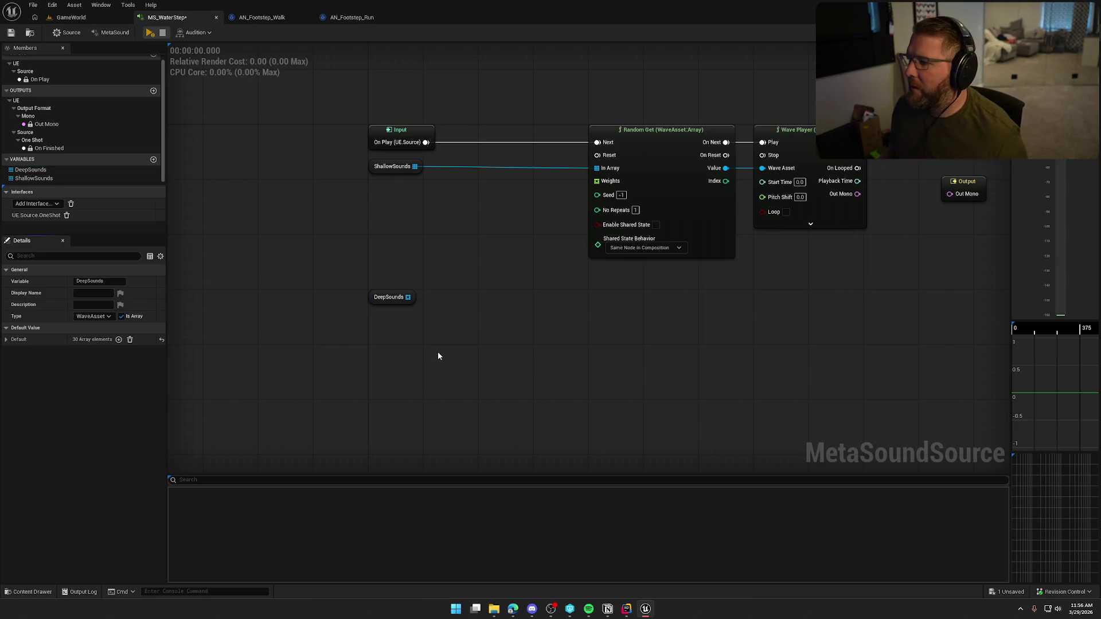
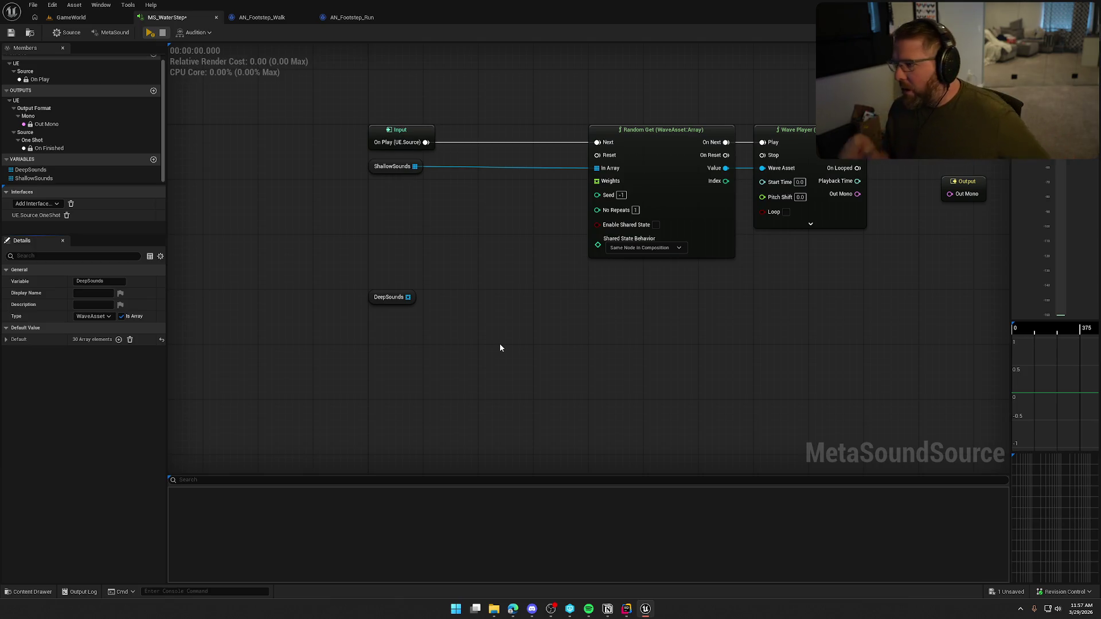
Duplicate the Random Get and Wave Player pair and place the copy below the originals
mouse_move(378, 171)
mouse_down()
mouse_move(591, 295)
mouse_move(599, 273)
mouse_up()
mouse_move(901, 308)
mouse_down()
mouse_move(641, 145)
mouse_move(546, 136)
mouse_move(662, 136)
mouse_up()
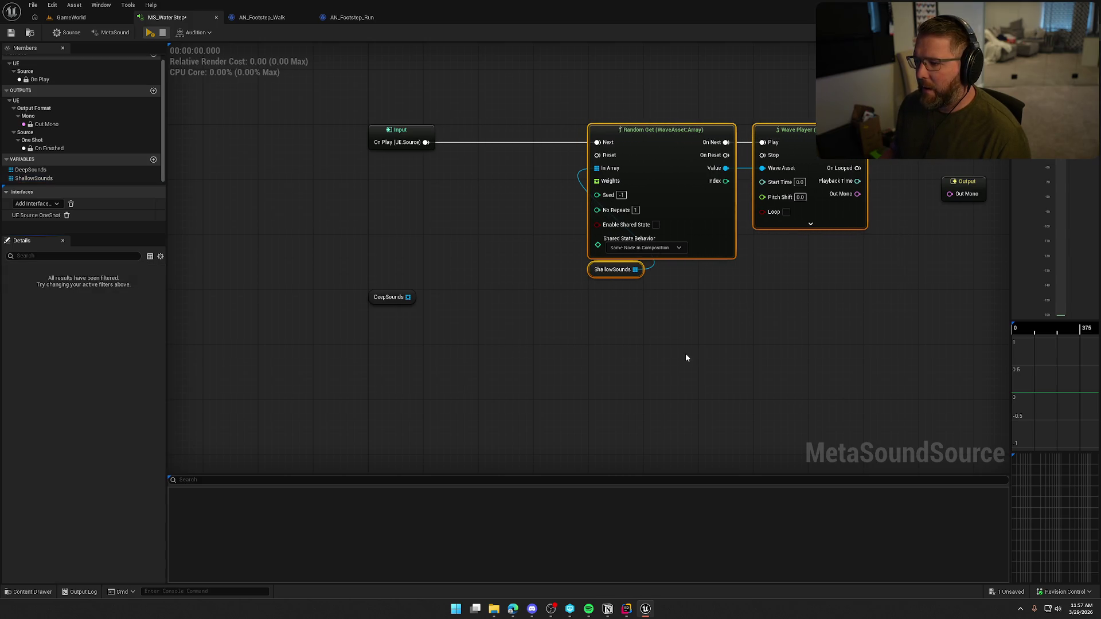
drag(611, 273, 410, 171)
drag(606, 158, 777, 256)
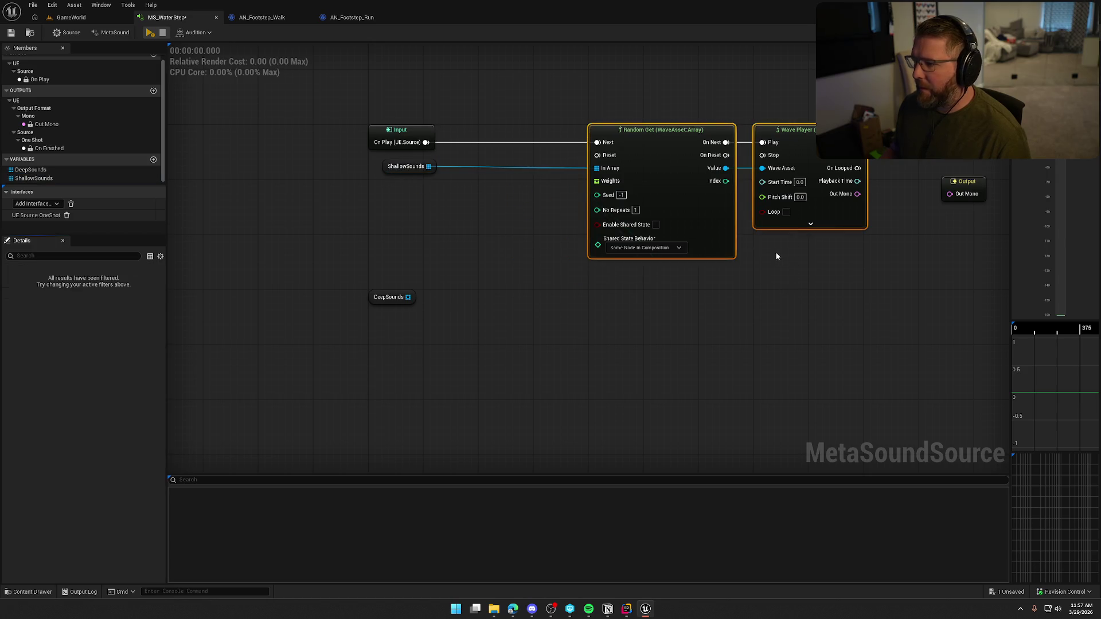
key(ctrl+c)
key(ctrl+v)
mouse_move(549, 255)
mouse_down()
mouse_move(556, 227)
mouse_move(381, 85)
mouse_up()
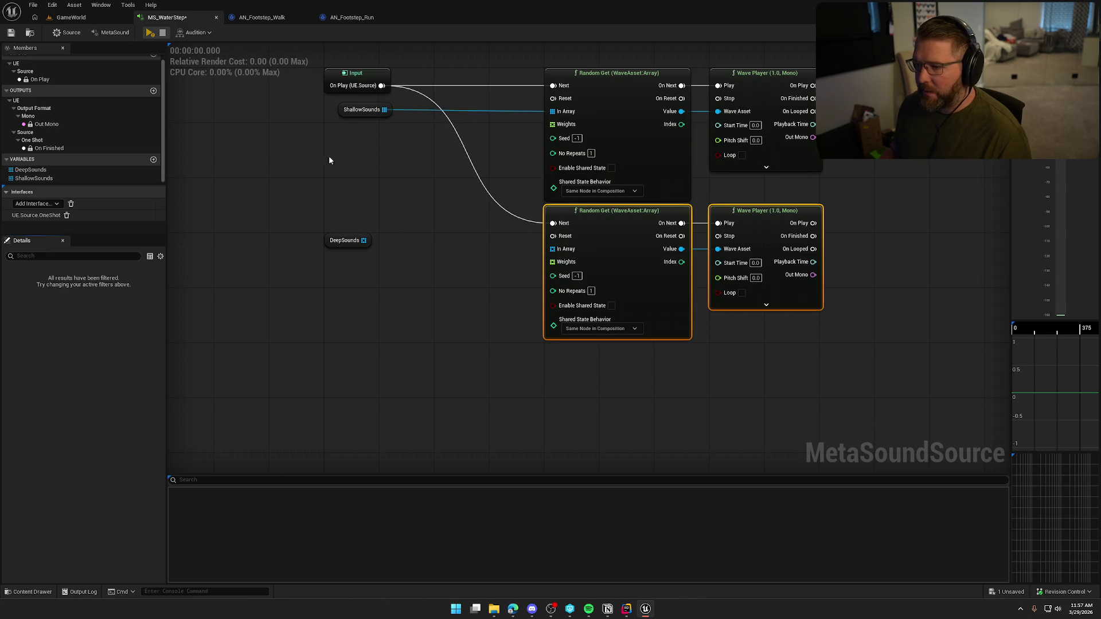
Wire DeepSounds into the lower Random Get's In Array and rearrange the six footstep nodes
drag(363, 242, 552, 249)
click(349, 243)
mouse_move(349, 243)
mouse_down()
mouse_move(557, 388)
mouse_move(572, 359)
mouse_up()
mouse_move(826, 409)
mouse_down()
mouse_move(587, 244)
mouse_move(594, 253)
mouse_up()
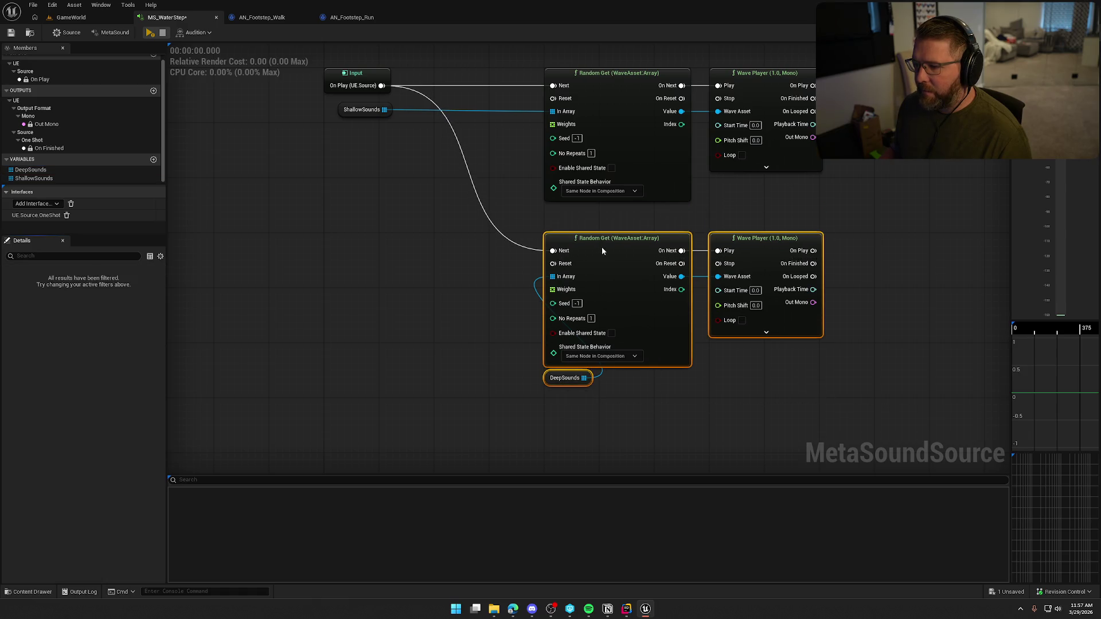
drag(363, 109, 560, 211)
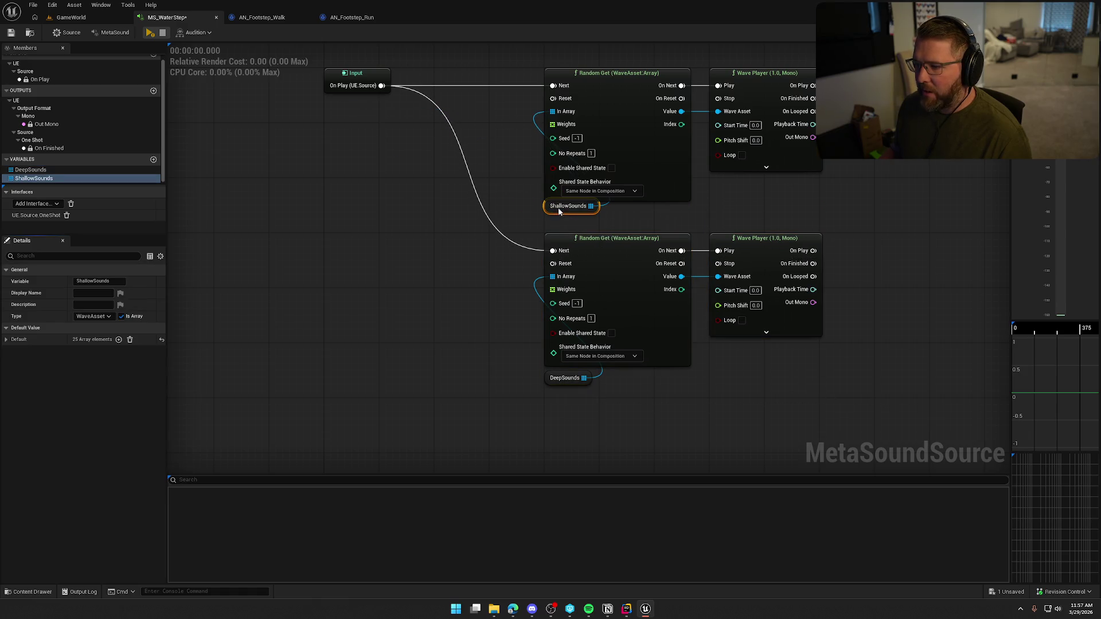
mouse_move(512, 61)
mouse_down()
mouse_move(774, 422)
mouse_move(825, 435)
mouse_up()
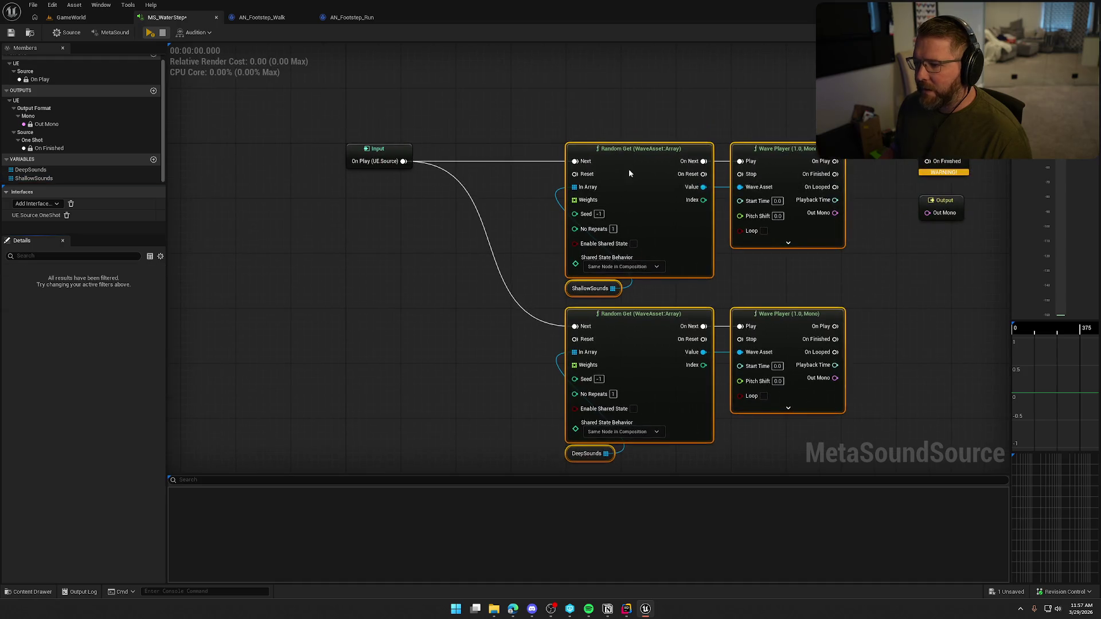
mouse_move(628, 173)
mouse_down()
mouse_move(521, 105)
mouse_move(519, 118)
mouse_up()
click(621, 232)
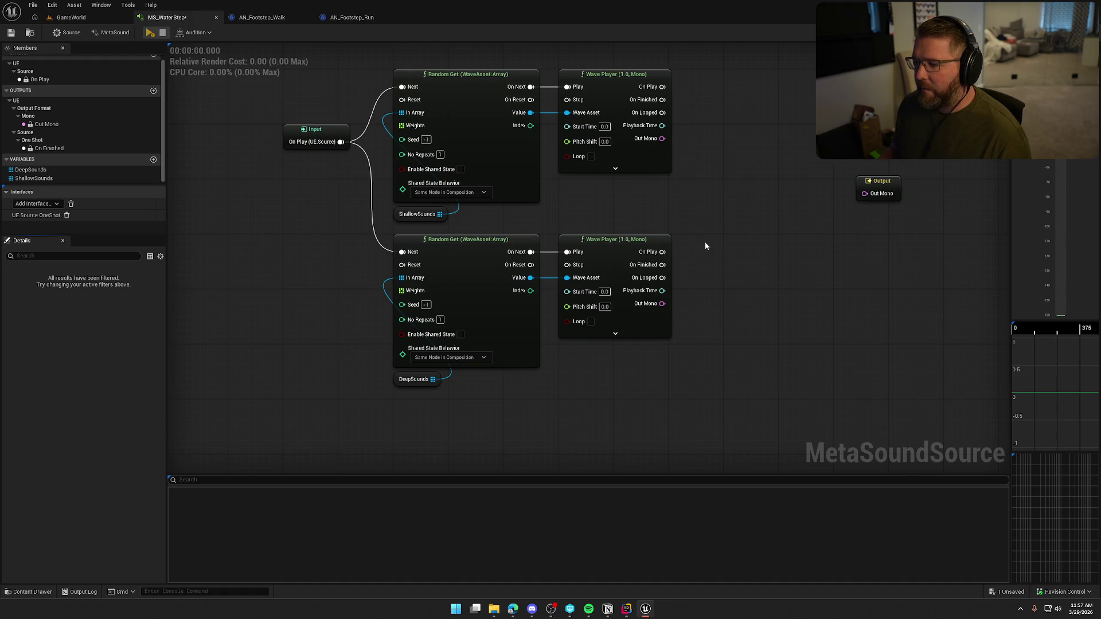
drag(717, 259, 673, 268)
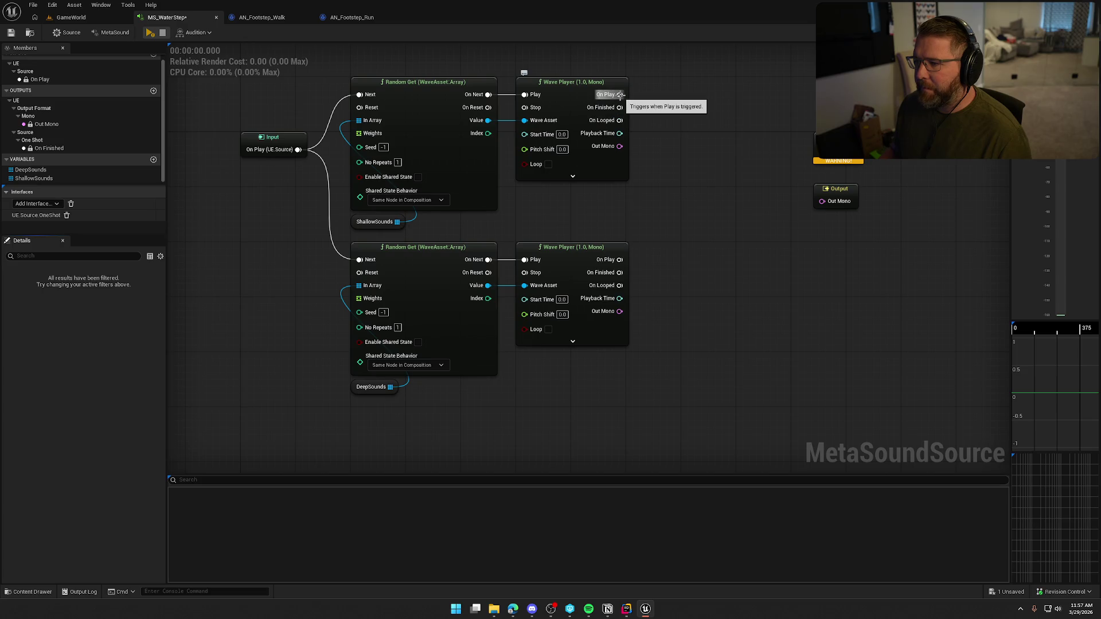
Add a Mono Mixer (2) fed by both Wave Players and route its output into Out Mono
drag(620, 147, 680, 211)
text(mix)
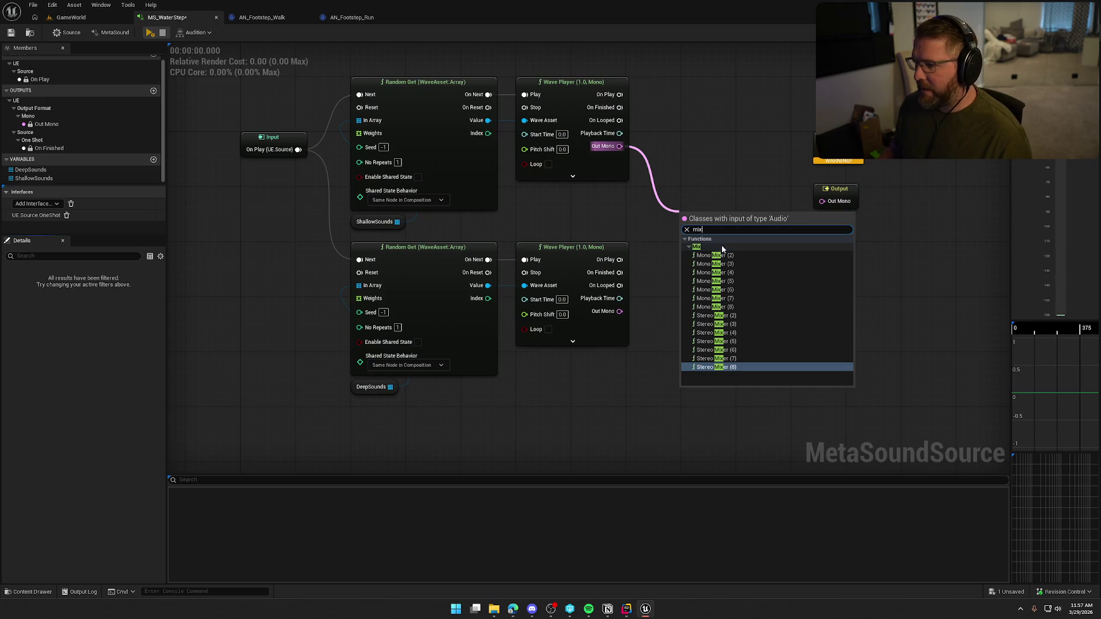
click(715, 256)
drag(688, 257, 620, 311)
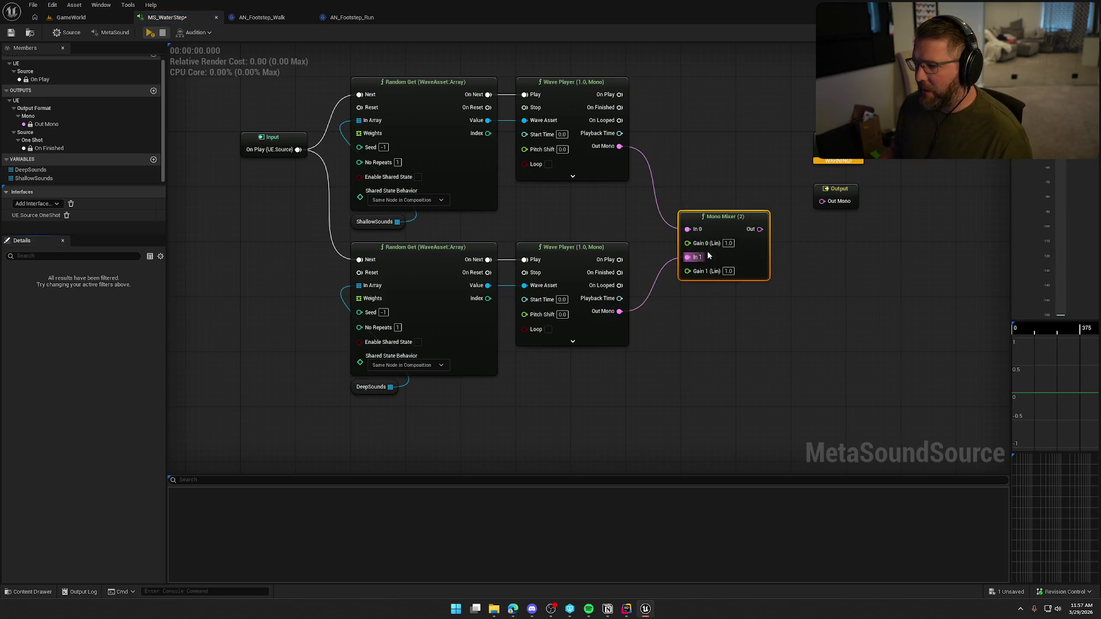
mouse_move(716, 224)
mouse_down()
mouse_move(719, 206)
mouse_move(822, 211)
mouse_move(822, 201)
mouse_up()
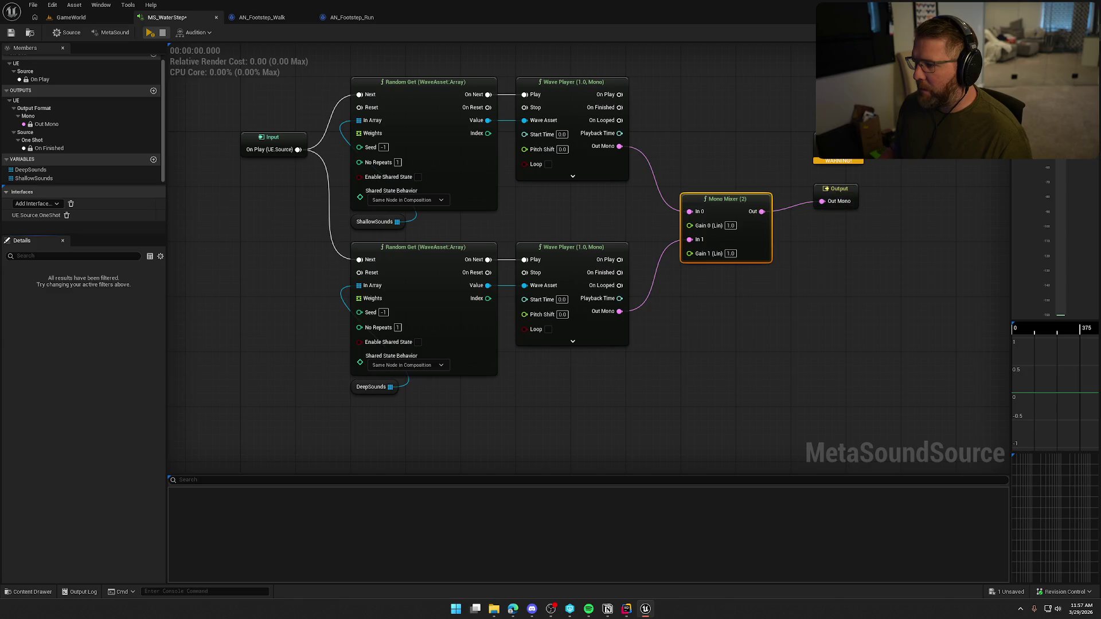
mouse_move(818, 156)
mouse_down()
mouse_move(669, 110)
mouse_move(620, 108)
mouse_up()
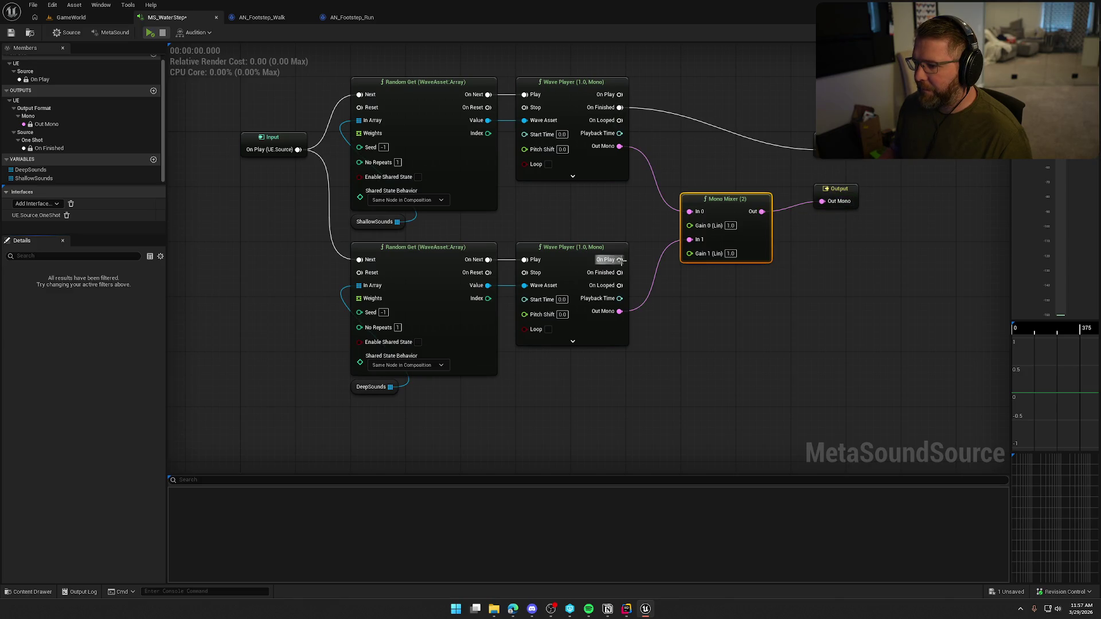
mouse_move(620, 274)
mouse_down()
mouse_move(792, 167)
mouse_move(818, 163)
mouse_move(874, 310)
mouse_up()
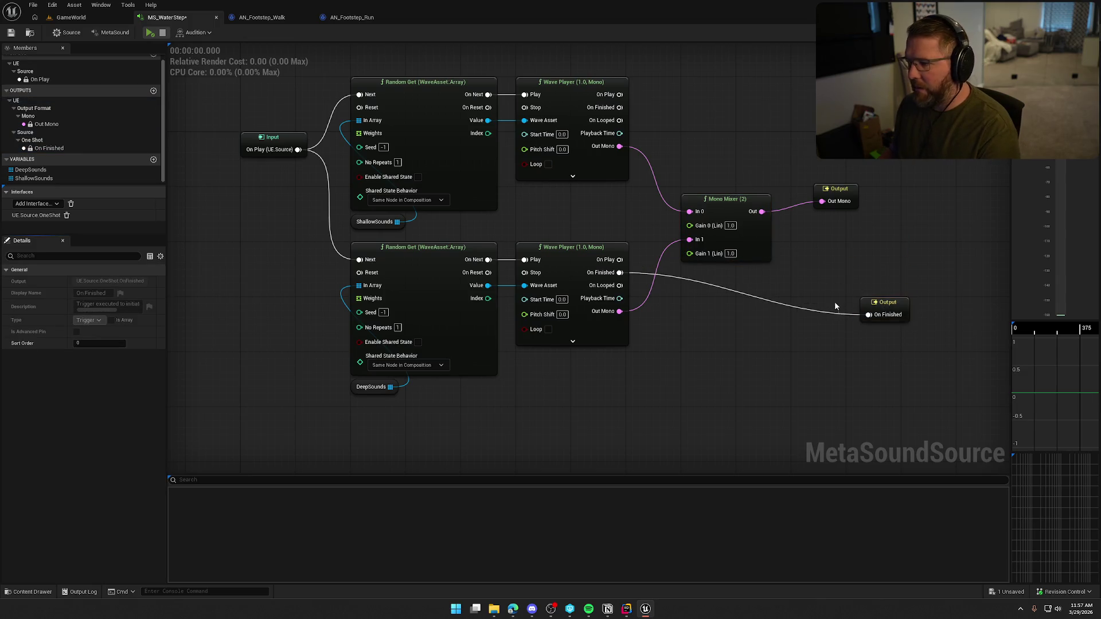
Remove the UE.Source.OneShot interface from the MetaSound asset settings
click(43, 148)
click(176, 195)
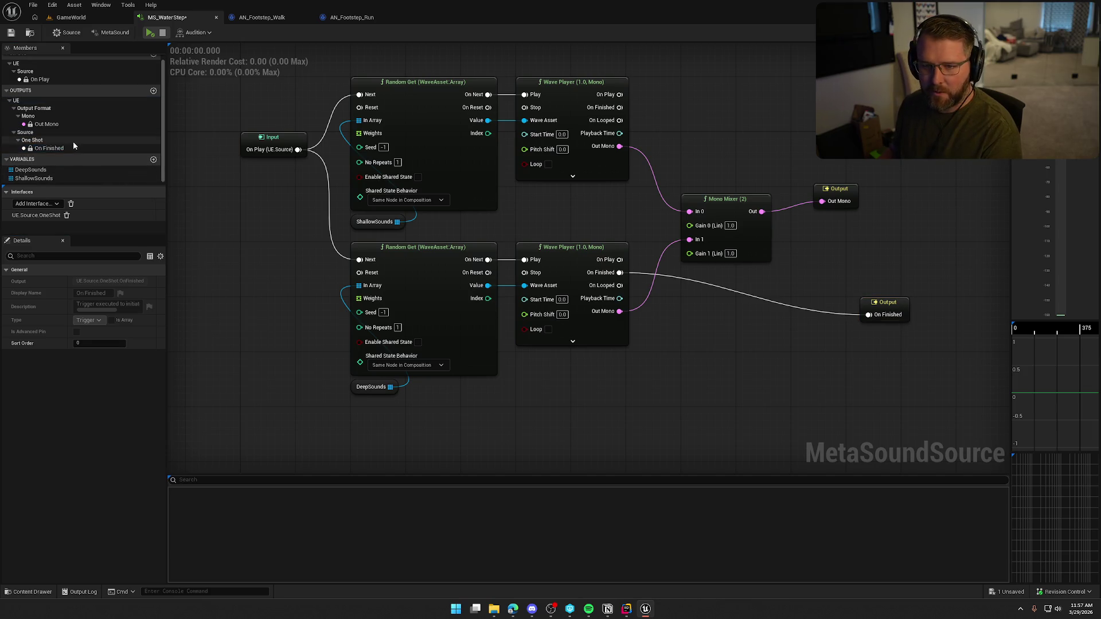
click(33, 140)
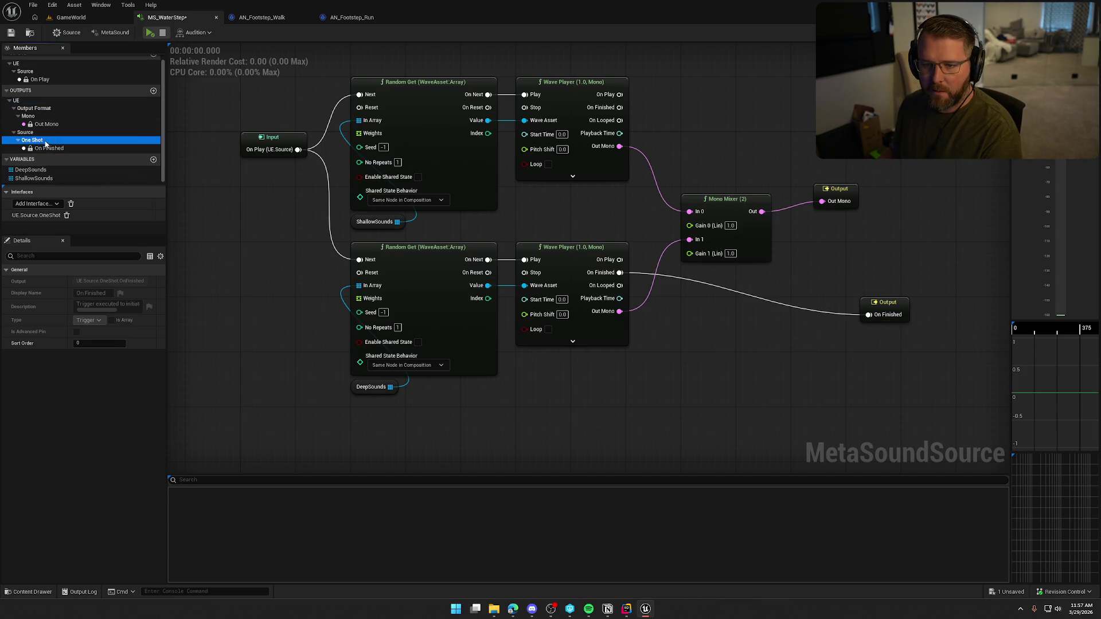
click(113, 32)
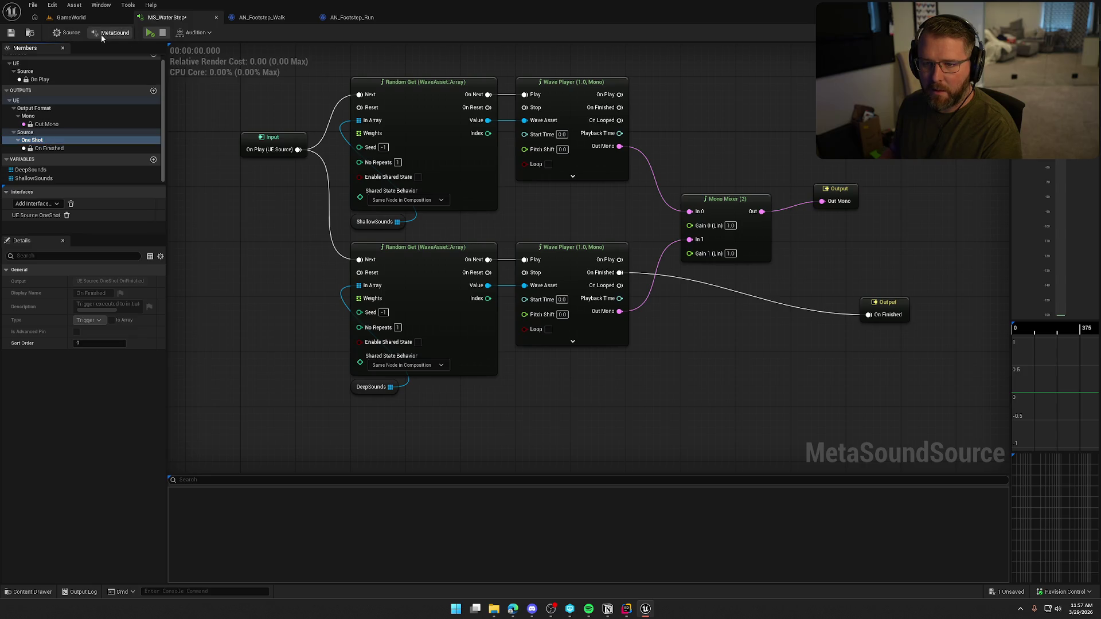
click(68, 33)
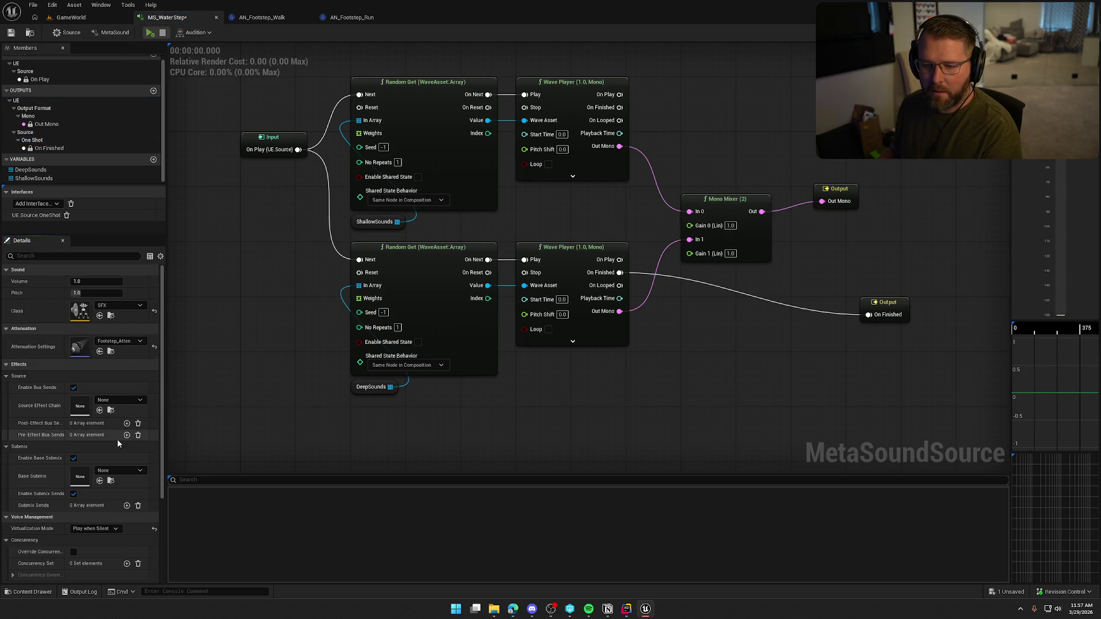
click(114, 33)
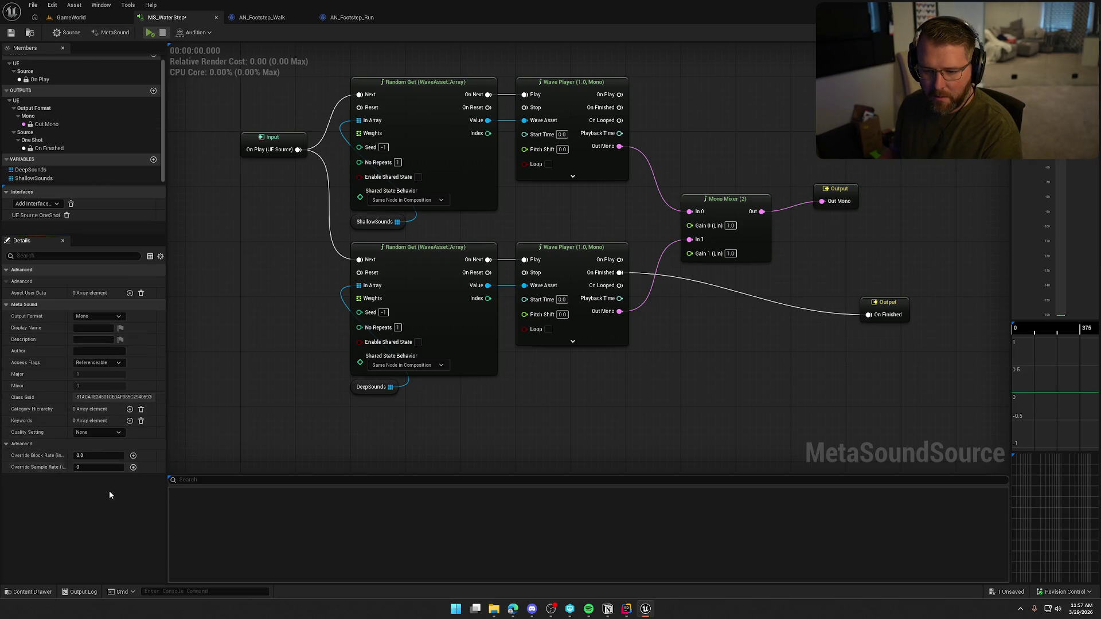
click(71, 204)
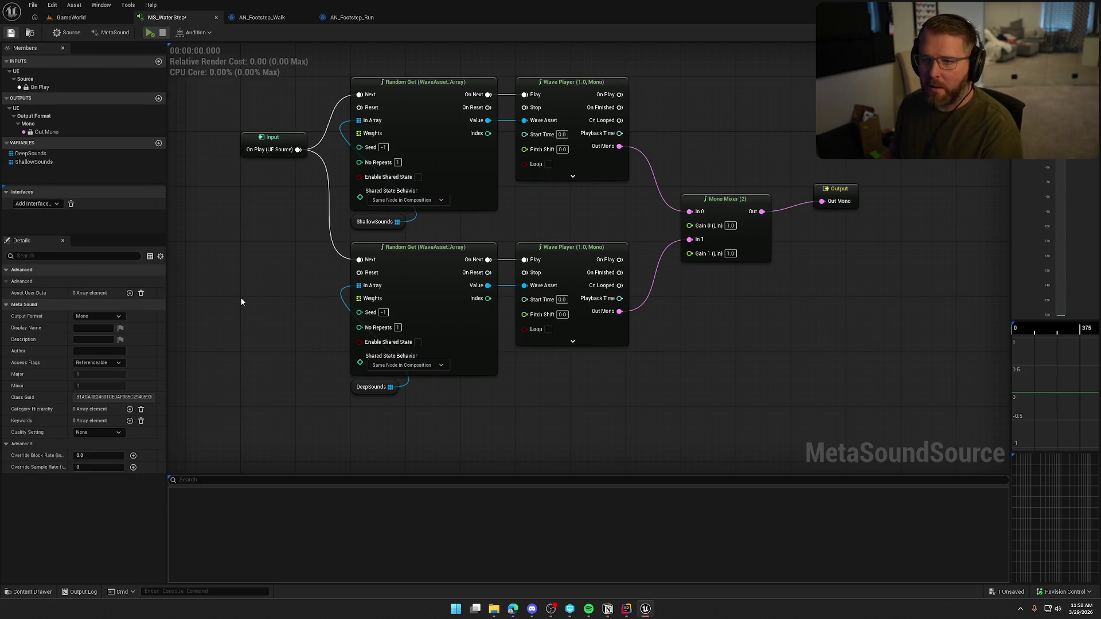
Nudge the Output node and frame the whole graph in view
drag(841, 192, 823, 200)
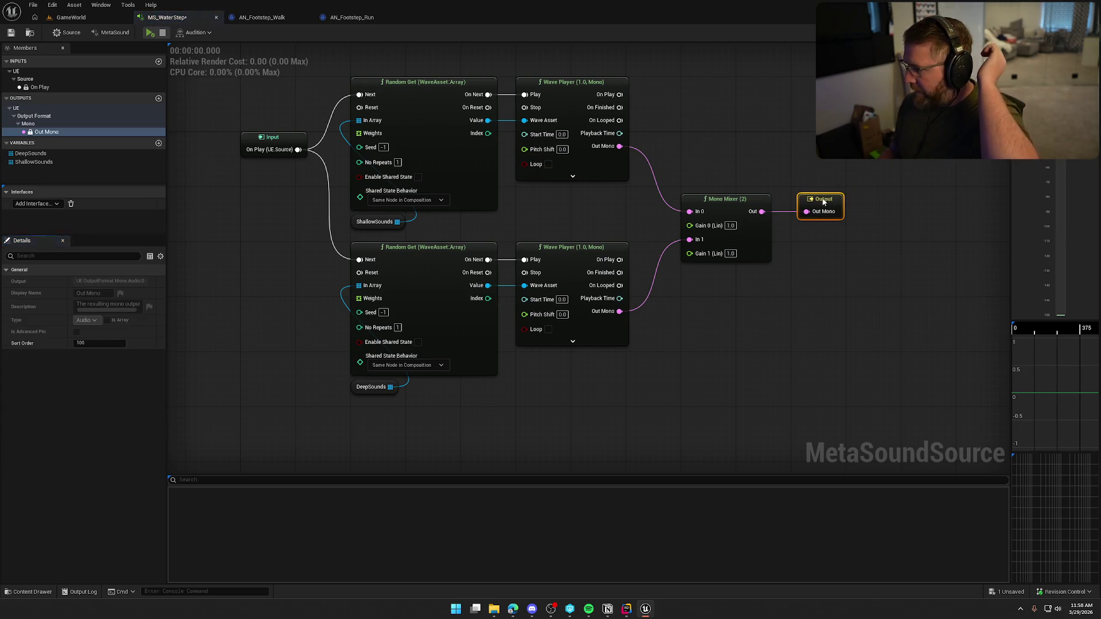
click(776, 315)
key(Home)
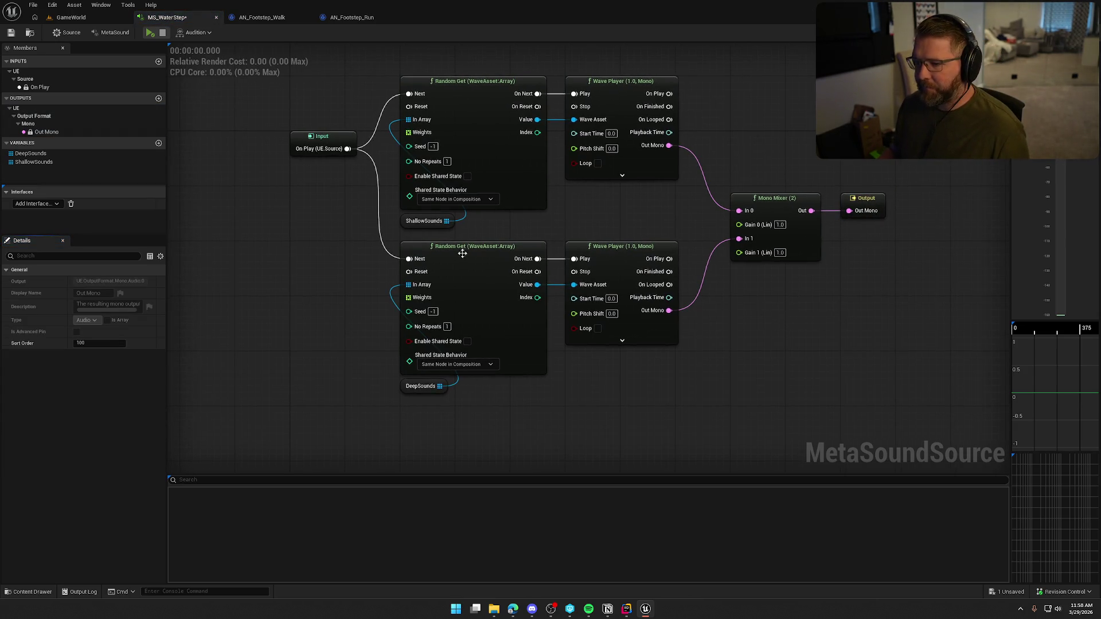
click(407, 222)
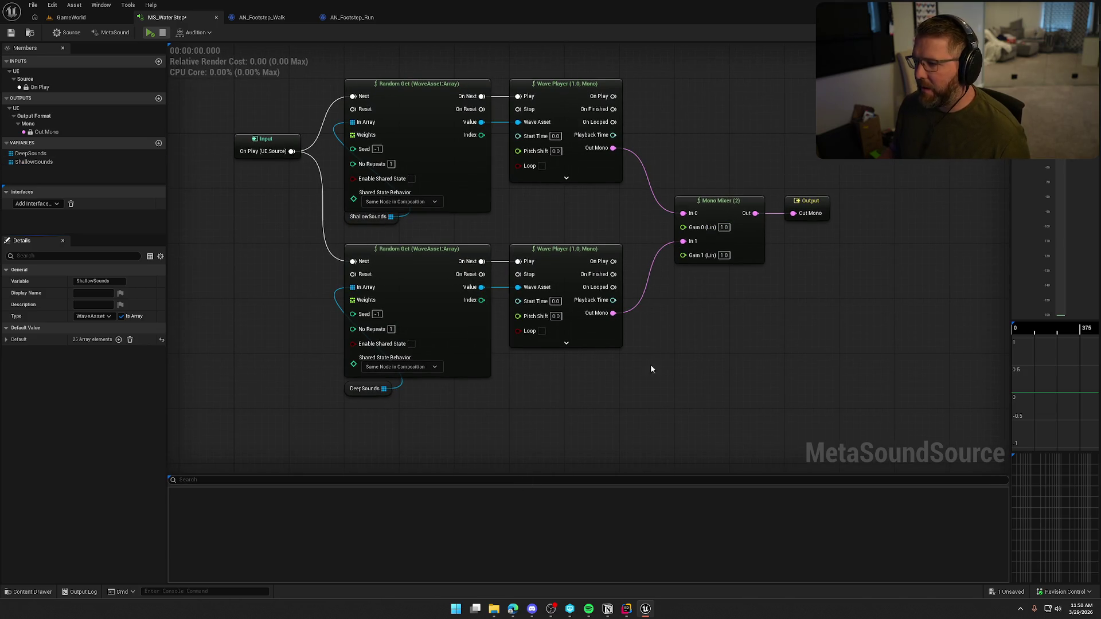
drag(614, 376, 596, 353)
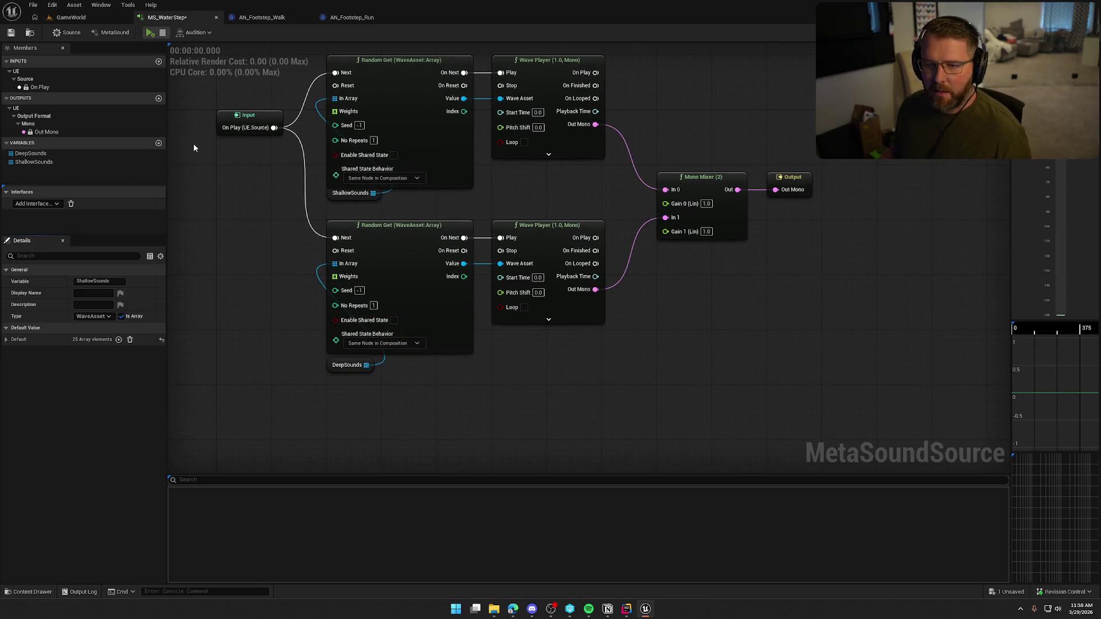
Add a float input named WaterDepth with a range maximum of 85
click(158, 61)
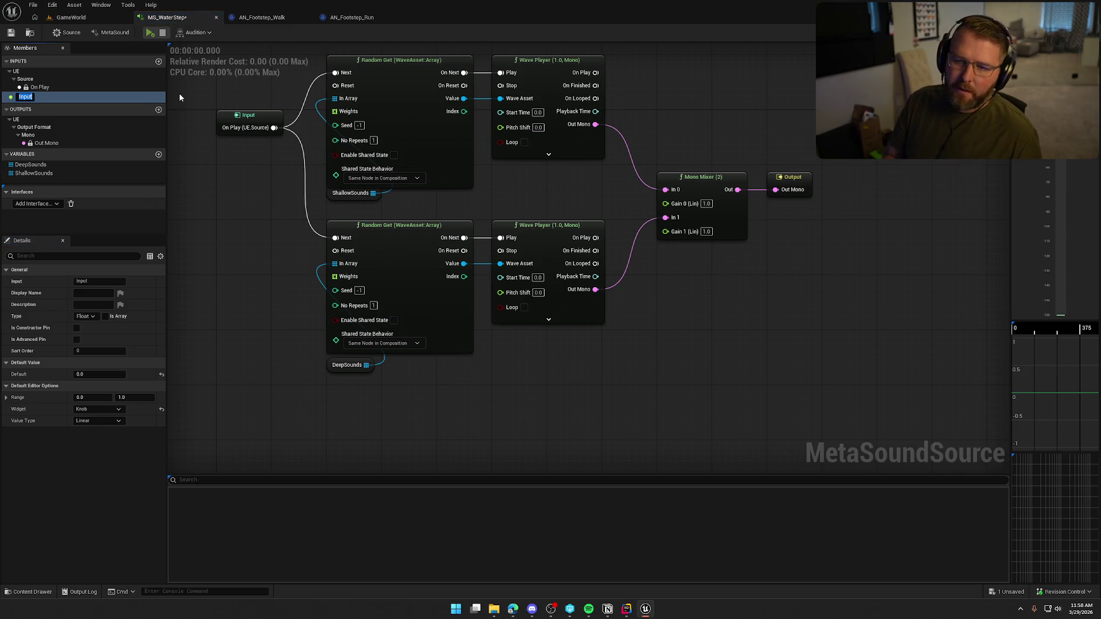
text(WaterDepth)
key(Return)
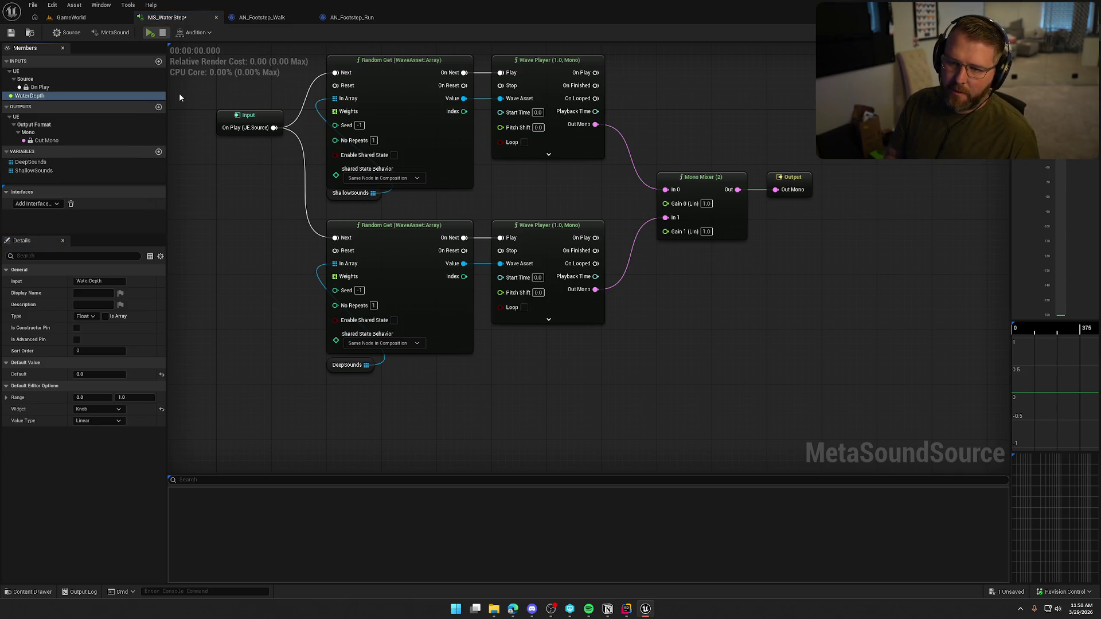
click(82, 397)
key(Tab)
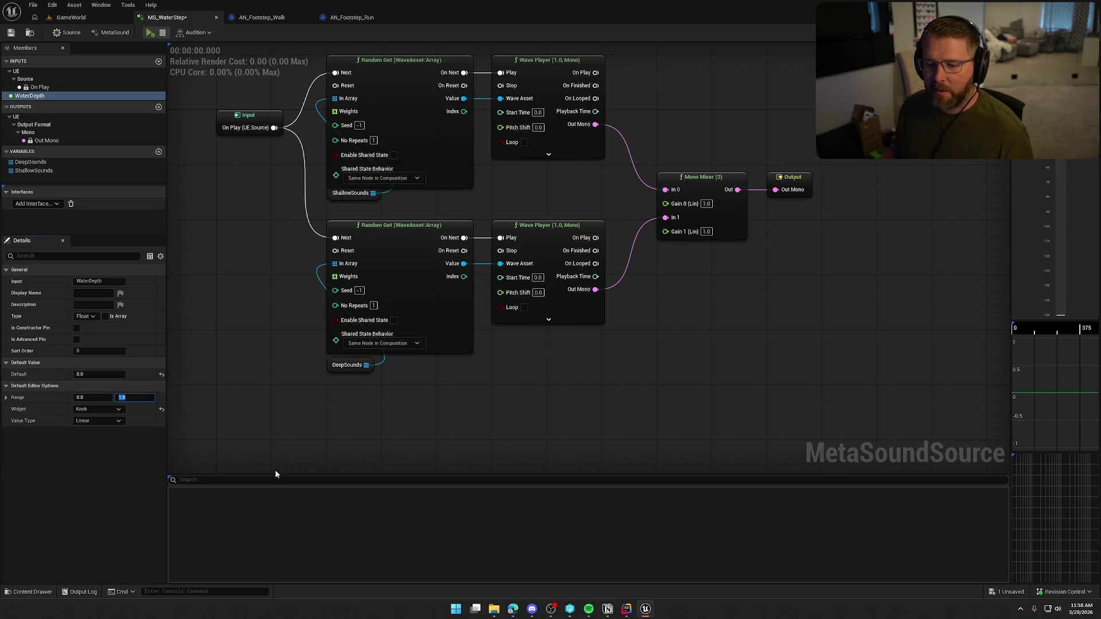
text(85)
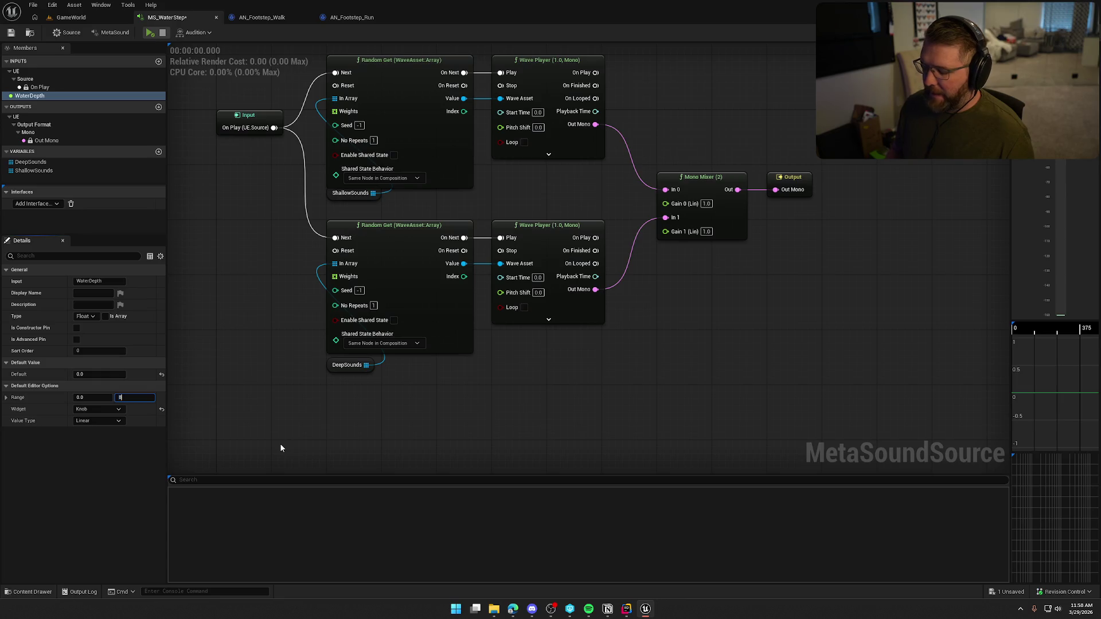
key(Return)
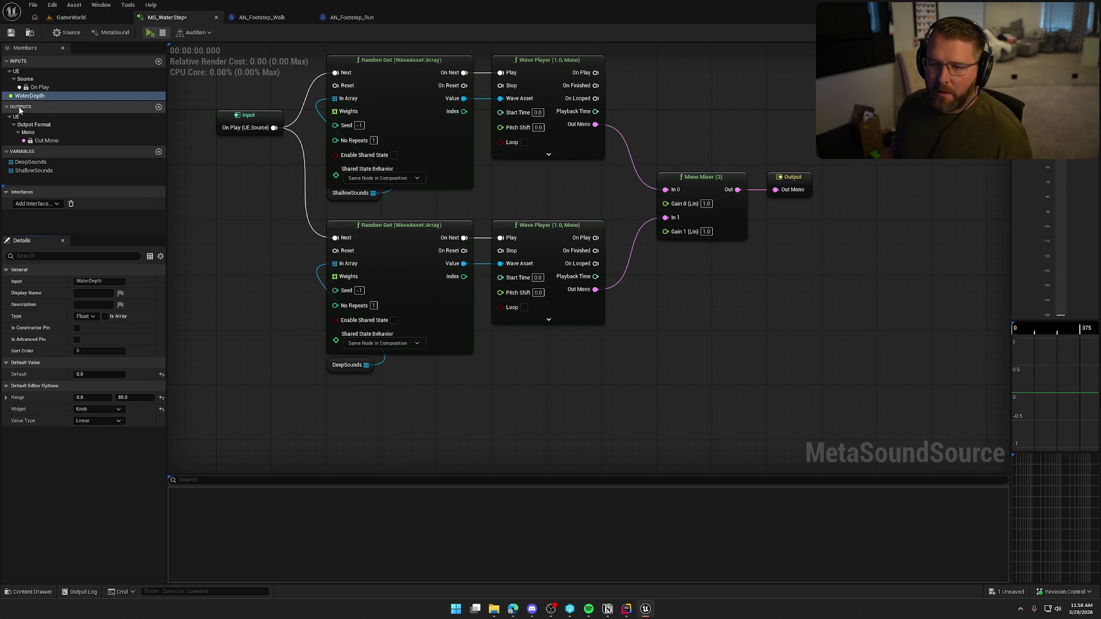
click(35, 96)
Place WaterDepth in the graph and add a first Map Range (Float) node from it
drag(529, 348, 529, 346)
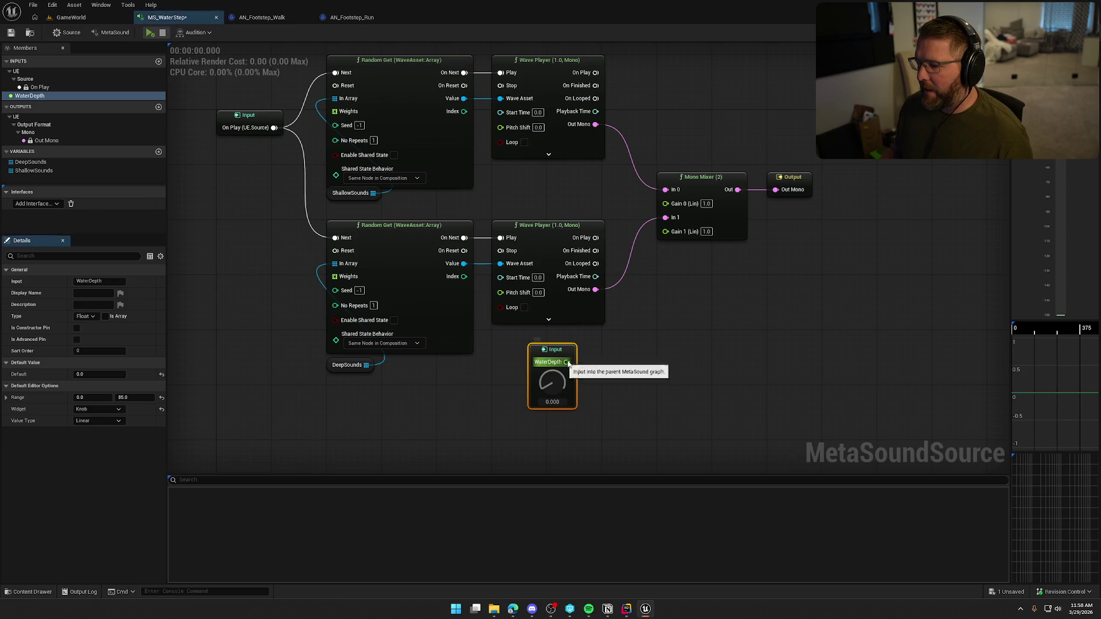
mouse_move(673, 211)
mouse_down()
mouse_move(544, 127)
mouse_move(711, 129)
mouse_up()
click(578, 277)
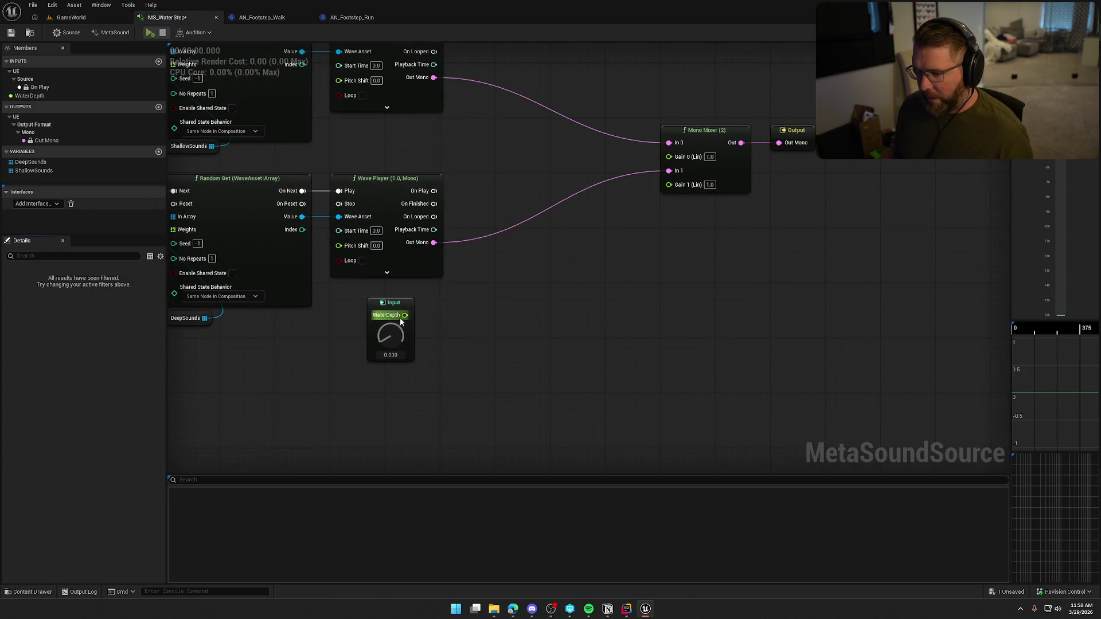
drag(403, 316, 466, 308)
text(rm)
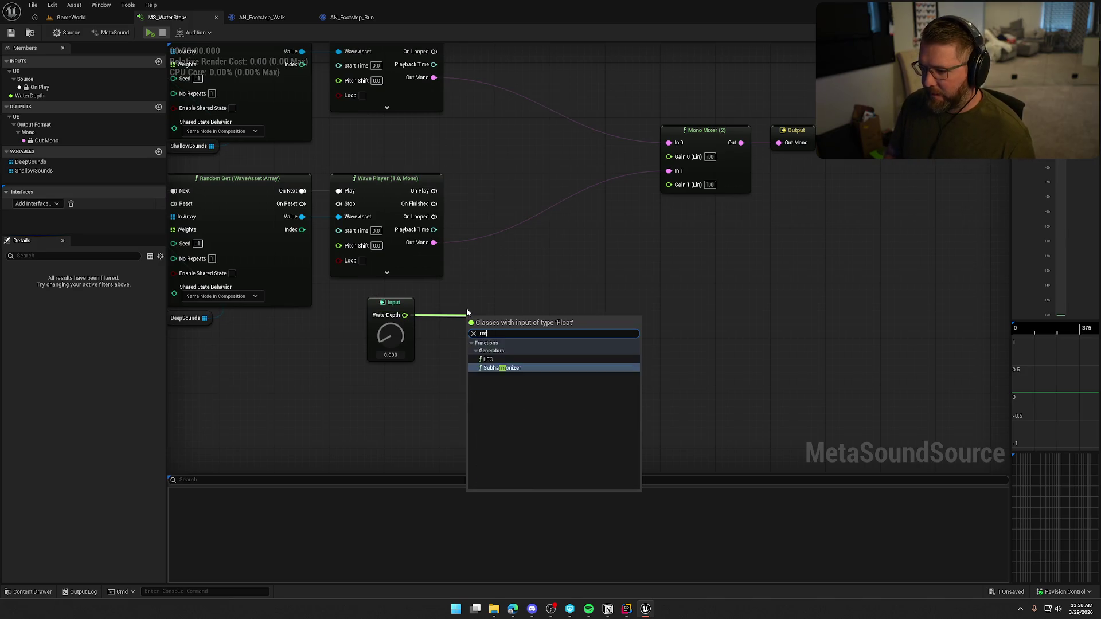
key(BackSpace)
key(BackSpace)
text(map)
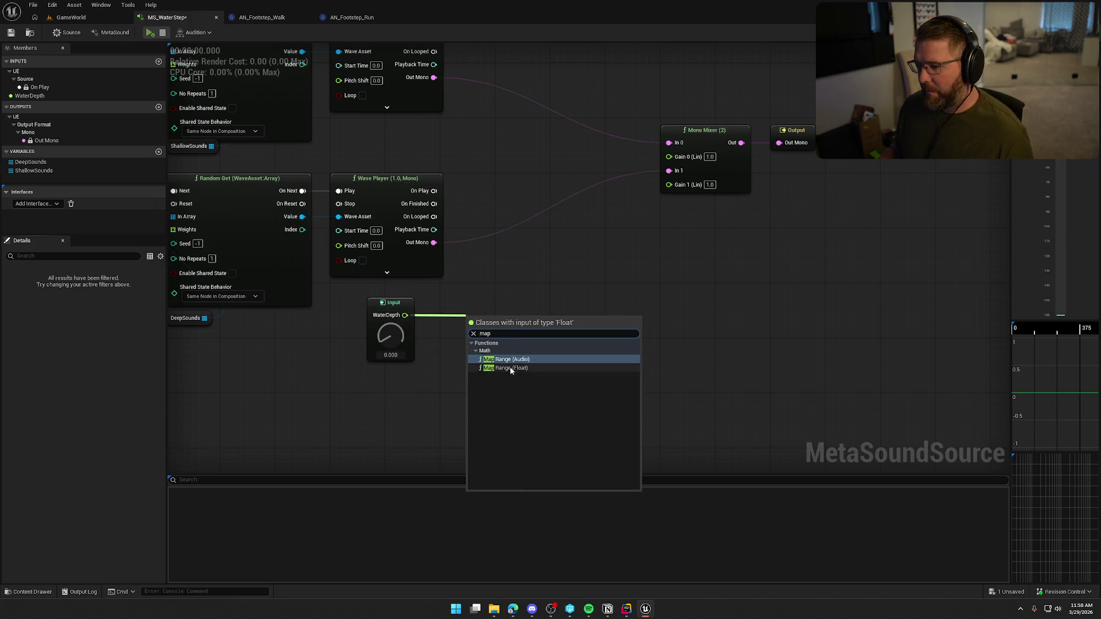
click(511, 369)
mouse_move(518, 322)
mouse_down()
mouse_move(538, 87)
mouse_move(545, 101)
mouse_move(531, 74)
mouse_up()
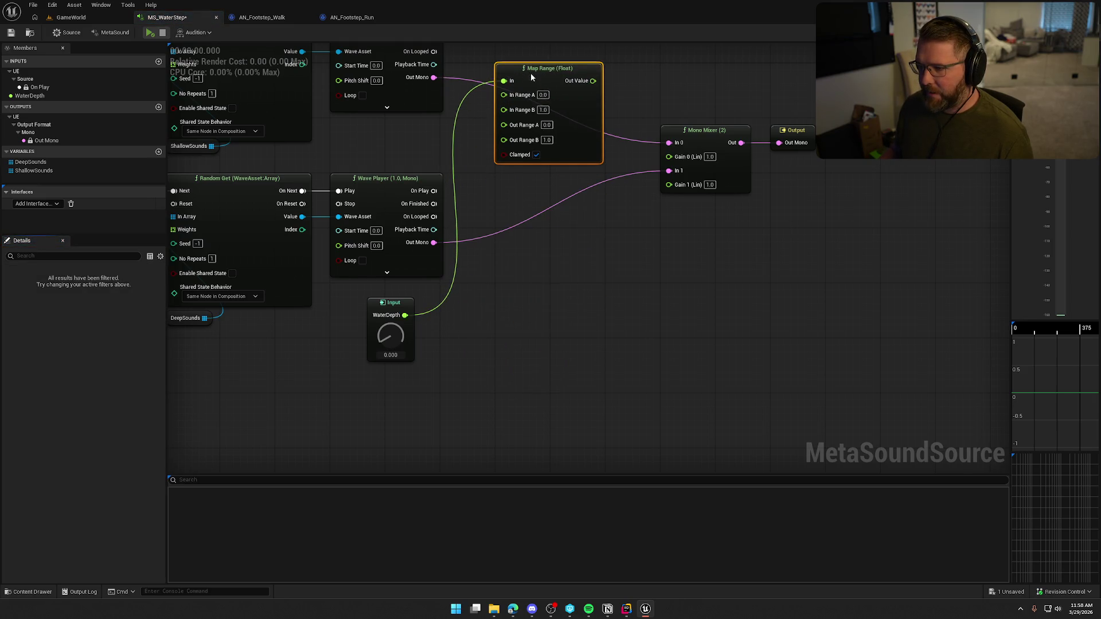
click(456, 132)
mouse_move(393, 303)
mouse_down()
mouse_move(405, 120)
mouse_move(398, 126)
mouse_up()
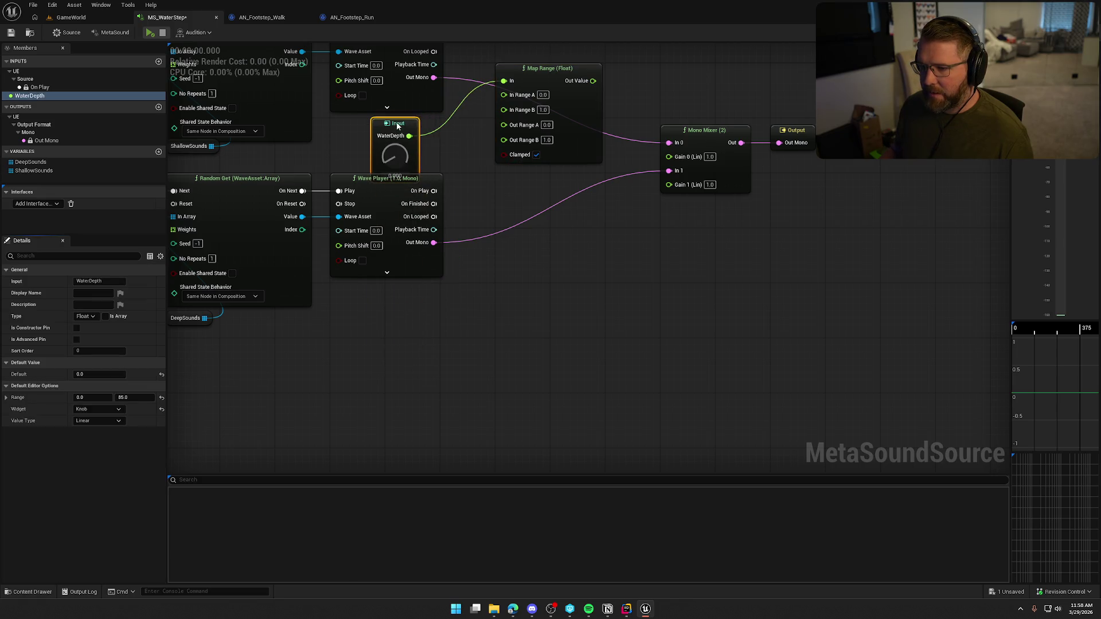
Add a second Map Range (Float) from WaterDepth wired to Mono Mixer Gain 1, stacking both nodes
drag(505, 355, 381, 224)
drag(410, 144, 409, 199)
click(489, 177)
drag(489, 177, 392, 304)
drag(475, 217, 438, 216)
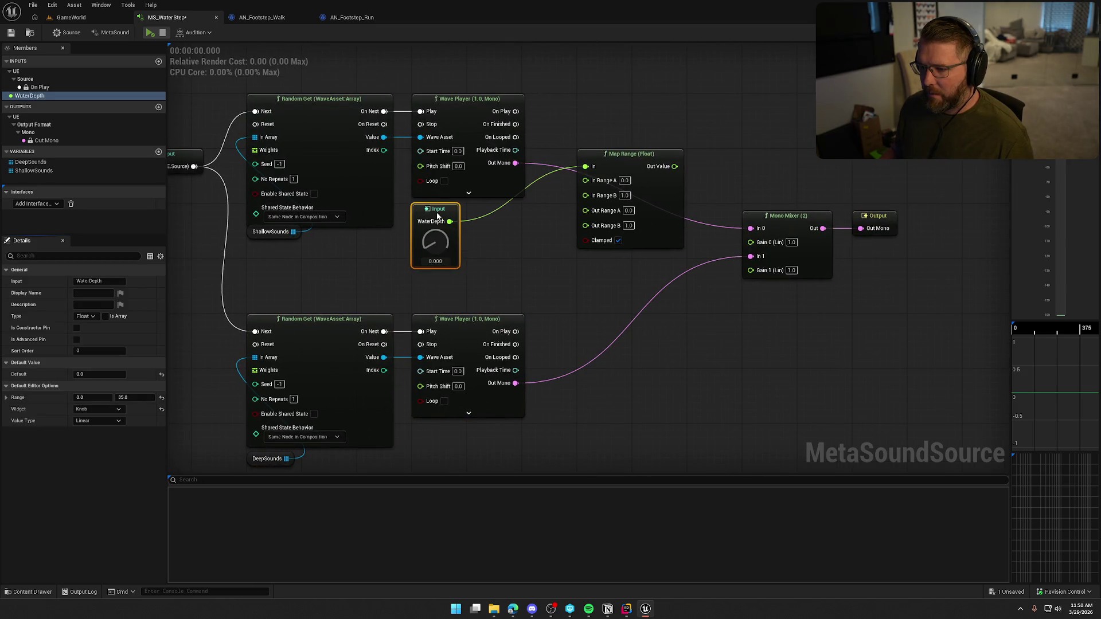
drag(530, 287, 482, 279)
drag(402, 215, 522, 272)
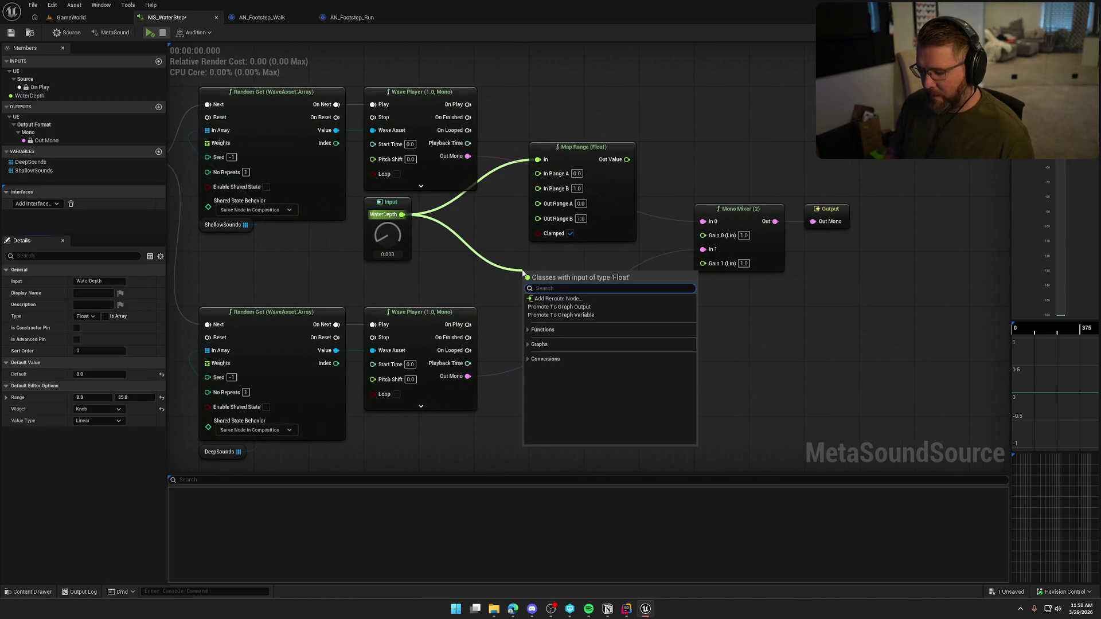
text(map)
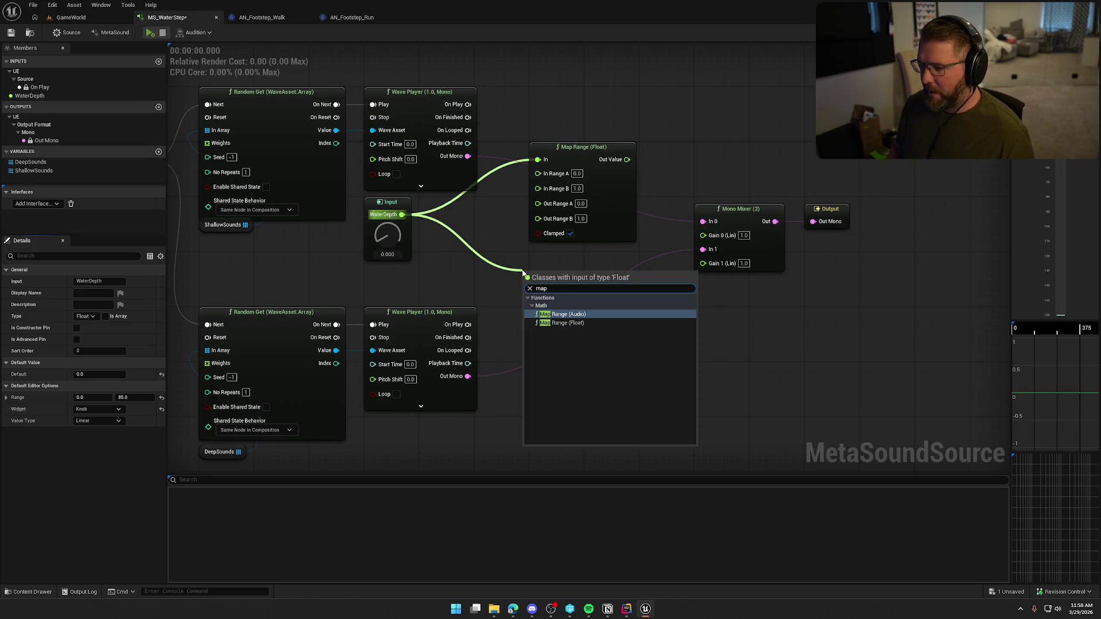
click(565, 322)
mouse_move(620, 288)
mouse_down()
mouse_move(682, 301)
mouse_move(703, 262)
mouse_move(627, 160)
mouse_up()
drag(583, 278, 587, 254)
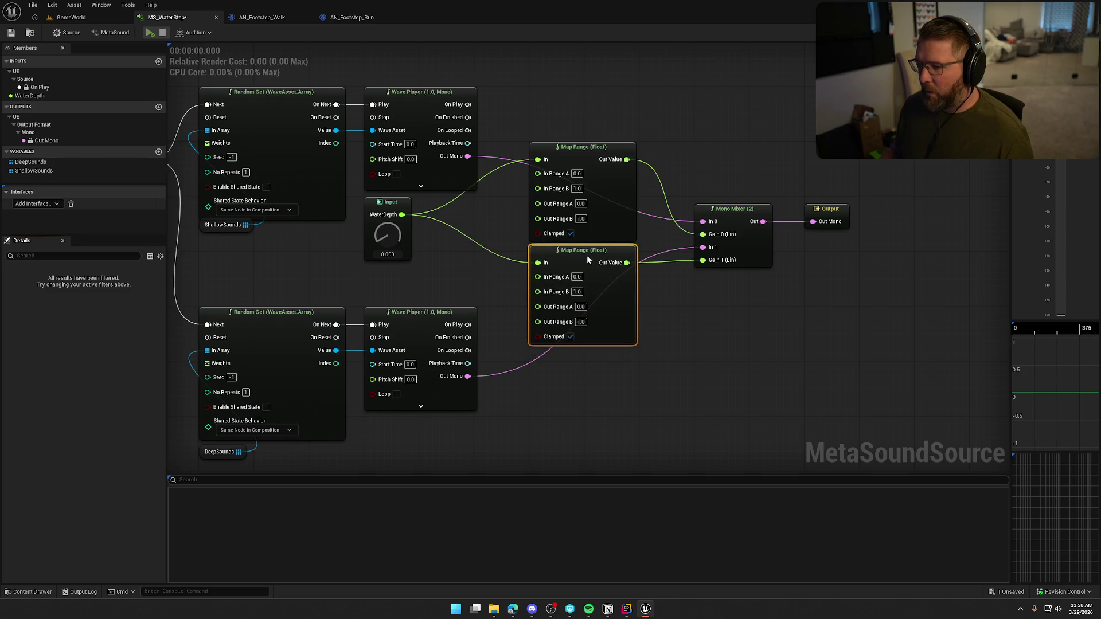
ctrl+click(580, 147)
drag(577, 145, 559, 170)
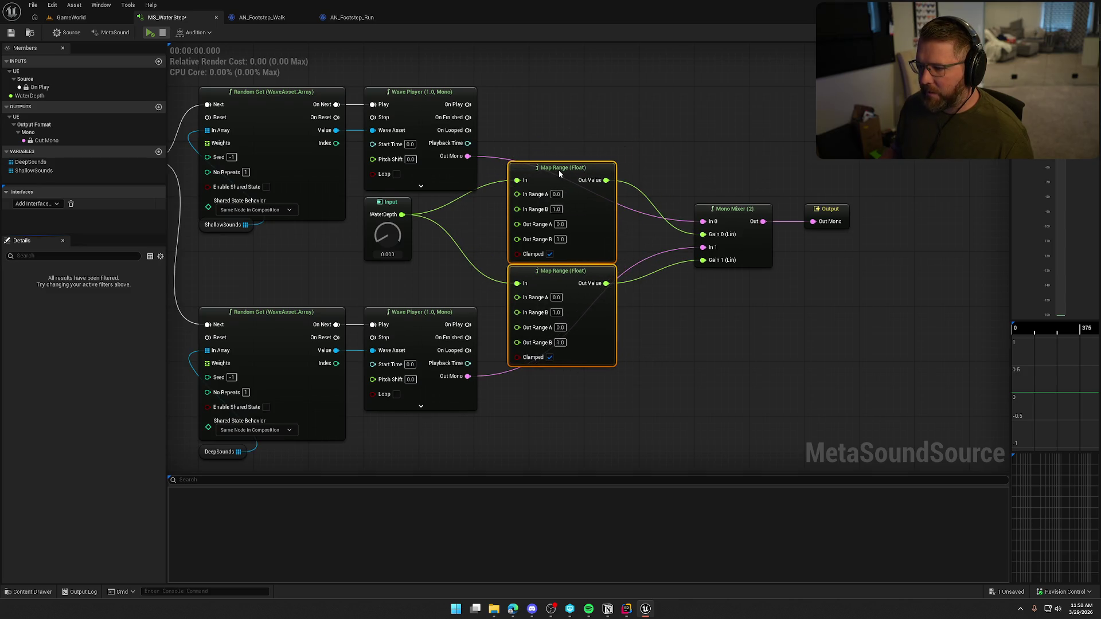
click(692, 340)
drag(636, 343, 658, 341)
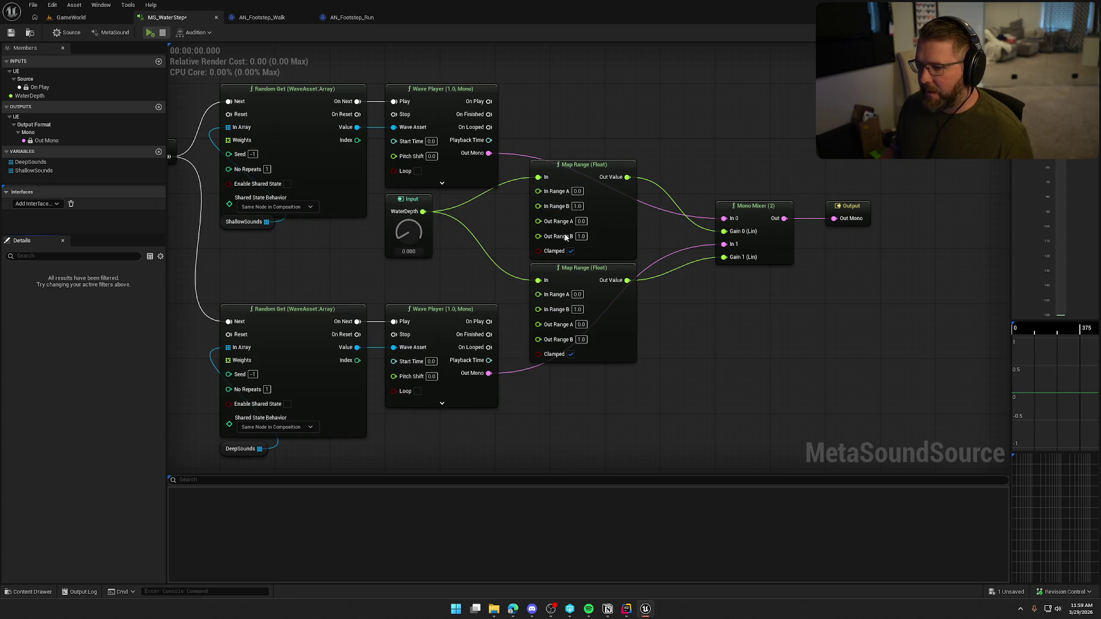
Set the upper Map Range's In Range B to 50
click(577, 206)
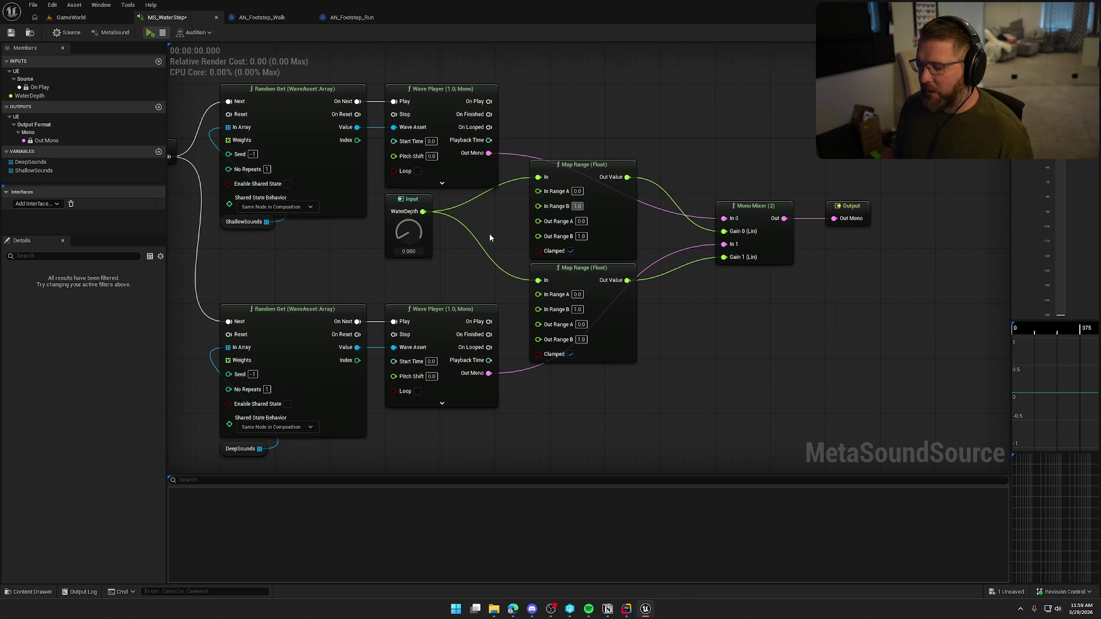
key(BackSpace)
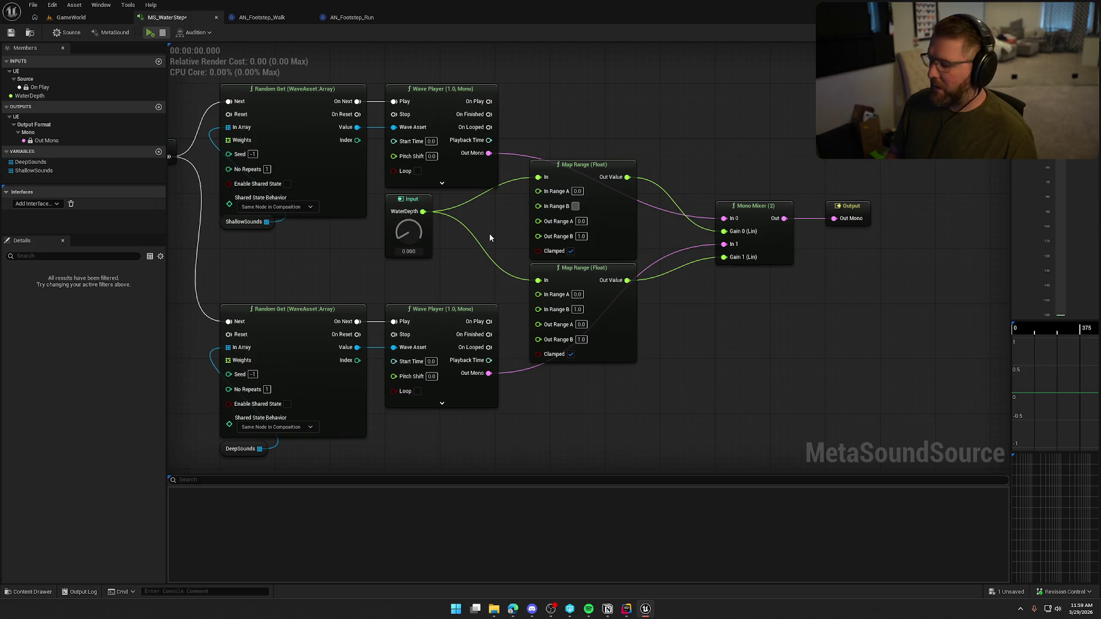
text(50)
key(Return)
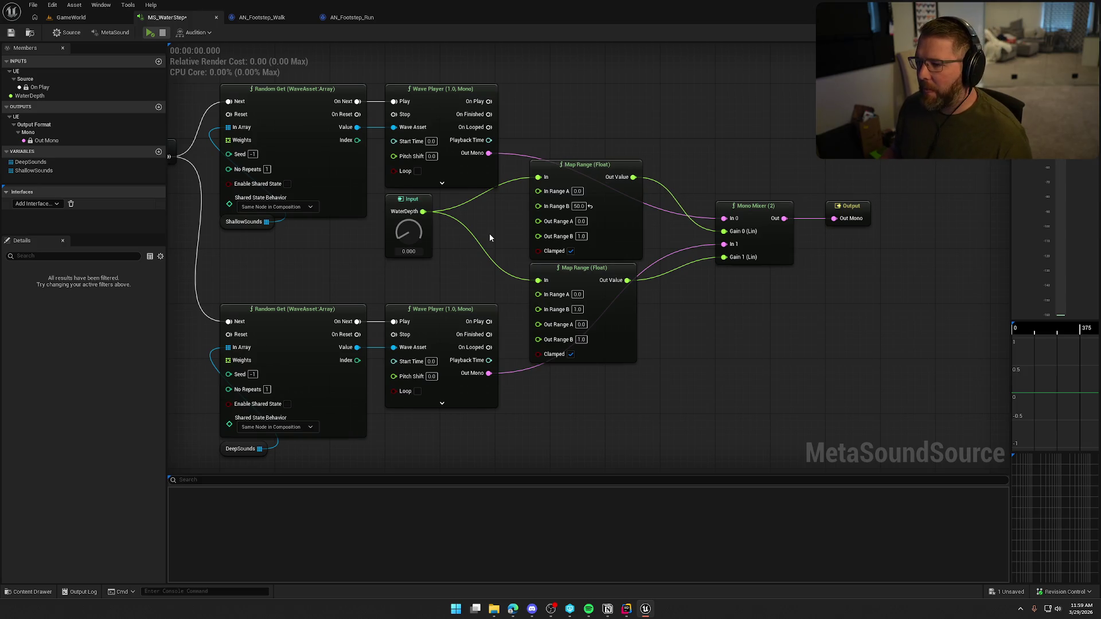
Set the upper Map Range's output range to 1.0 through 0.1
key(Tab)
key(Tab)
key(Tab)
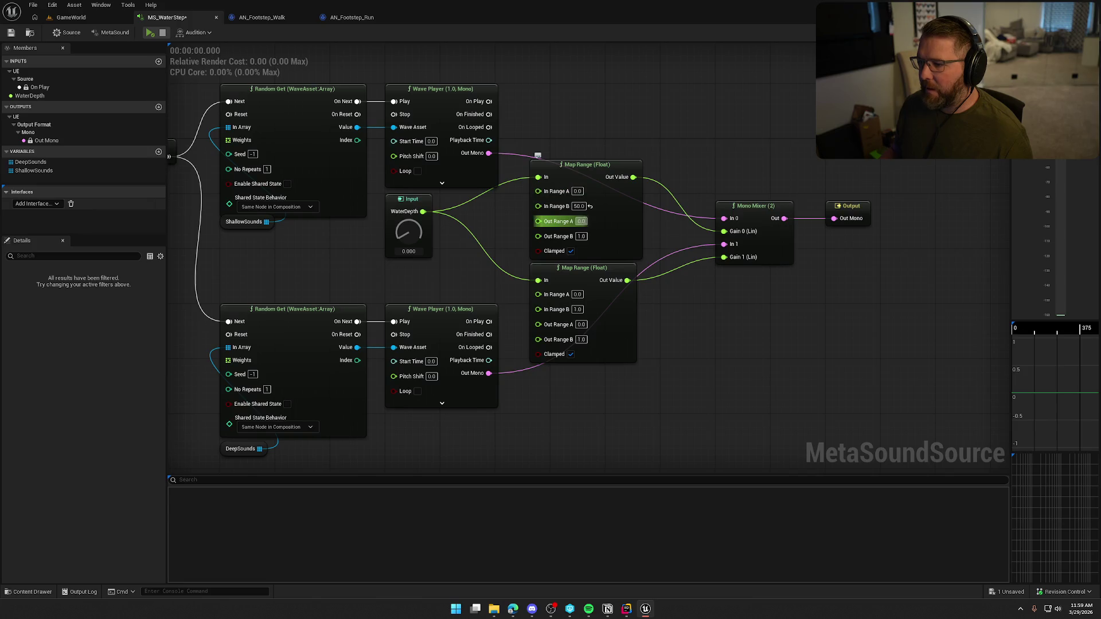
text(1)
key(Return)
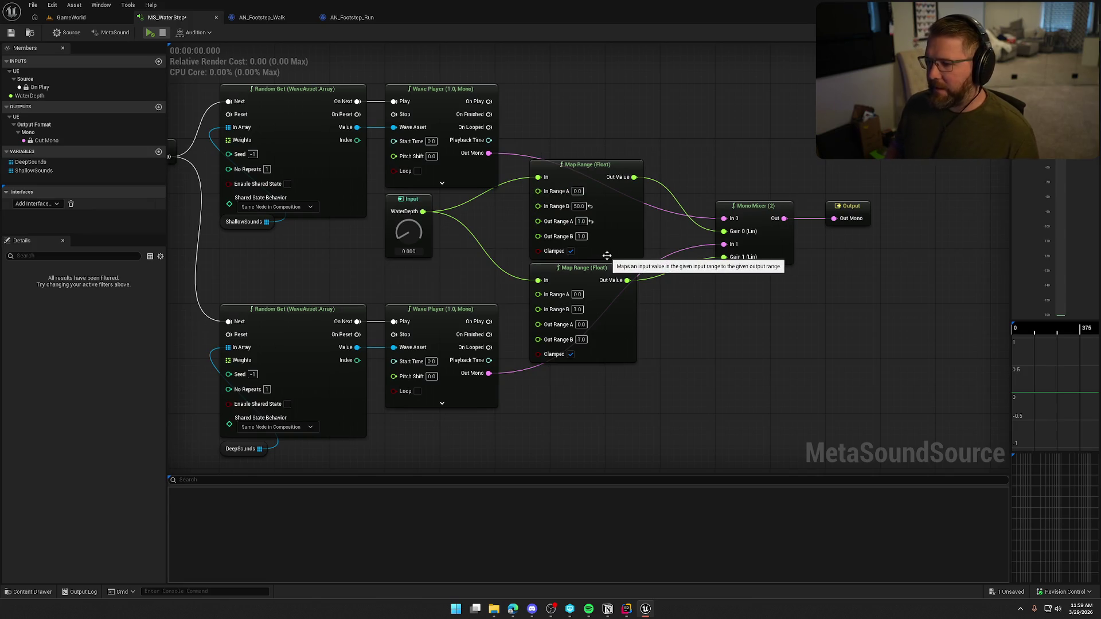
click(589, 247)
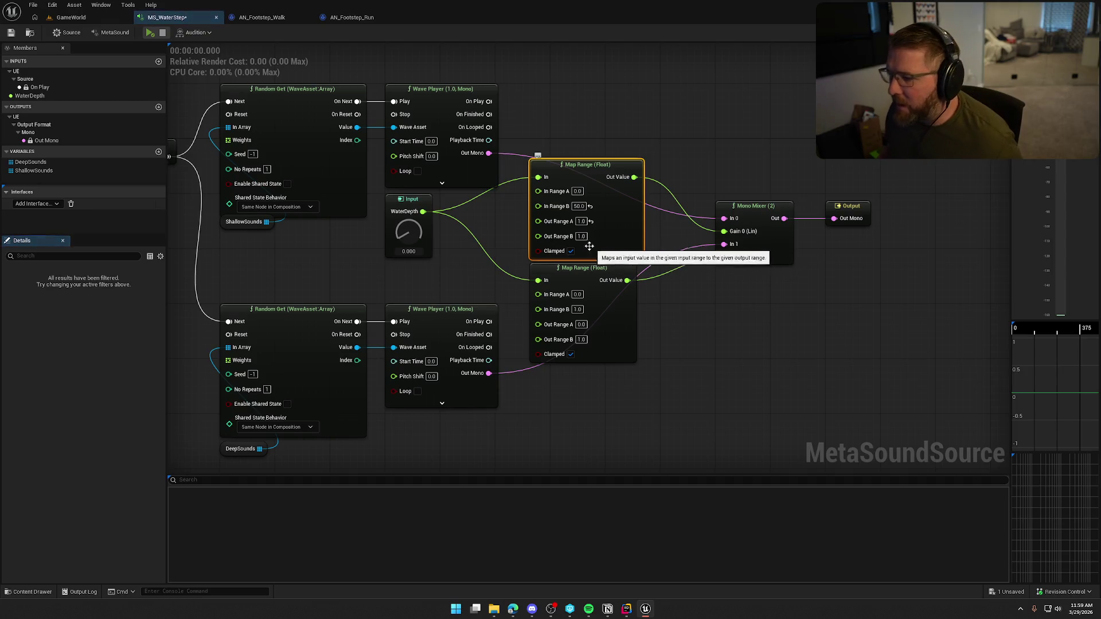
key(Tab)
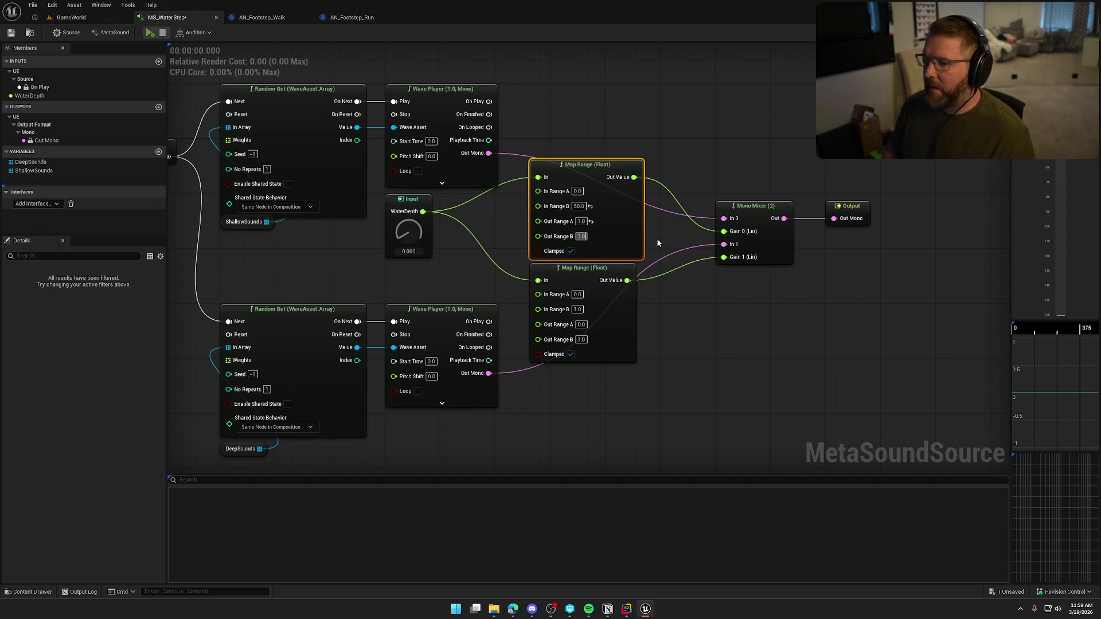
key(BackSpace)
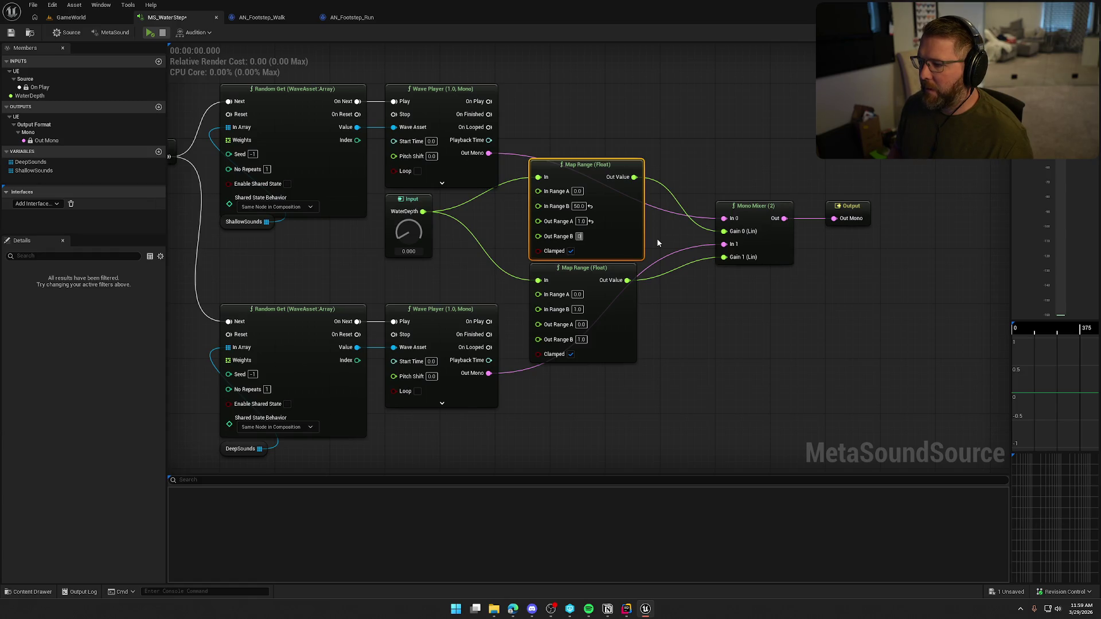
key(BackSpace)
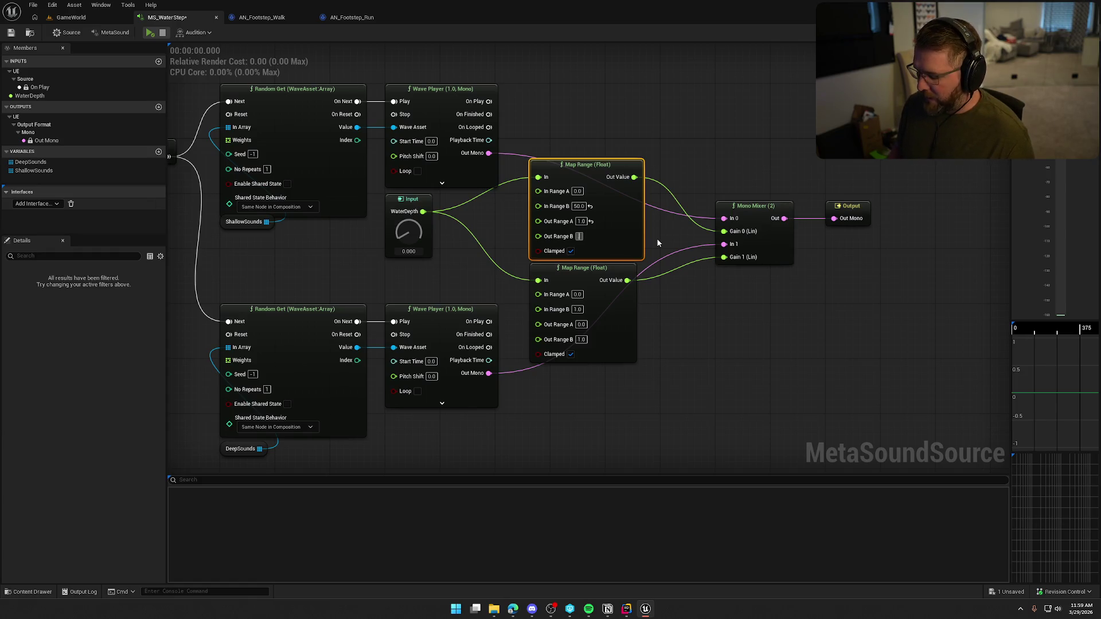
text(0.1)
key(Return)
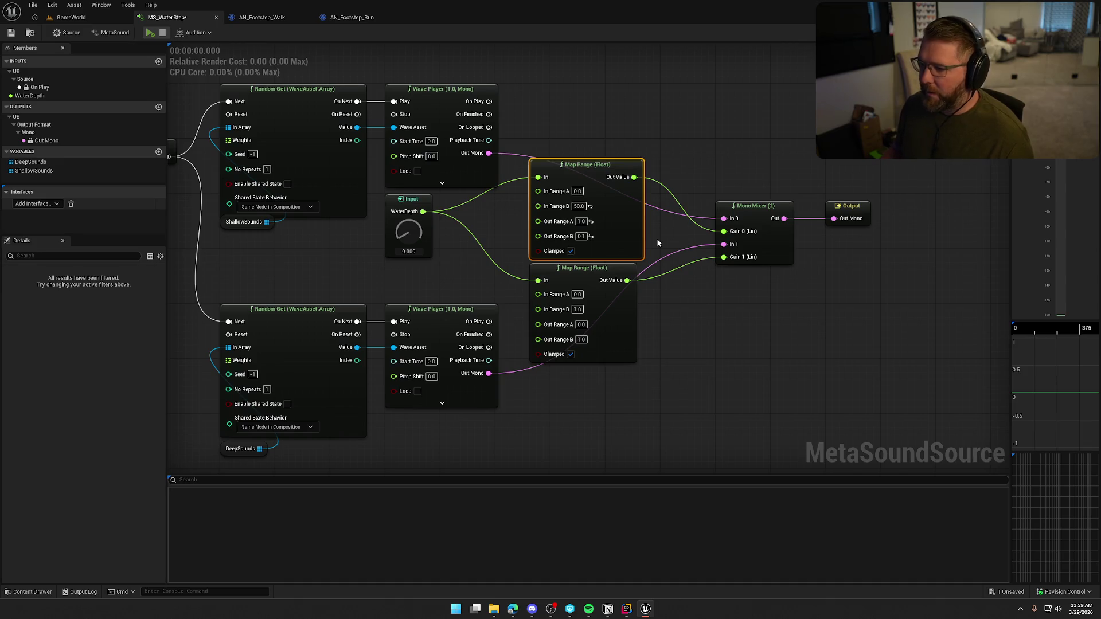
click(656, 239)
Set the lower Map Range's input range to 50.0 through 85.0
mouse_move(675, 344)
mouse_down()
mouse_move(677, 314)
mouse_move(625, 291)
mouse_up()
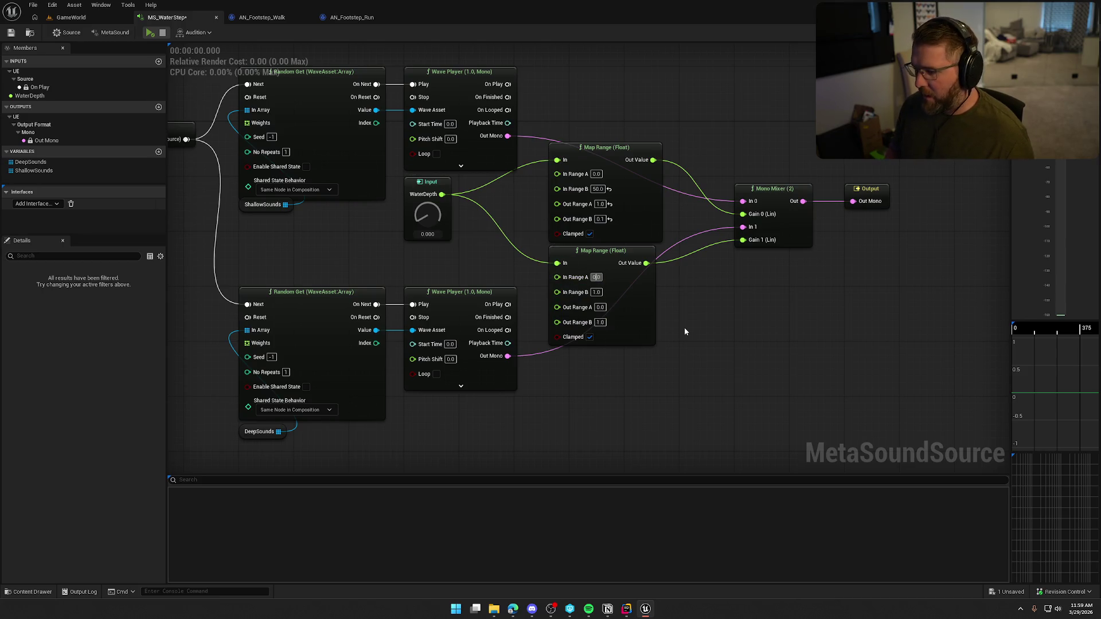
key(BackSpace)
text(50)
key(Return)
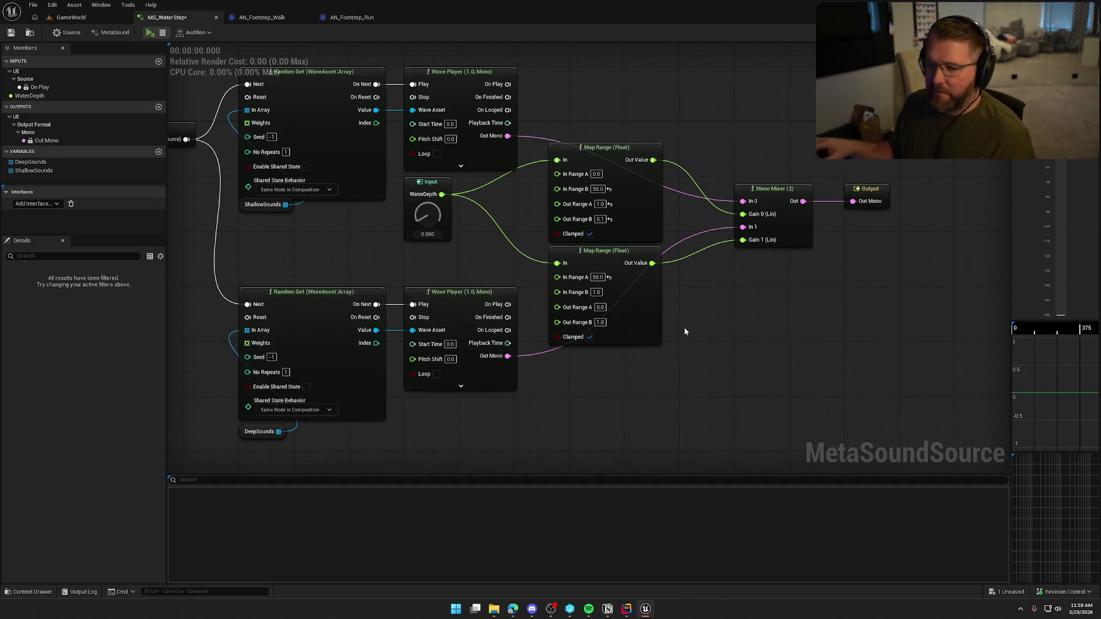
right_click(685, 329)
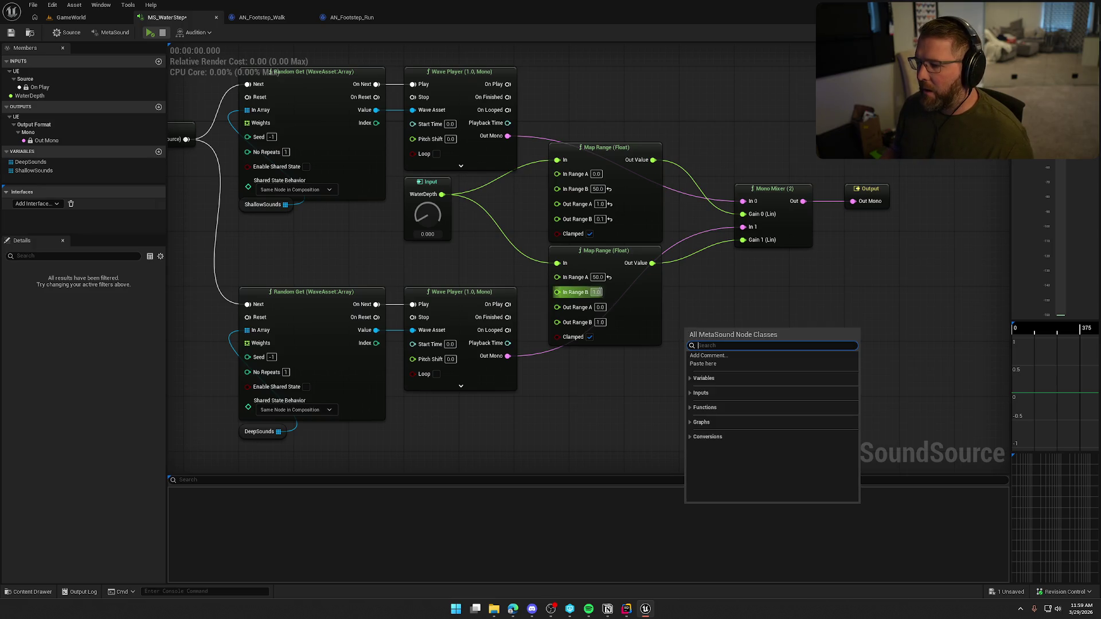
click(597, 292)
text(80)
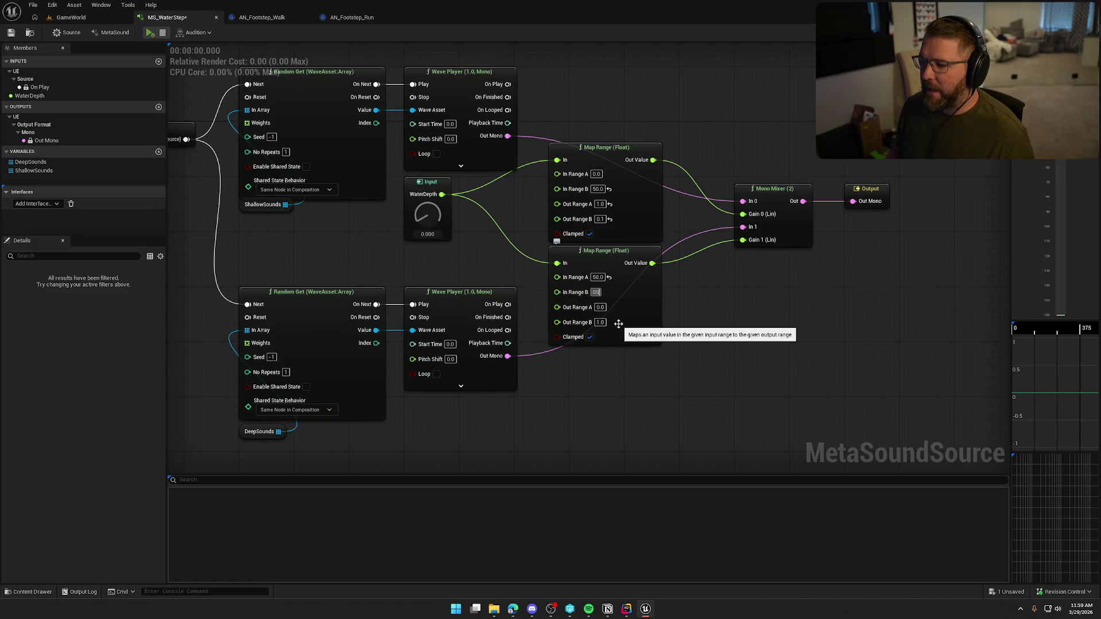
key(Return)
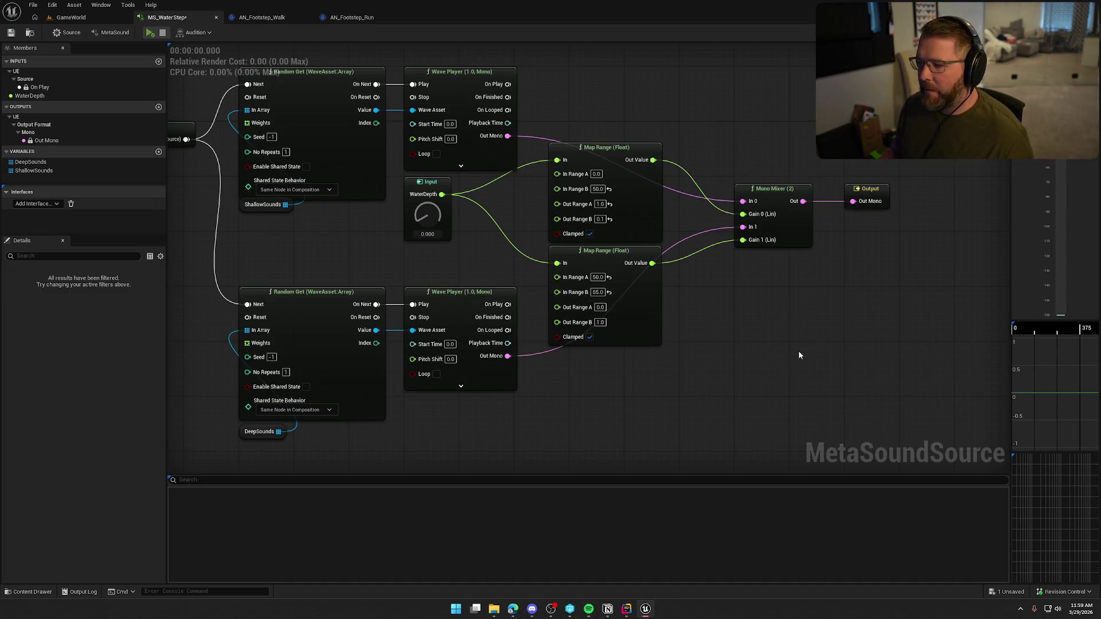
key(Home)
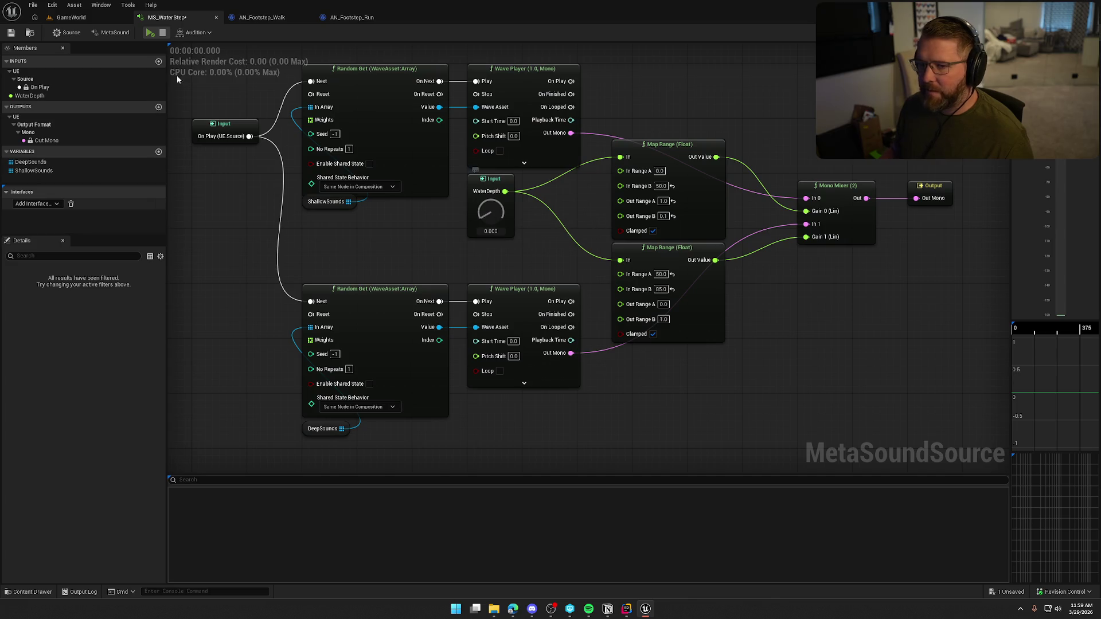
Audition the MetaSound while moving the On Play input node down
click(150, 33)
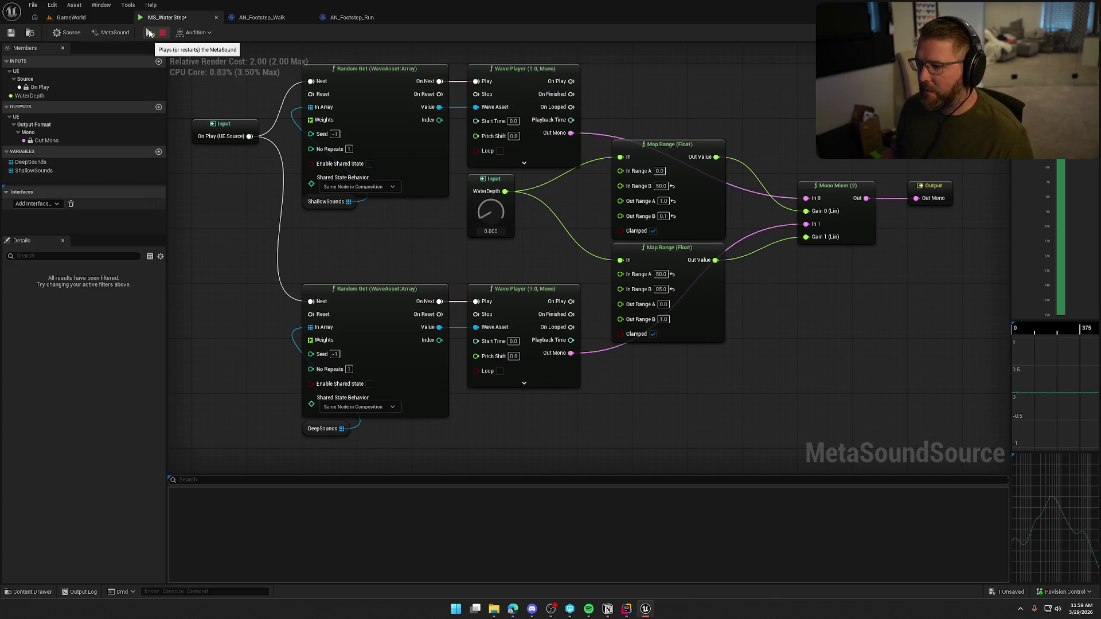
mouse_move(315, 209)
mouse_down()
mouse_move(329, 249)
mouse_move(315, 209)
mouse_move(371, 200)
mouse_up()
mouse_move(353, 138)
mouse_down()
mouse_move(353, 246)
mouse_move(354, 221)
mouse_up()
drag(459, 243, 350, 257)
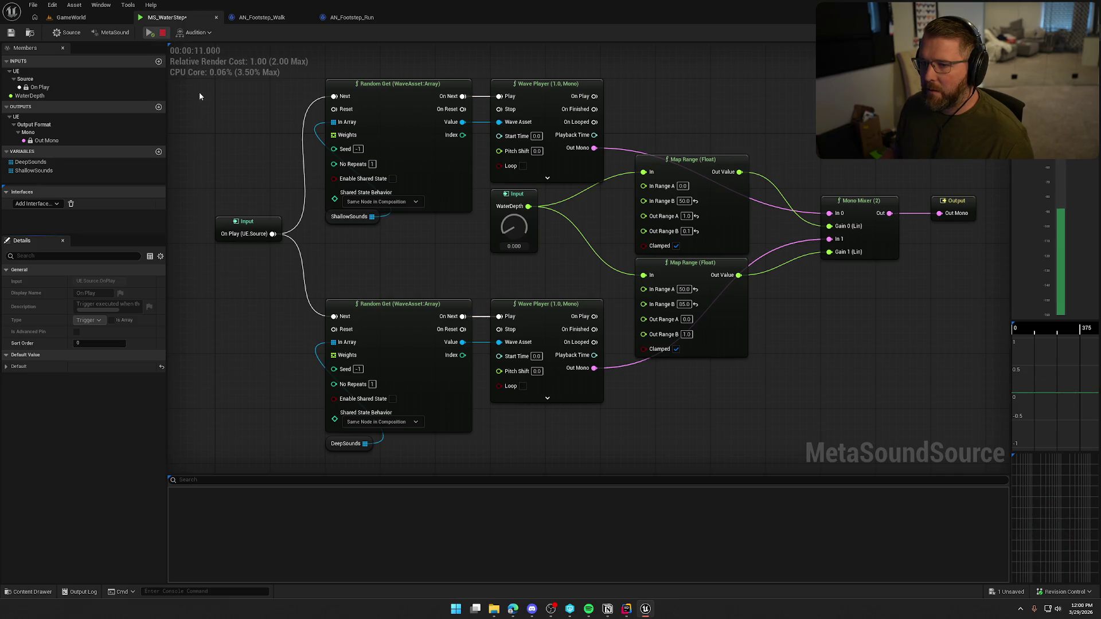
click(162, 33)
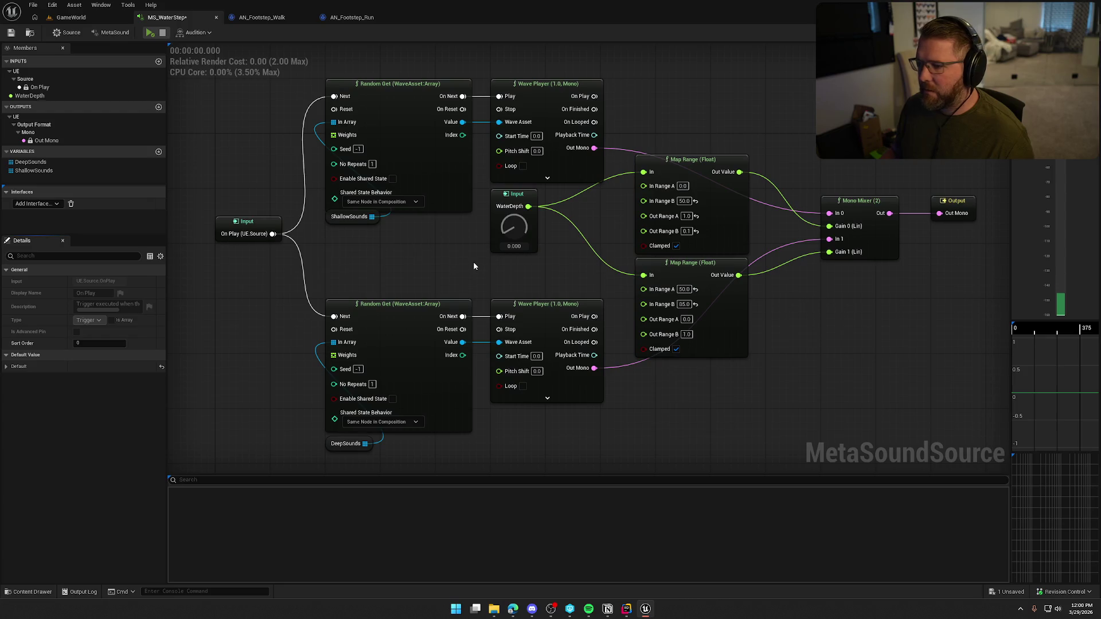
Re-add the UE.Source.OneShot interface and place its On Finished output node at the upper right
click(36, 203)
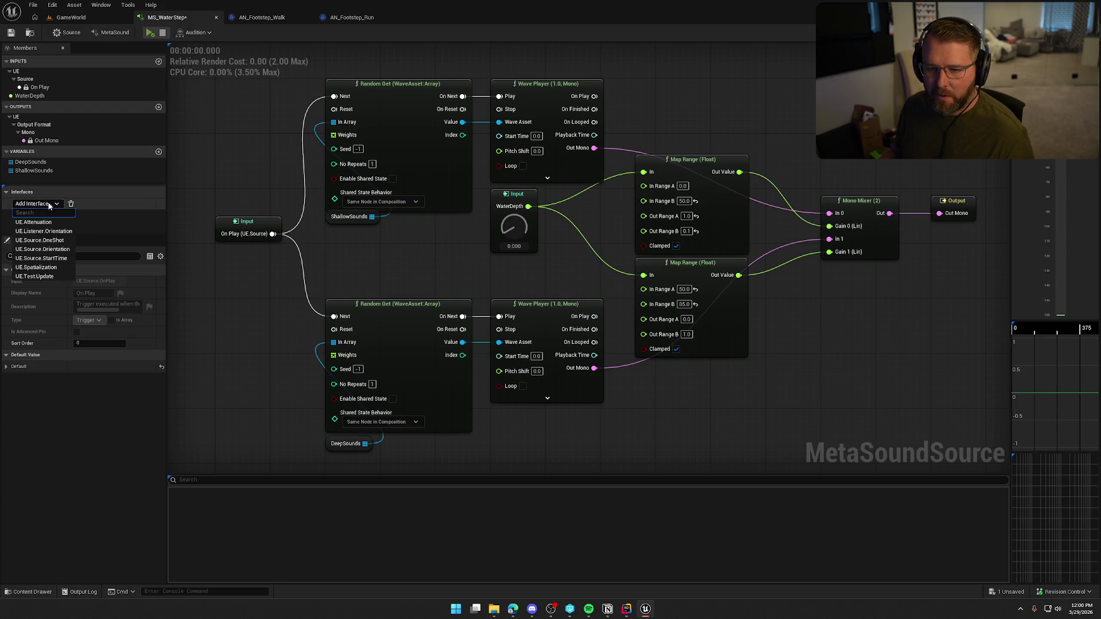
click(57, 241)
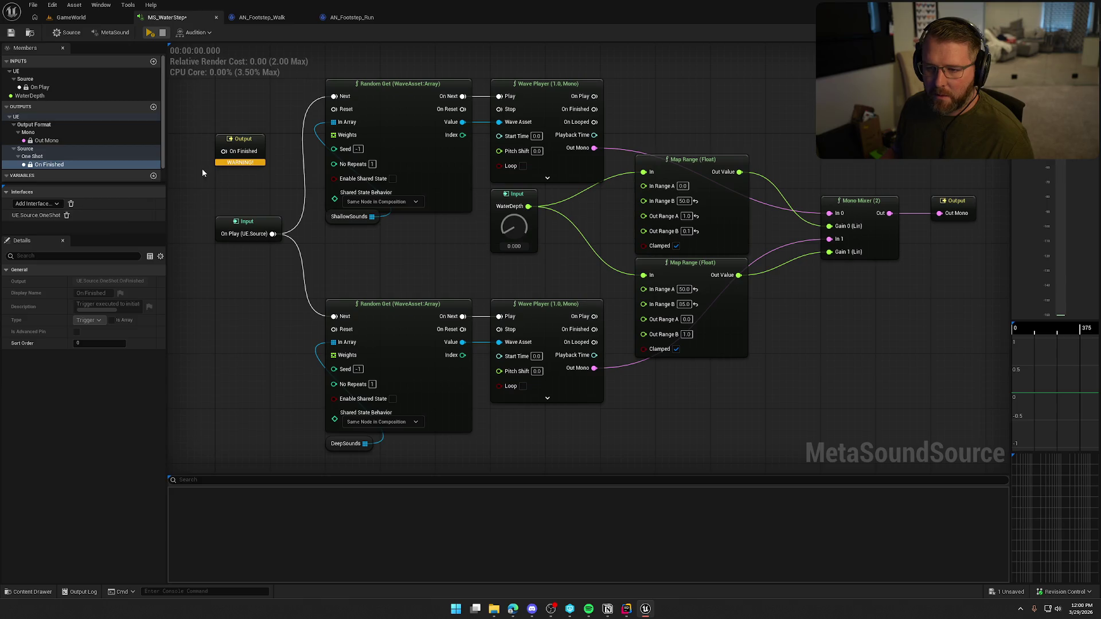
drag(240, 140, 877, 118)
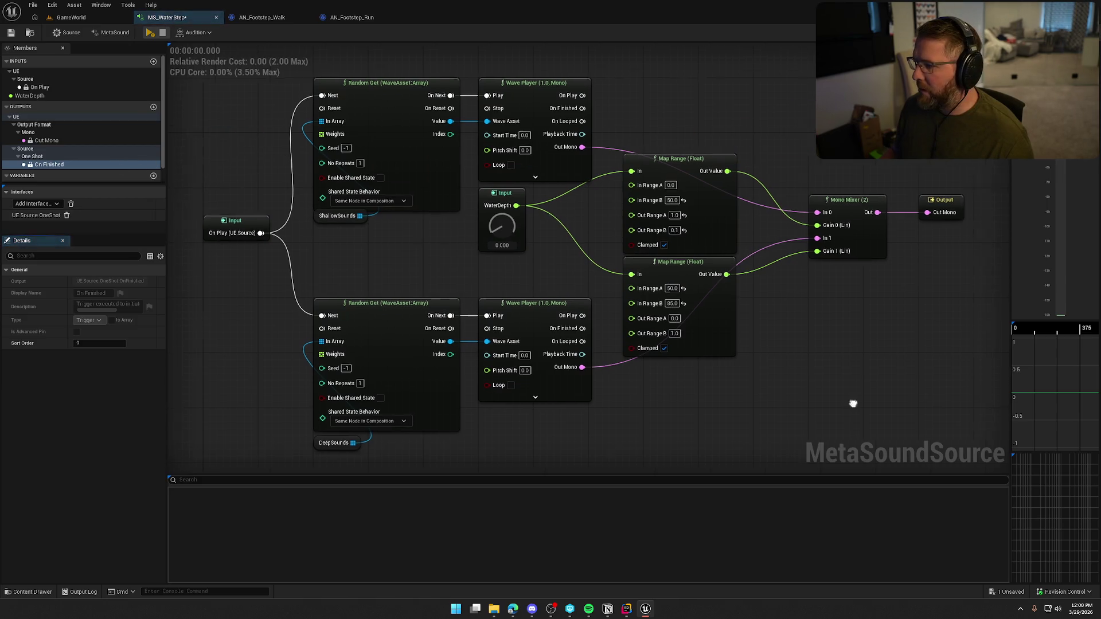
scroll(770, 383, down, 1)
scroll(722, 337, up, 2)
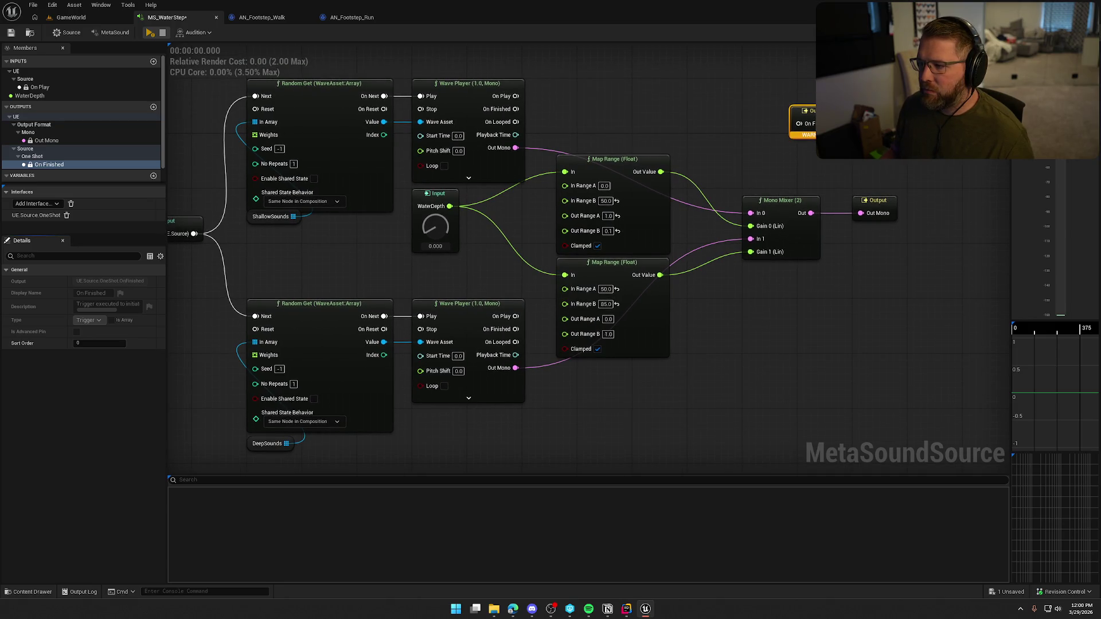
drag(809, 111, 823, 131)
click(727, 97)
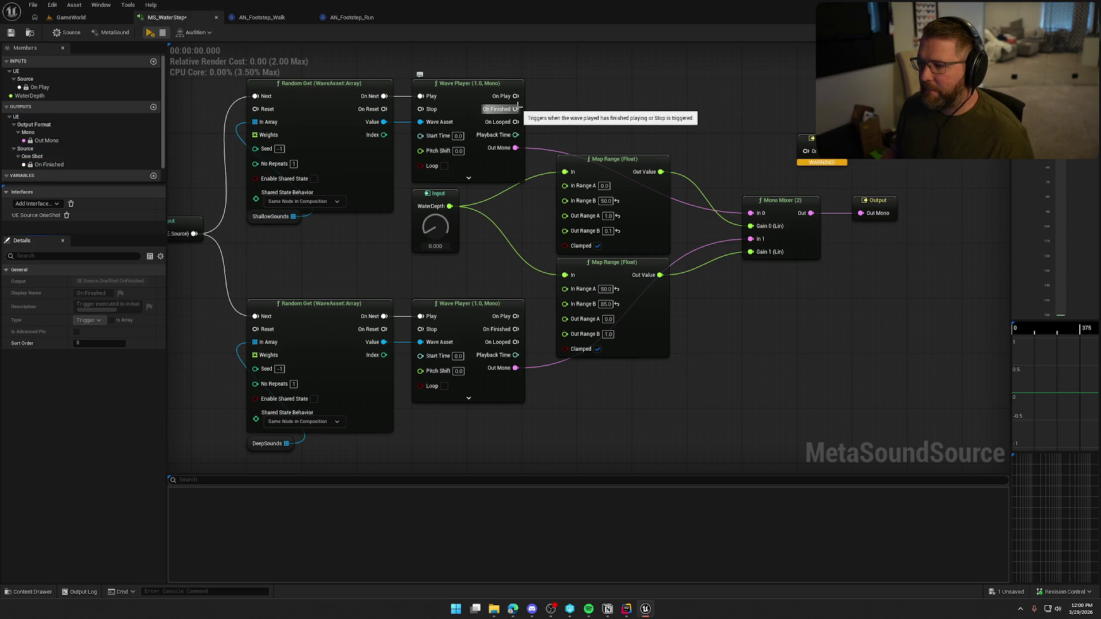
Abandon an attempted connection from Wave Player's On Finished and move the On Finished output lower right
drag(518, 108, 683, 116)
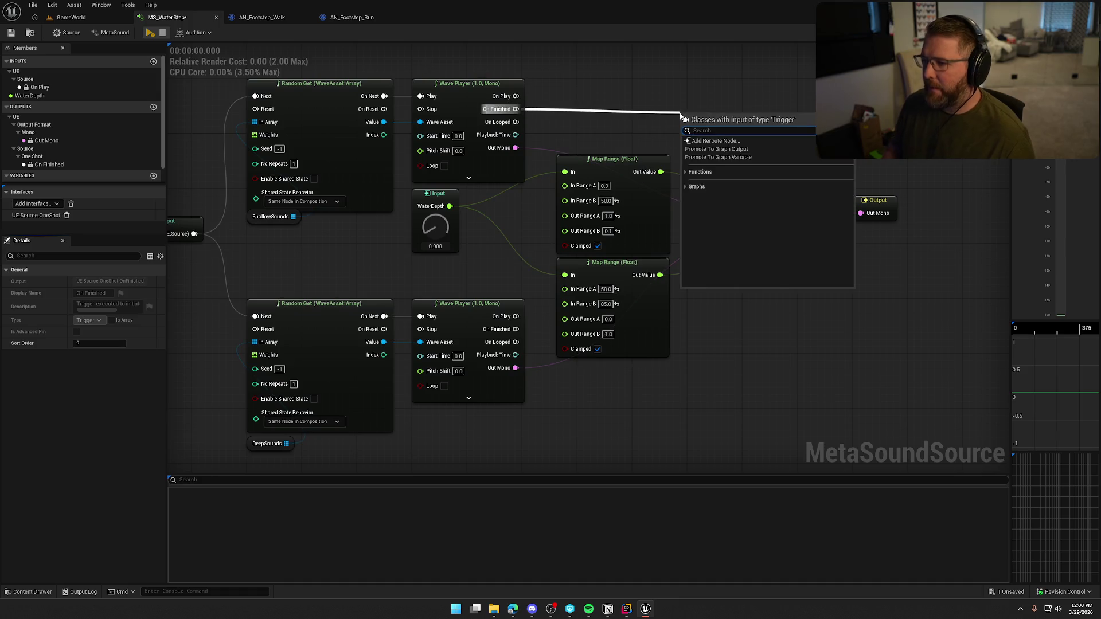
text(and)
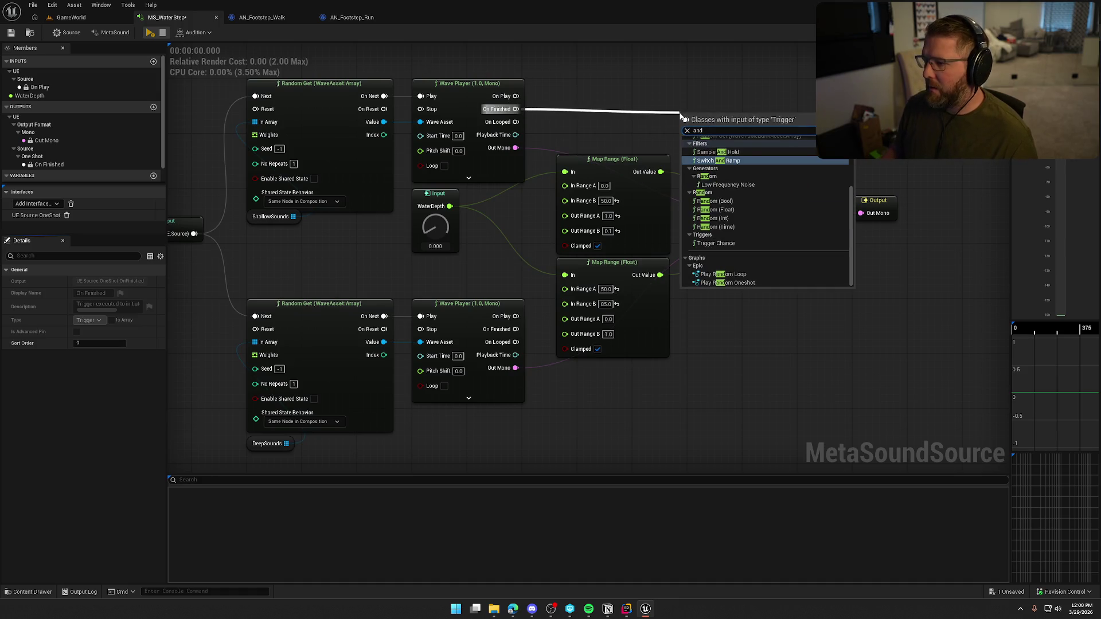
scroll(761, 253, up, 3)
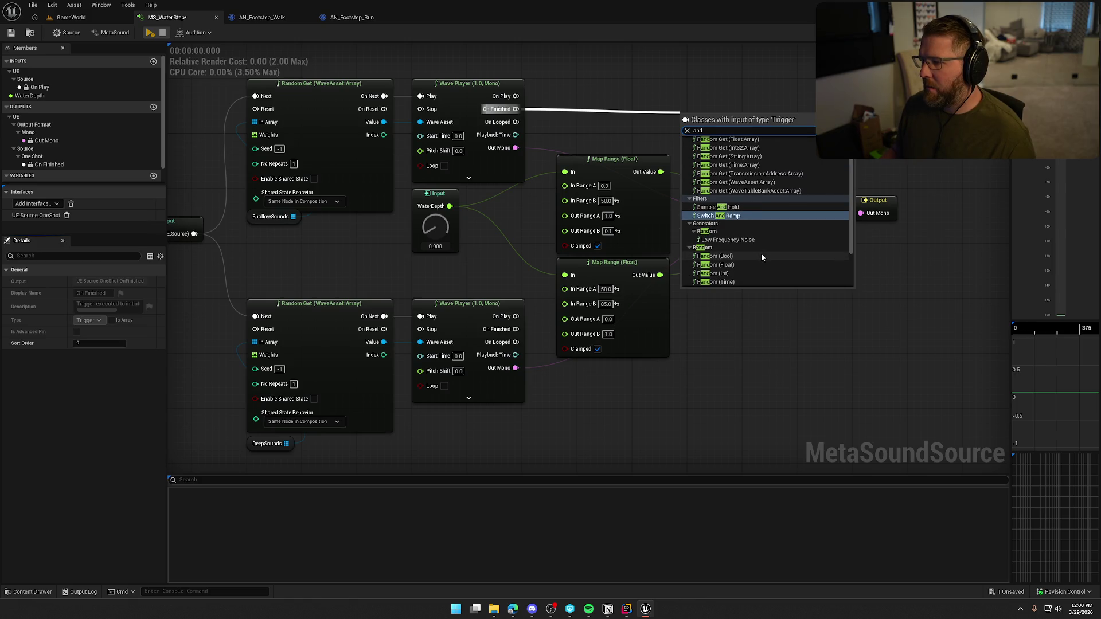
scroll(762, 253, up, 2)
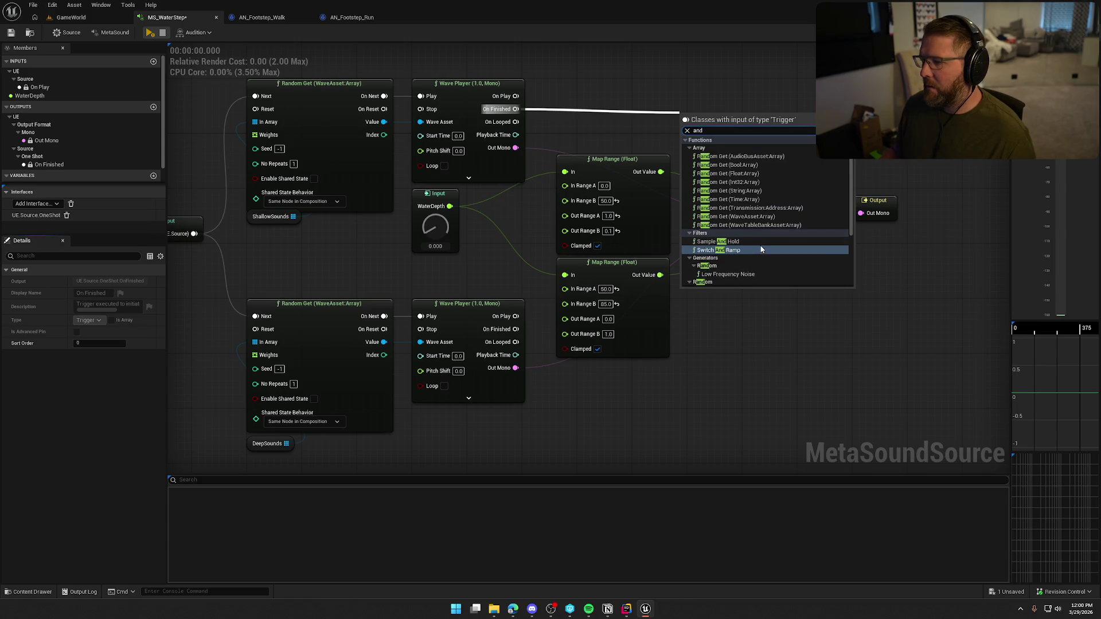
click(631, 75)
mouse_move(520, 109)
mouse_down()
mouse_move(695, 139)
mouse_move(521, 365)
mouse_move(650, 336)
mouse_move(728, 277)
mouse_move(696, 124)
mouse_up()
click(737, 339)
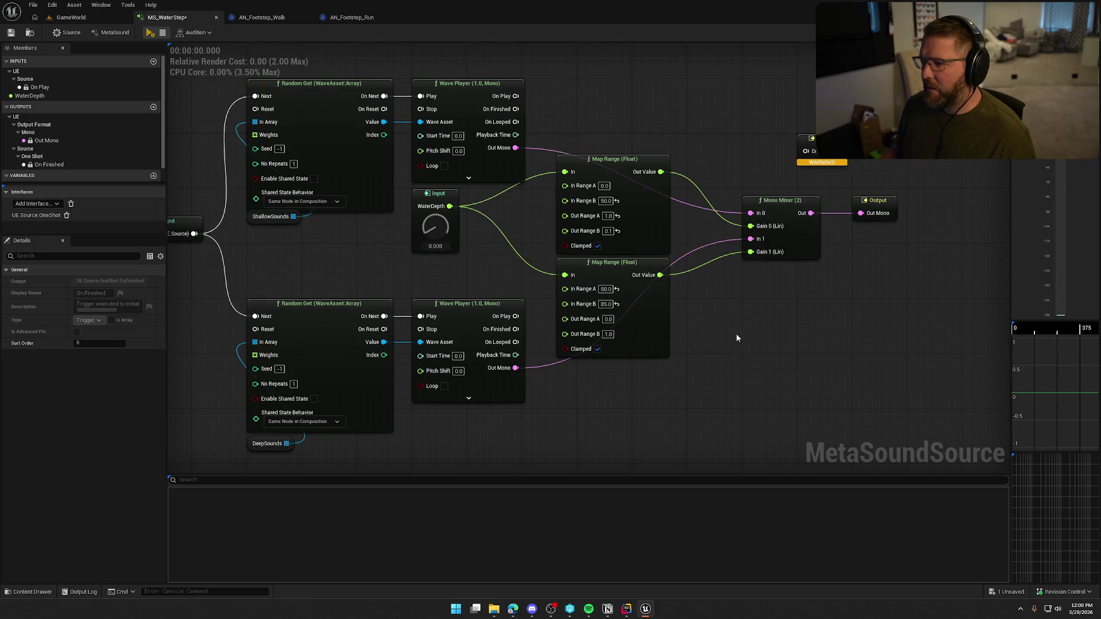
drag(826, 141, 888, 289)
drag(779, 338, 710, 290)
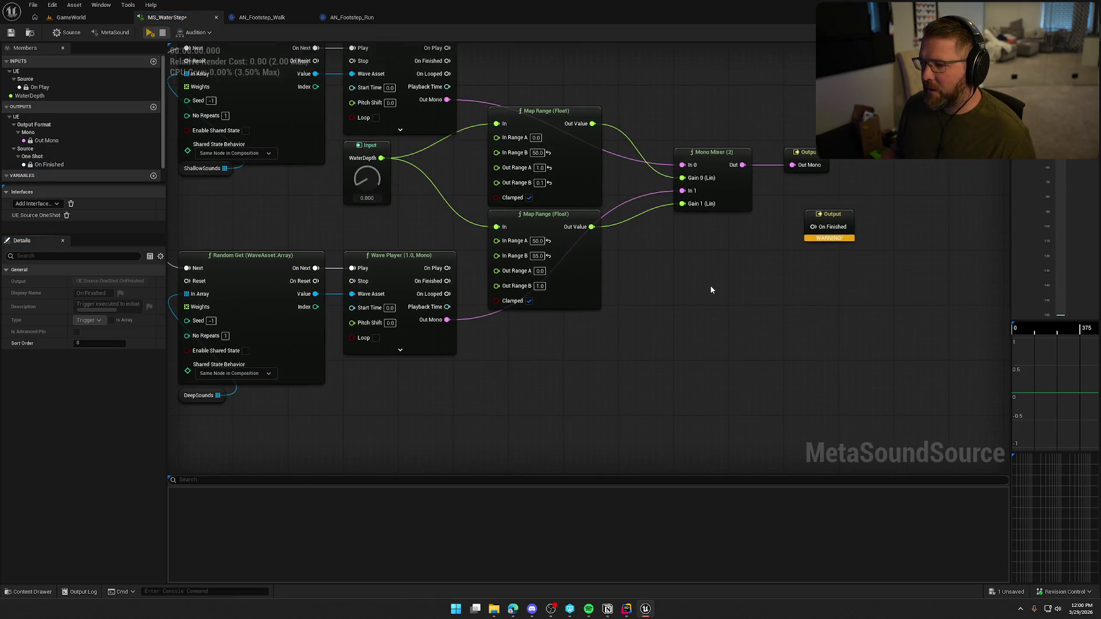
Search the node list for 'trigger' and add a Trigger Sequence (2) node
right_click(653, 261)
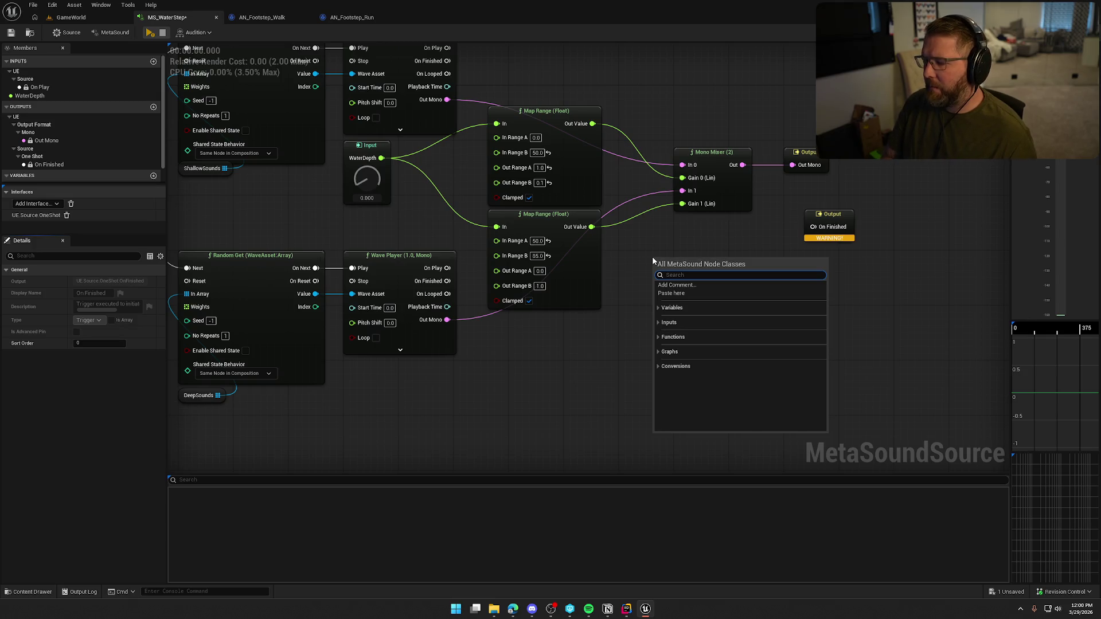
text(rand)
key(BackSpace)
key(BackSpace)
key(BackSpace)
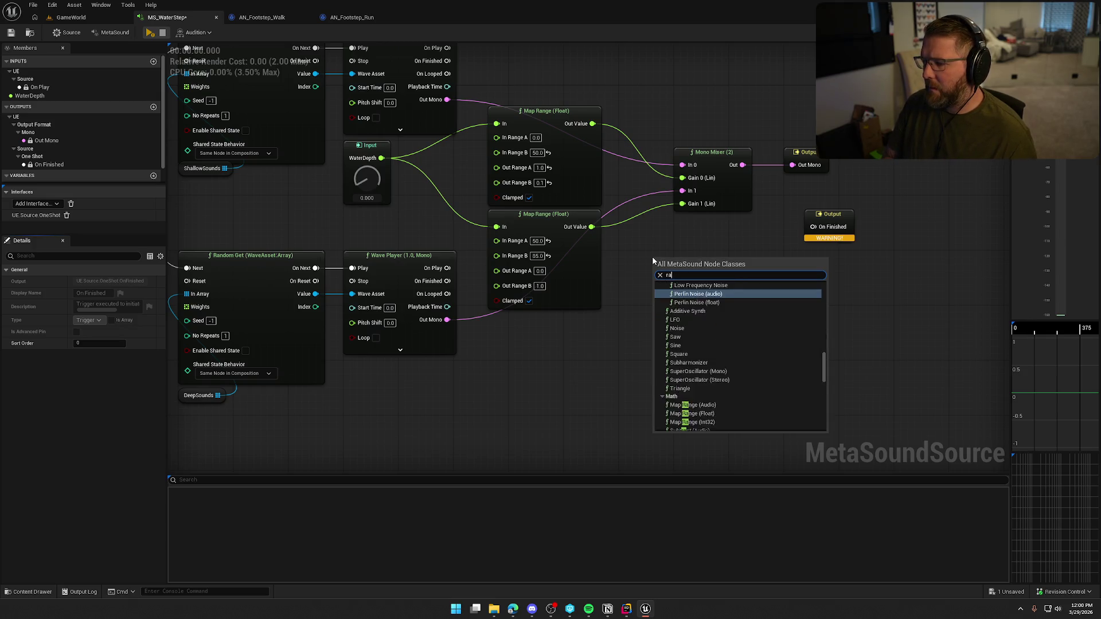
text(mix)
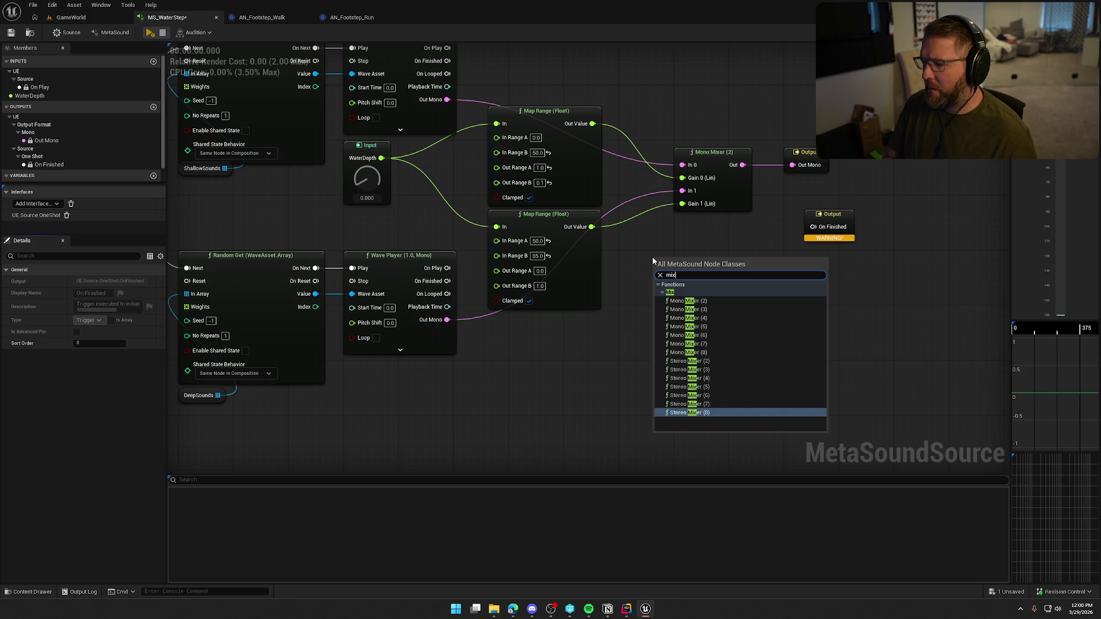
key(BackSpace)
key(BackSpace)
key(BackSpace)
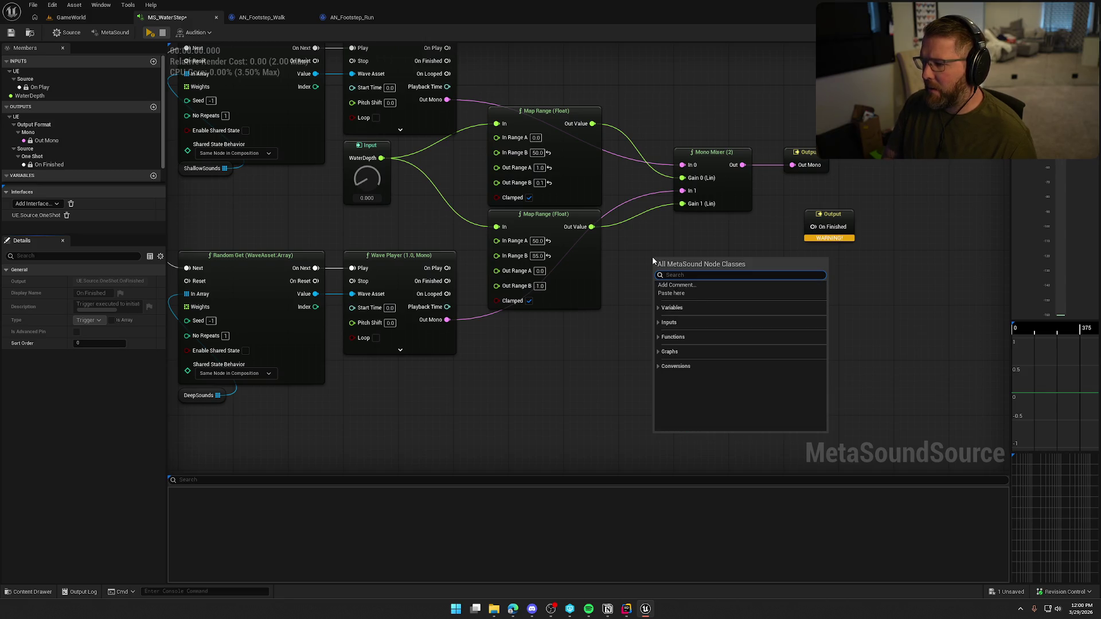
text(trigger)
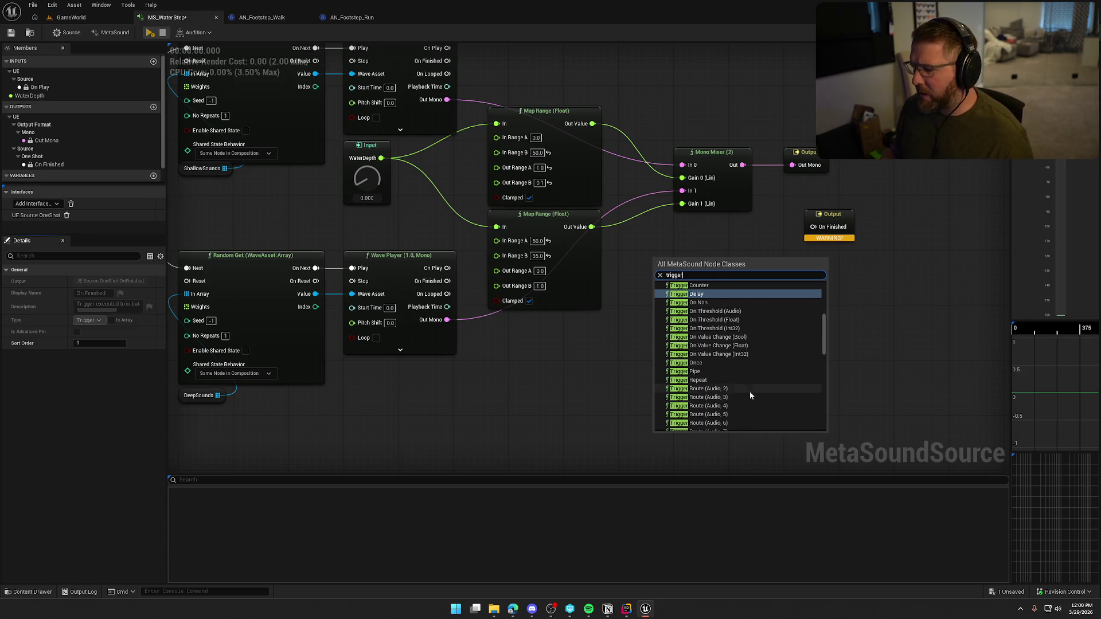
scroll(751, 390, down, 3)
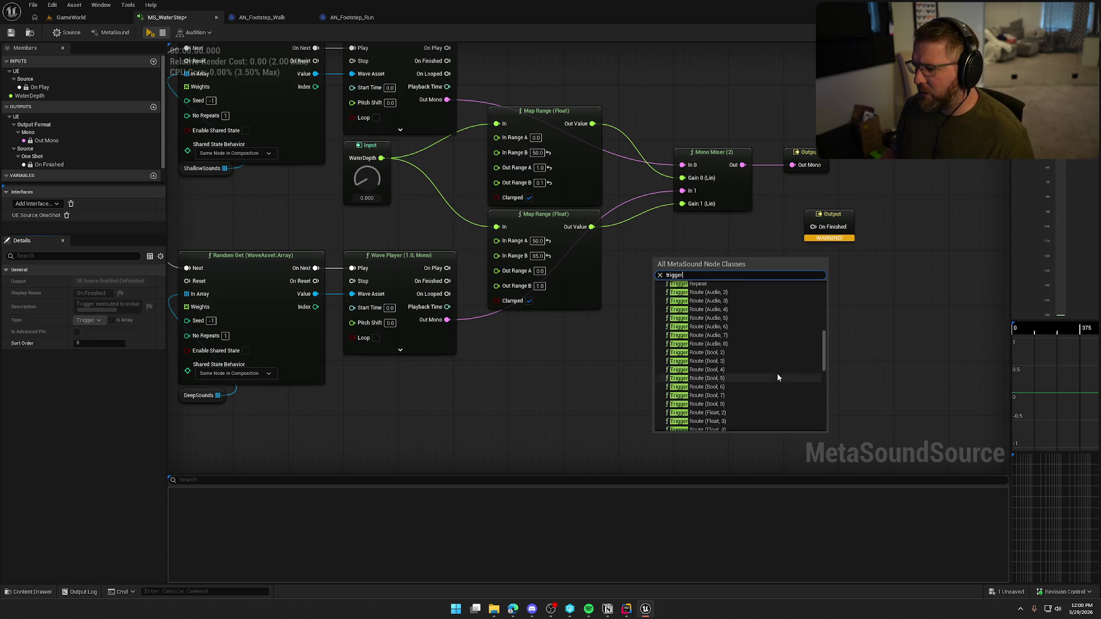
scroll(777, 377, down, 9)
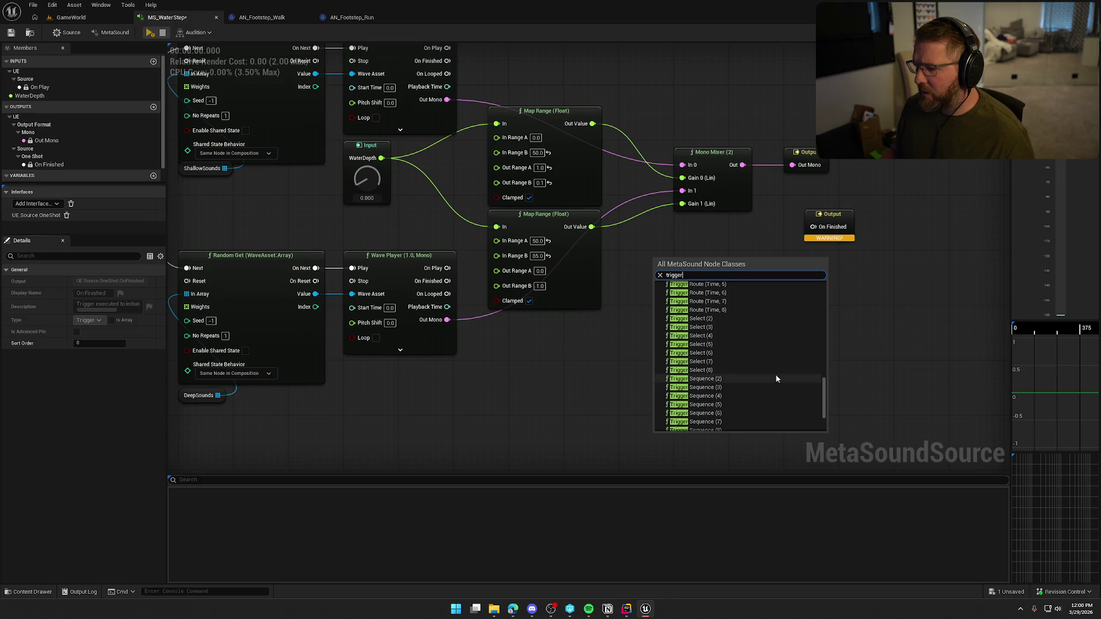
scroll(760, 348, down, 2)
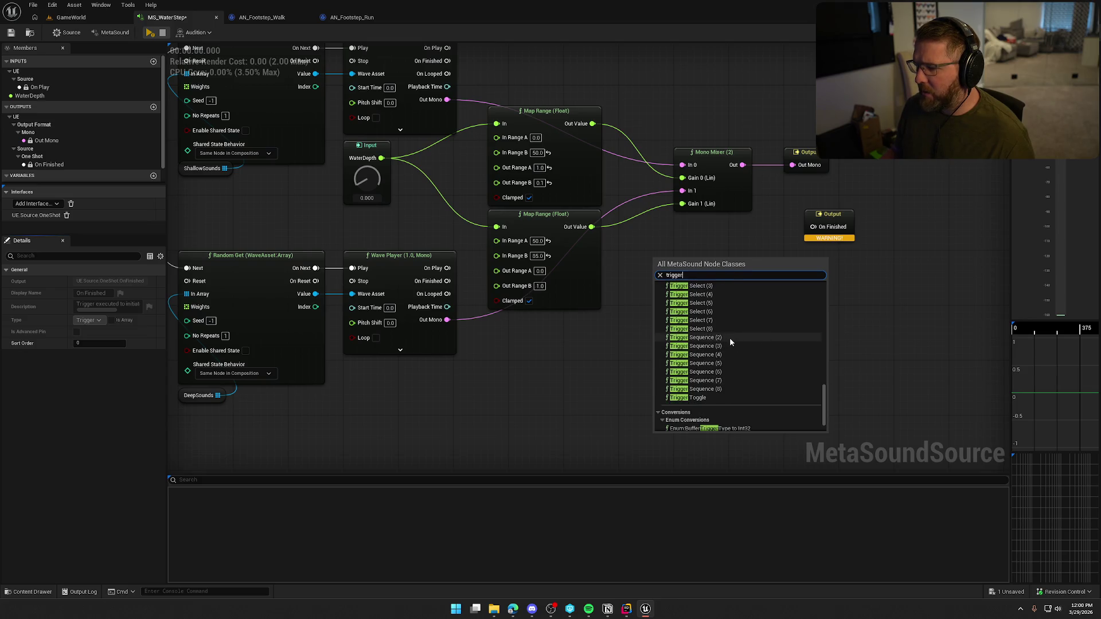
click(730, 338)
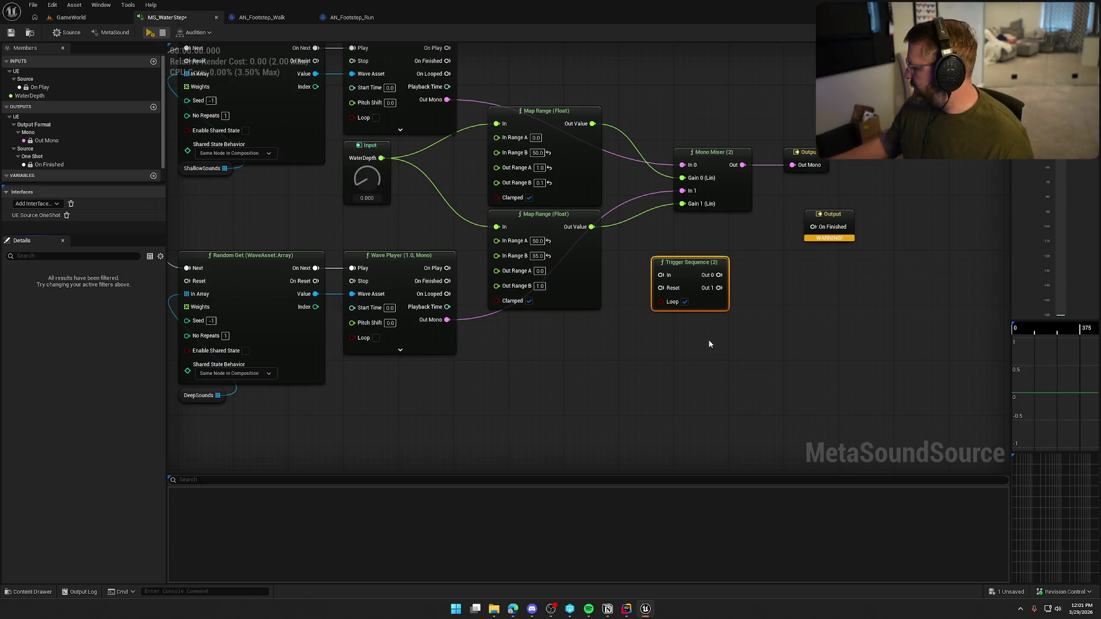
Delete the Trigger Sequence (2) node
click(697, 356)
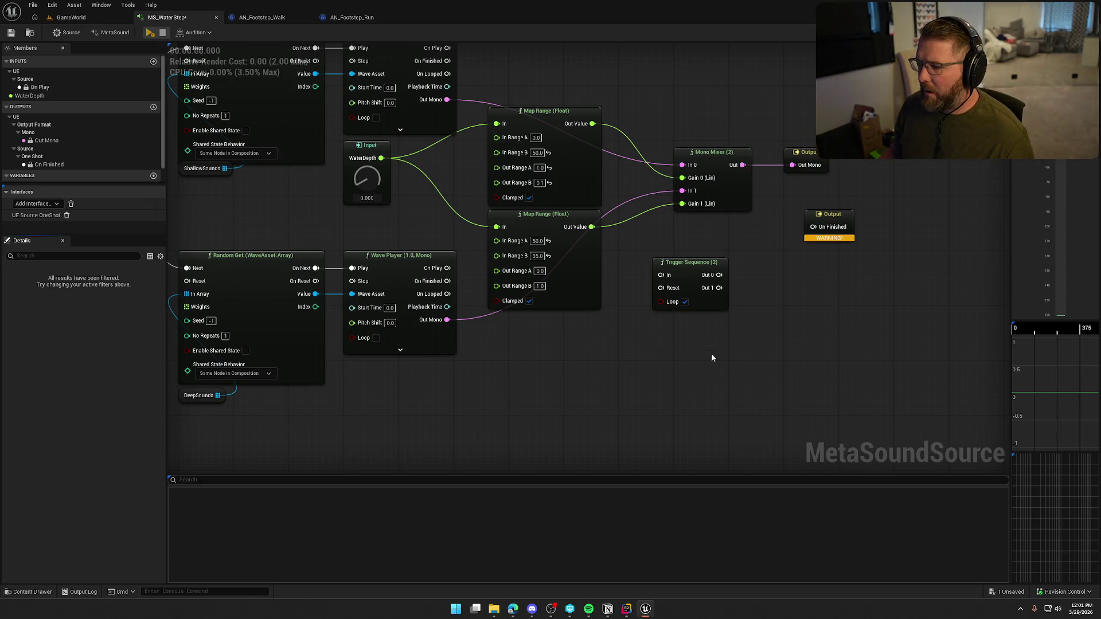
key(ctrl+z)
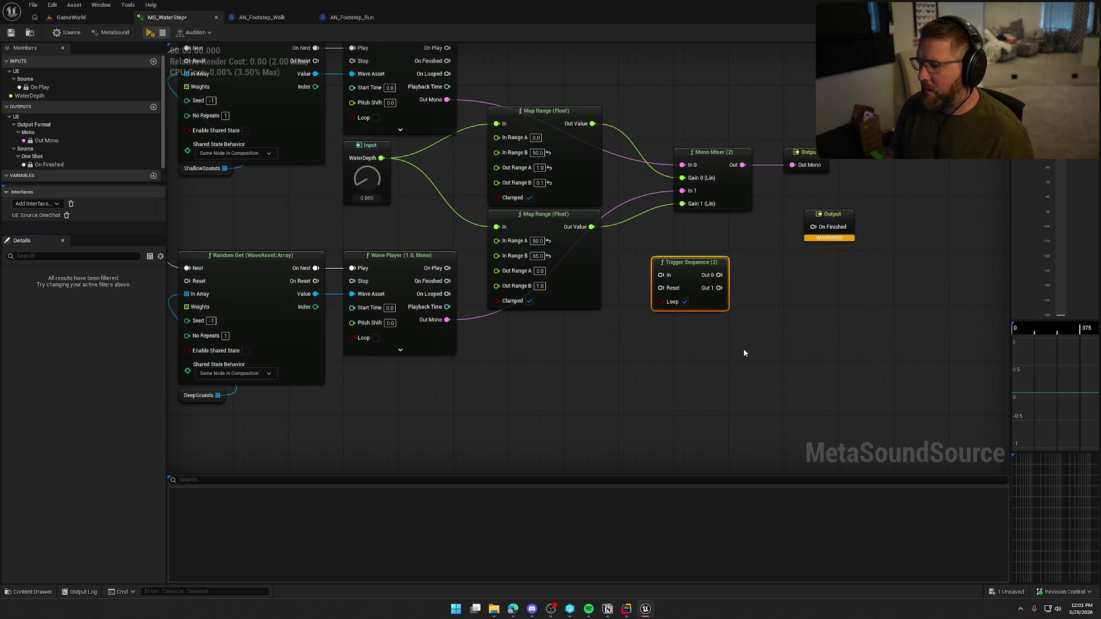
key(Delete)
Add a Trigger Counter, wiring On Reset to On Finished and the upper Wave Player's On Finished into it
right_click(651, 275)
text(trigger)
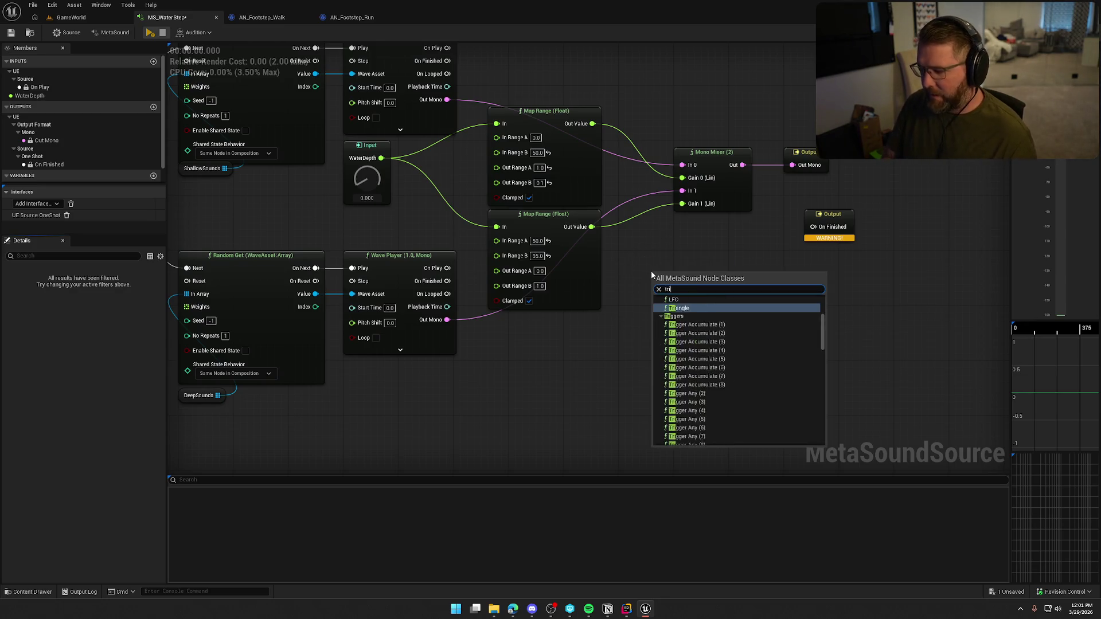
scroll(733, 367, down, 2)
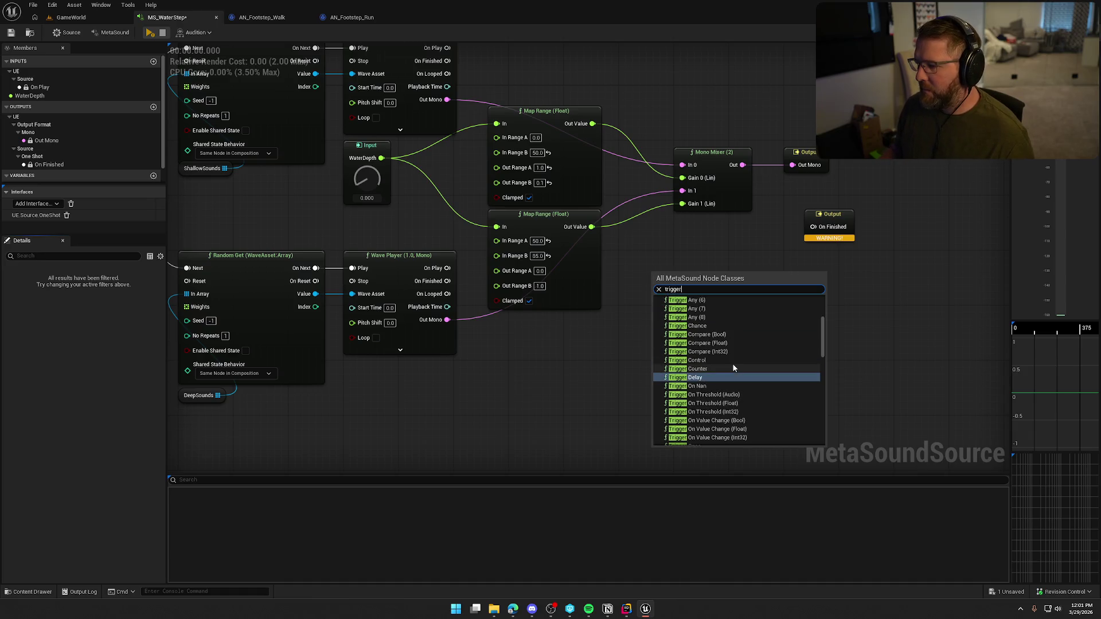
click(703, 370)
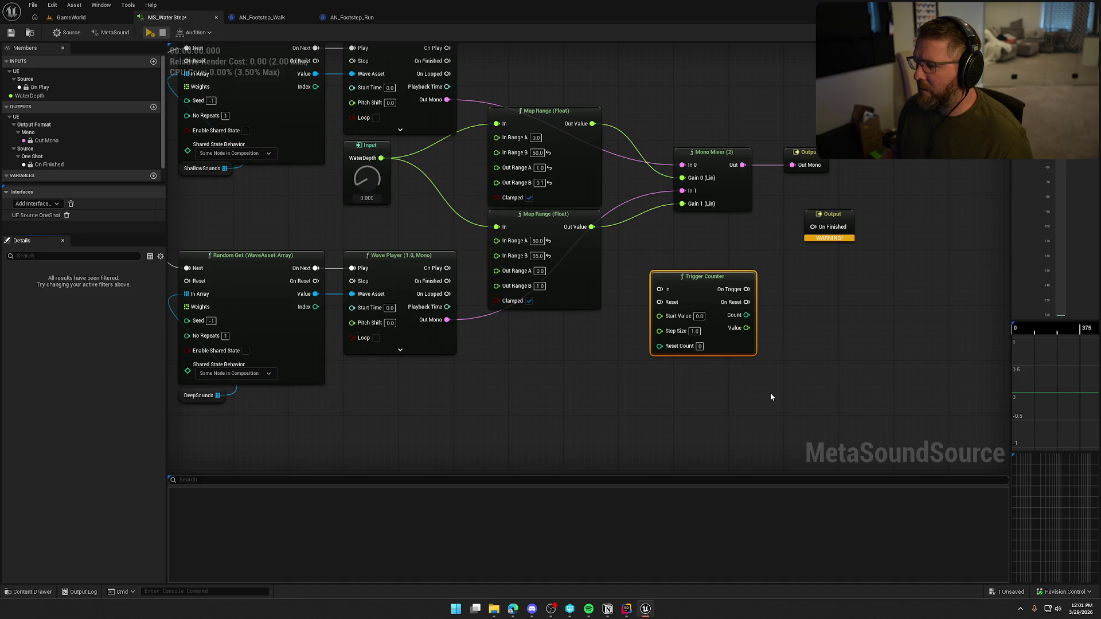
mouse_move(747, 303)
mouse_down()
mouse_move(813, 227)
mouse_move(839, 296)
mouse_move(827, 296)
mouse_up()
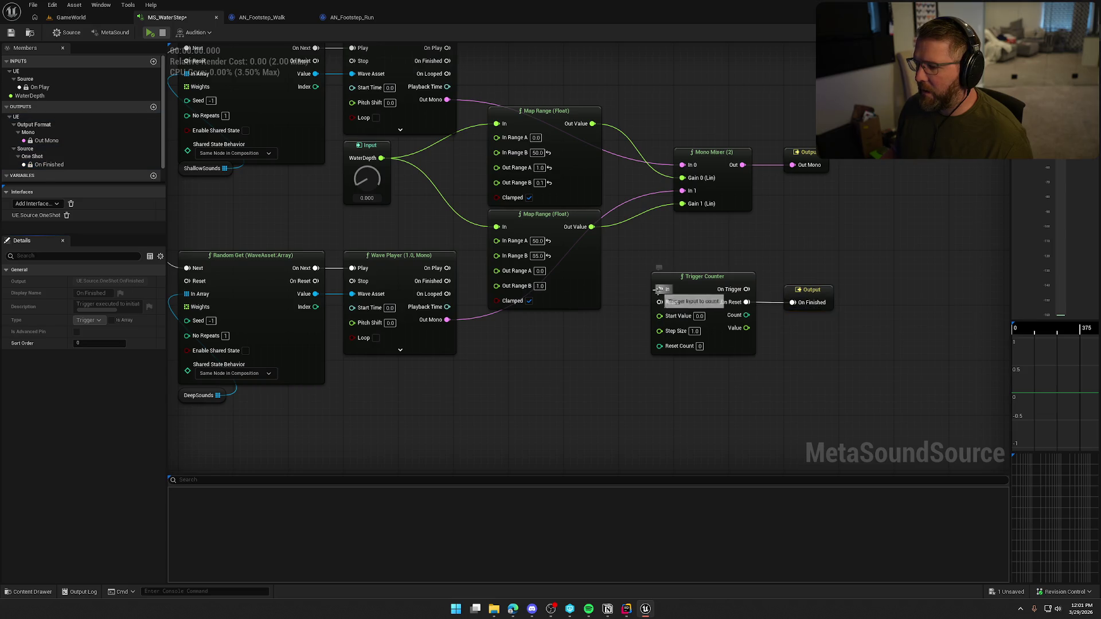
mouse_move(660, 289)
mouse_down()
mouse_move(450, 64)
mouse_move(459, 139)
mouse_up()
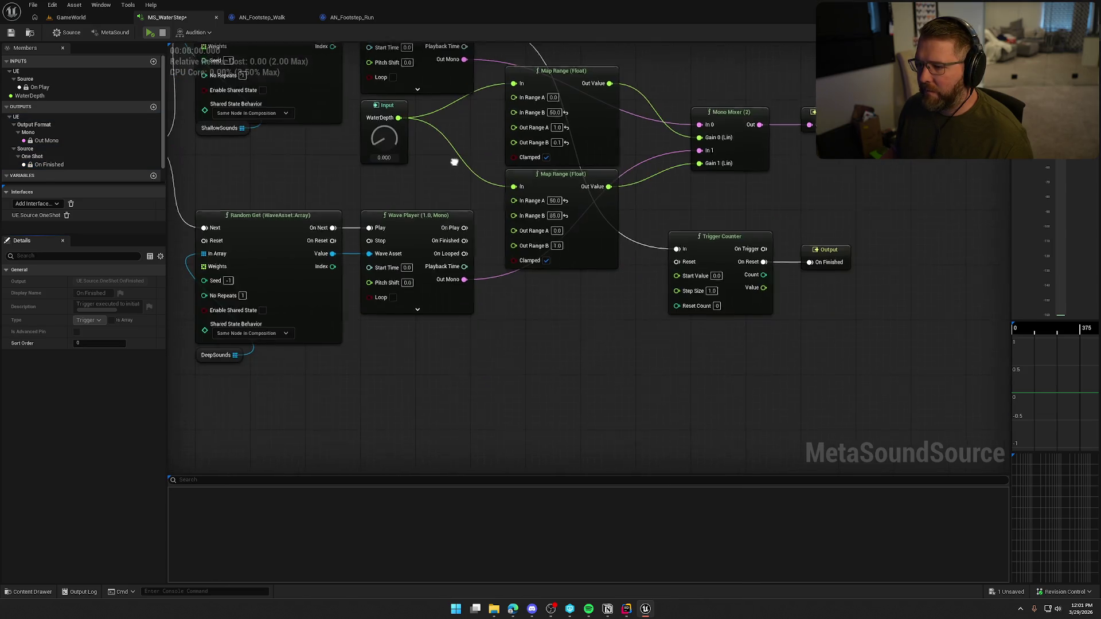
Feed the lower Wave Player's On Finished toward the counter, then delete the Trigger Counter node
mouse_move(464, 238)
mouse_down()
mouse_move(648, 294)
mouse_move(675, 246)
mouse_up()
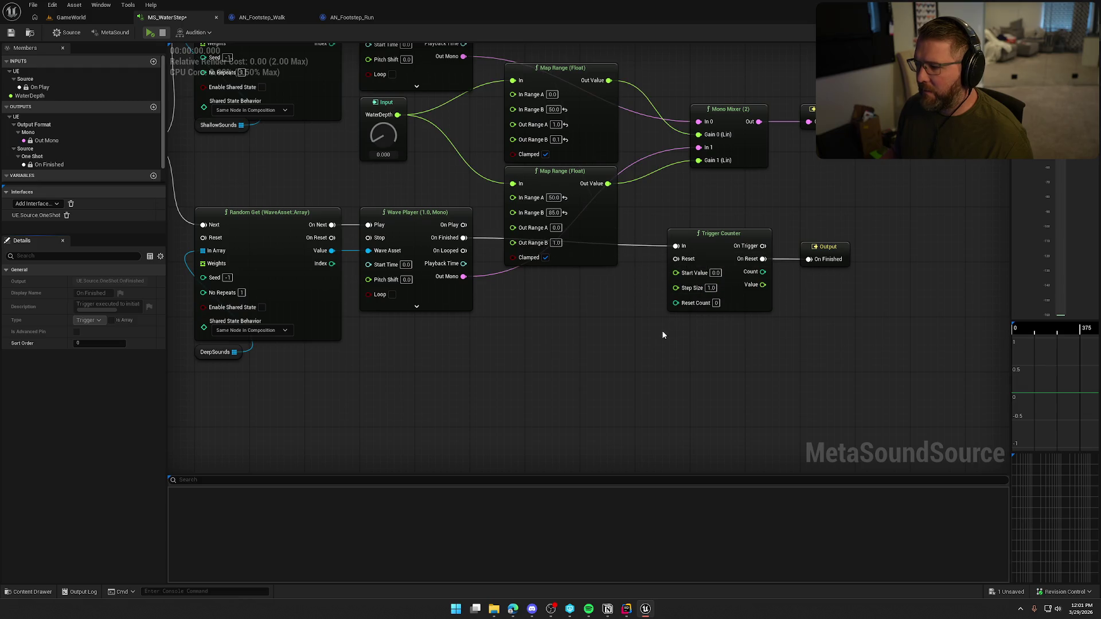
drag(662, 330, 580, 369)
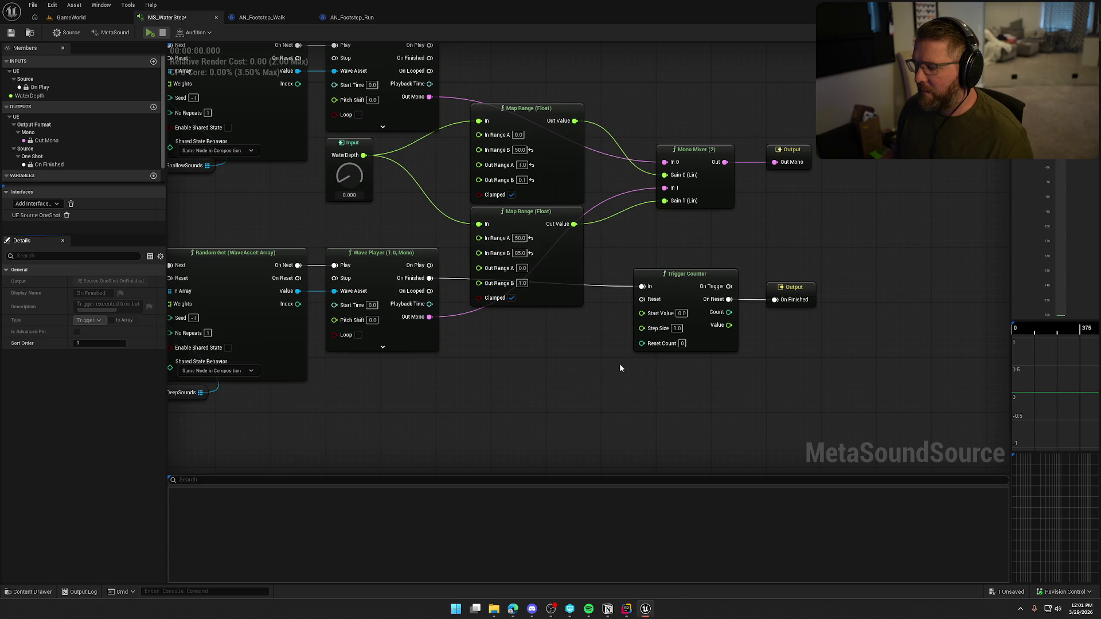
mouse_move(622, 255)
mouse_down()
mouse_move(746, 370)
mouse_move(786, 384)
mouse_up()
click(717, 390)
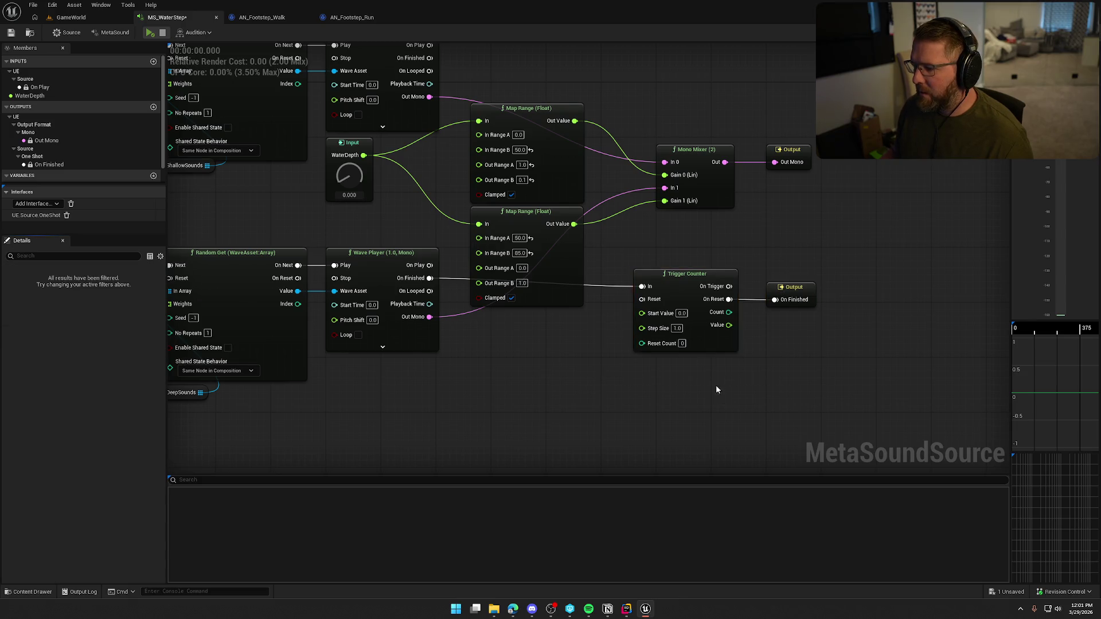
click(660, 274)
key(Delete)
Add a Trigger Any (2) node next to the On Finished output
right_click(621, 280)
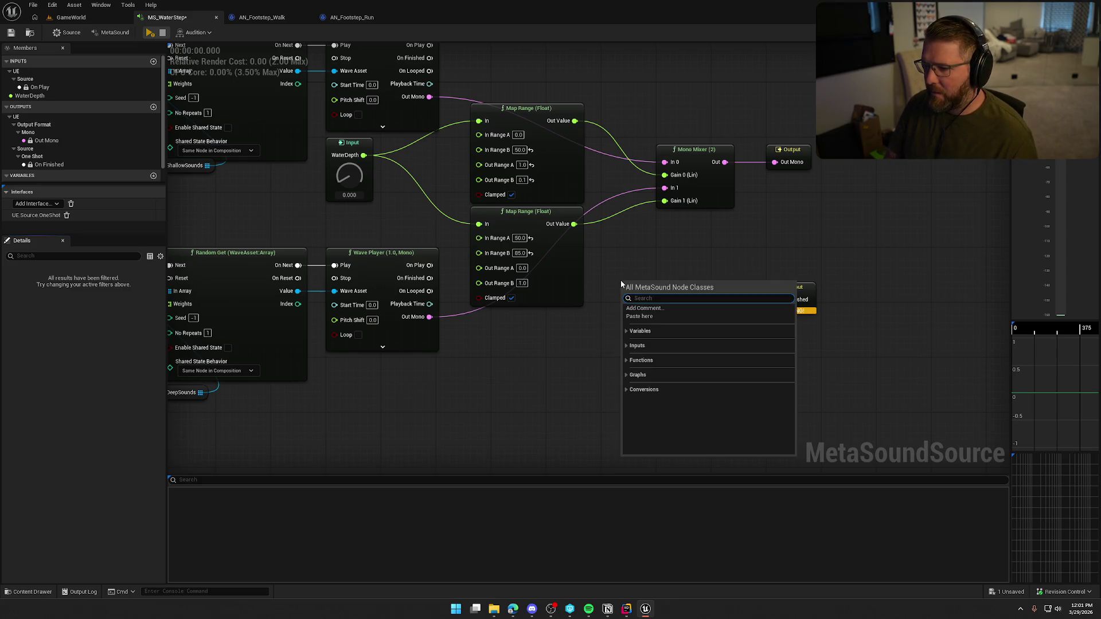
text(trigger)
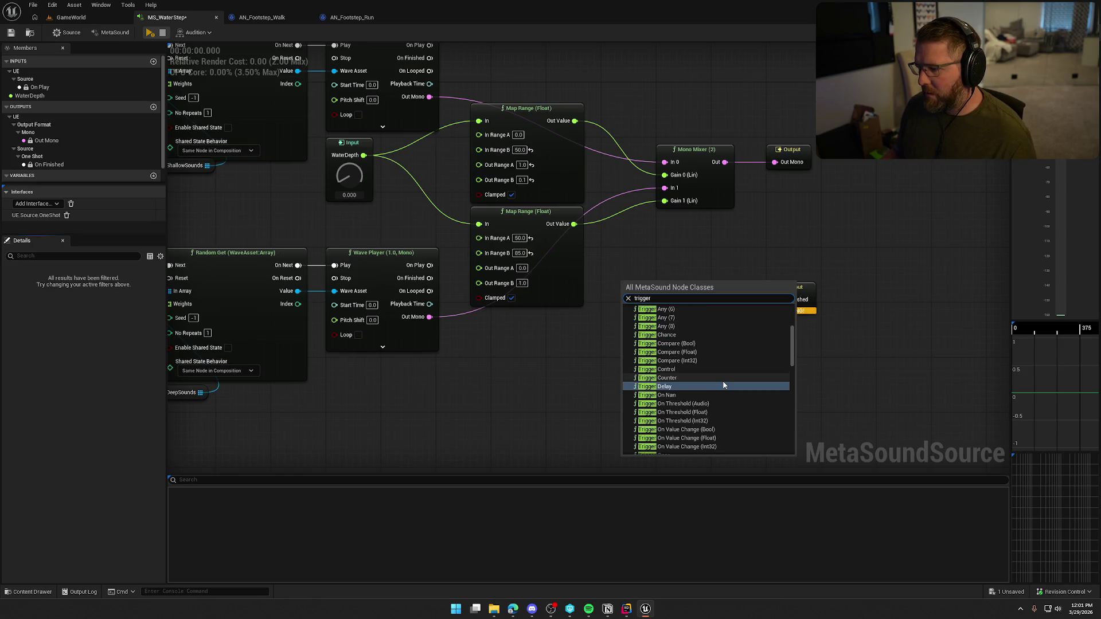
scroll(722, 381, up, 3)
click(690, 344)
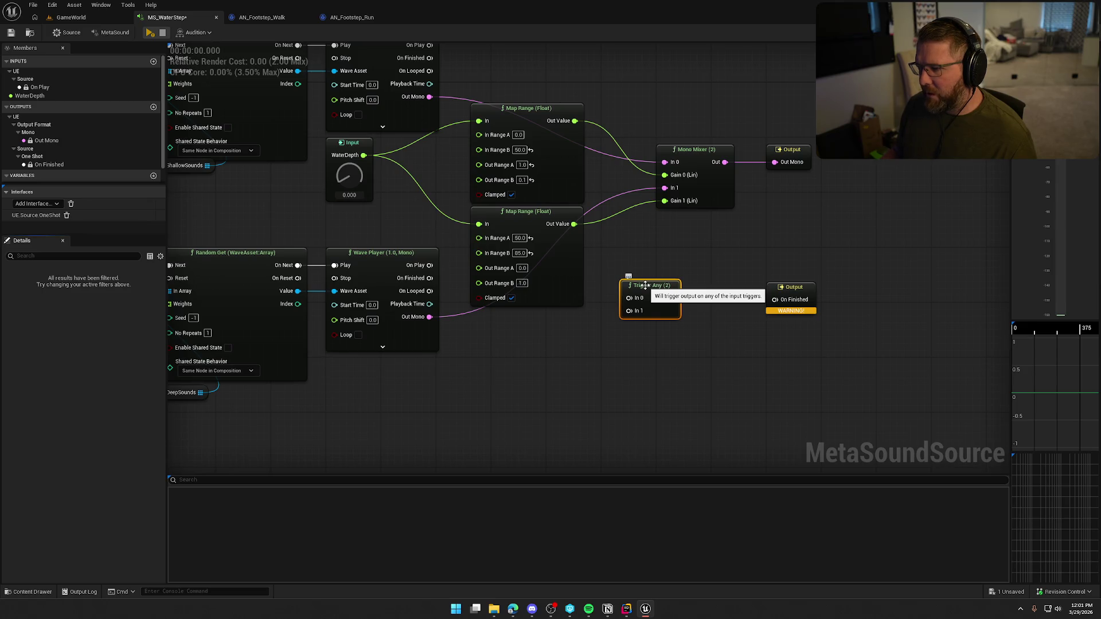
drag(594, 371, 605, 405)
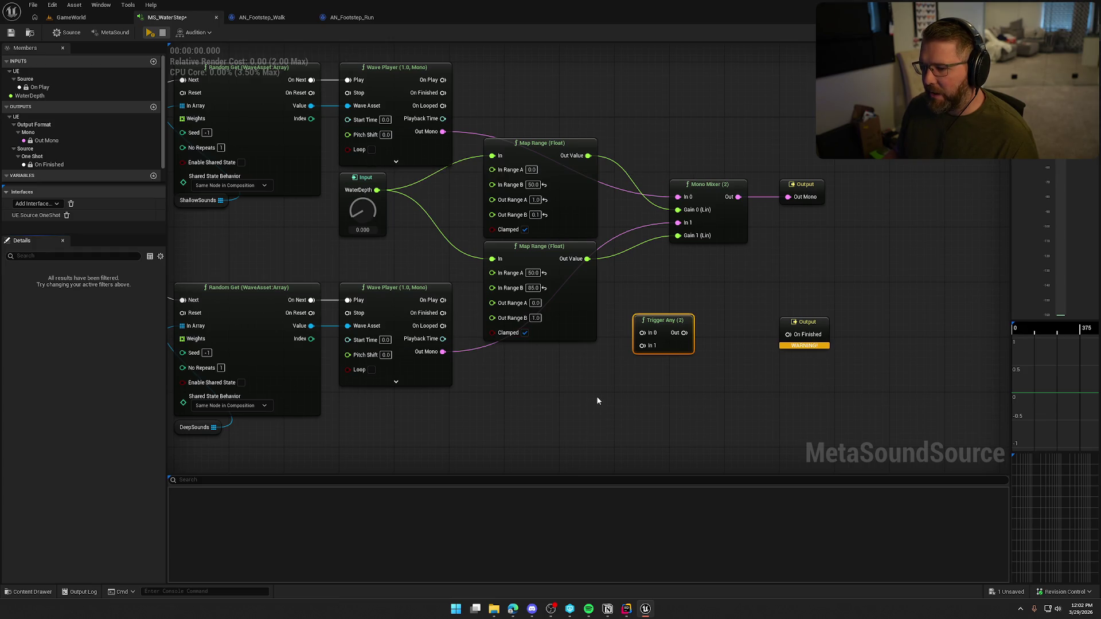
Swap the Trigger Any (2) node for a Trigger Accumulate (2) node
right_click(634, 373)
text(trigger)
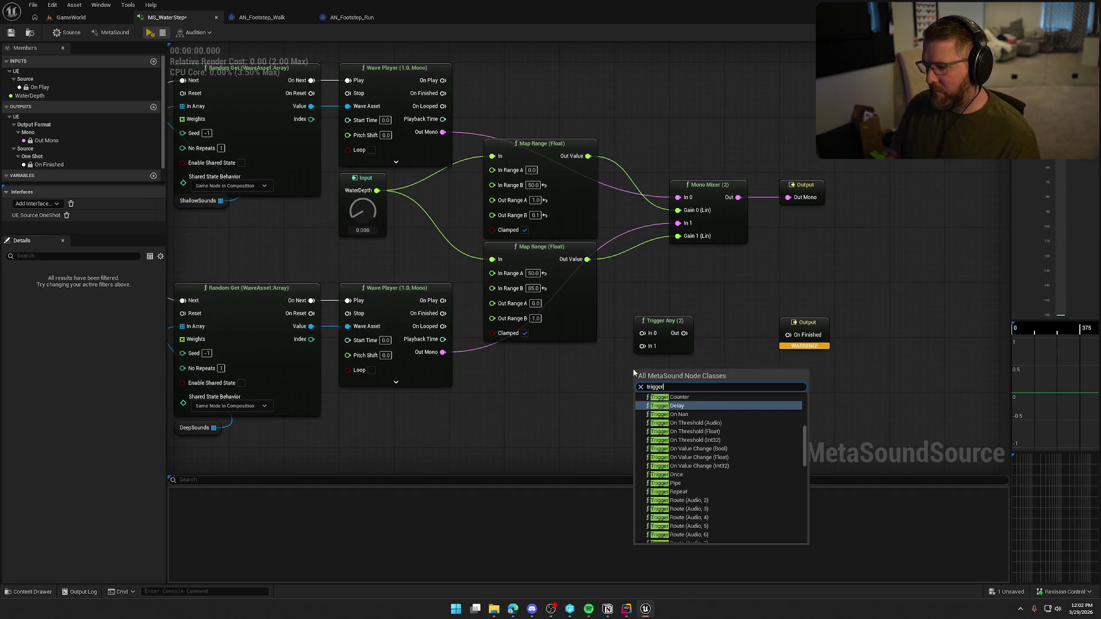
scroll(714, 446, up, 5)
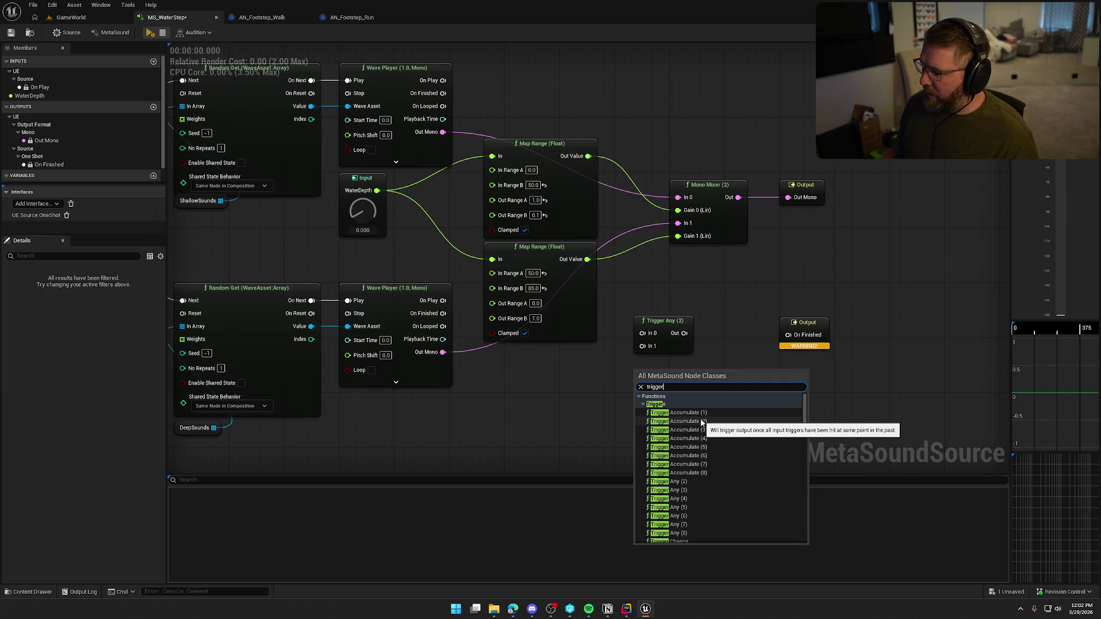
click(702, 422)
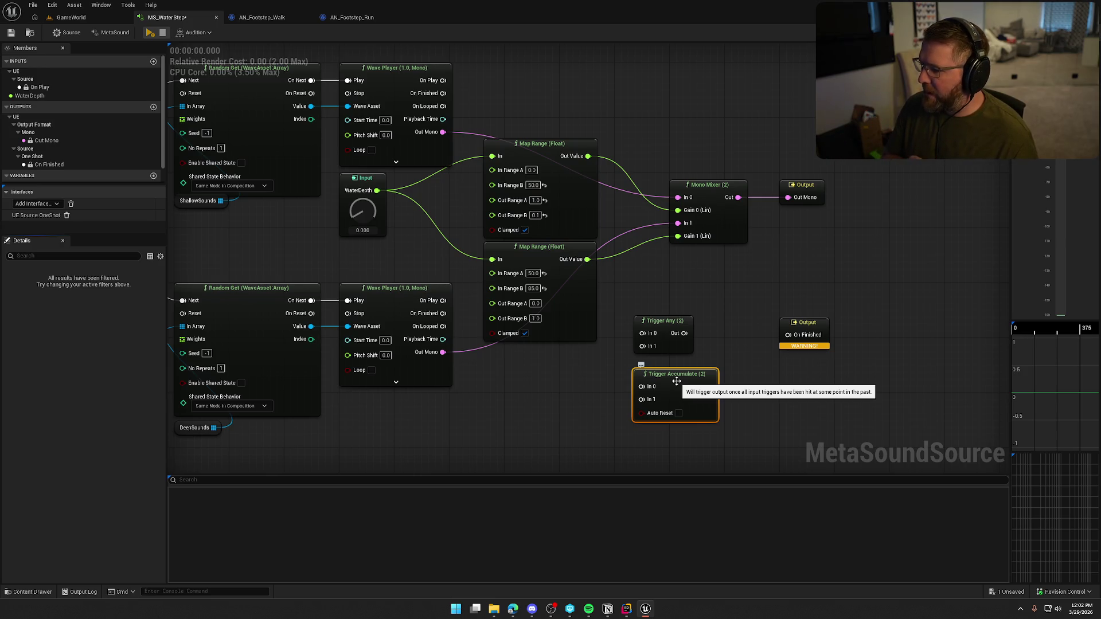
click(668, 344)
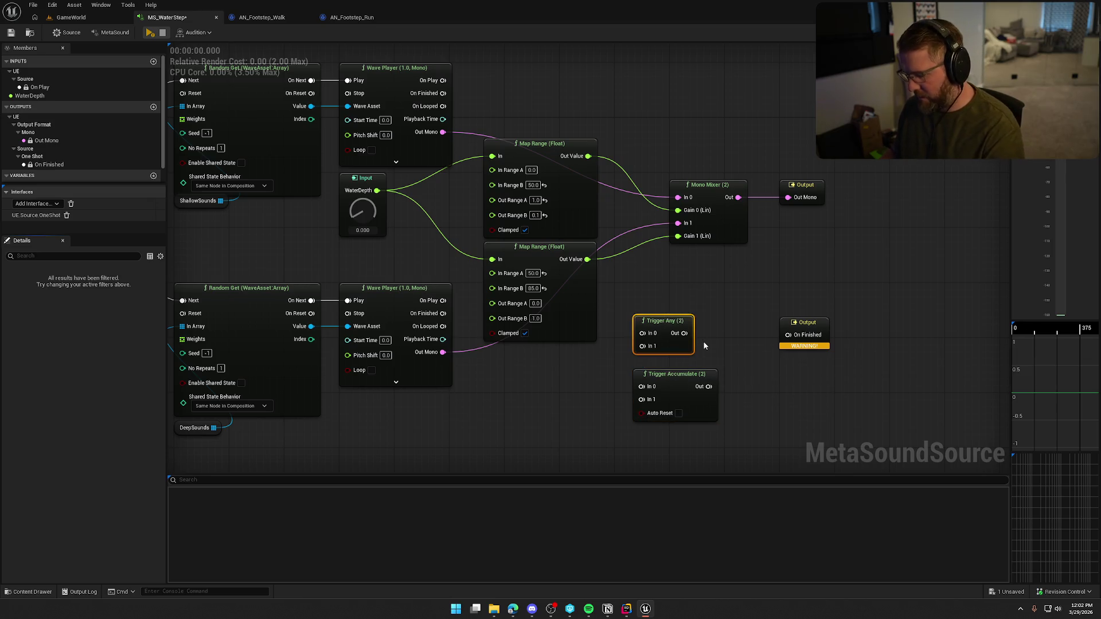
key(Delete)
Wire both Wave Players' On Finished pins into Trigger Accumulate, align the On Finished output beside it, and save
mouse_move(642, 386)
mouse_down()
mouse_move(456, 99)
mouse_move(442, 93)
mouse_up()
mouse_move(443, 313)
mouse_down()
mouse_move(654, 416)
mouse_move(641, 400)
mouse_up()
mouse_move(813, 328)
mouse_down()
mouse_move(787, 378)
mouse_move(757, 374)
mouse_up()
ctrl+click(670, 381)
mouse_move(670, 381)
mouse_down()
mouse_move(710, 283)
mouse_move(706, 260)
mouse_move(789, 269)
mouse_up()
click(758, 271)
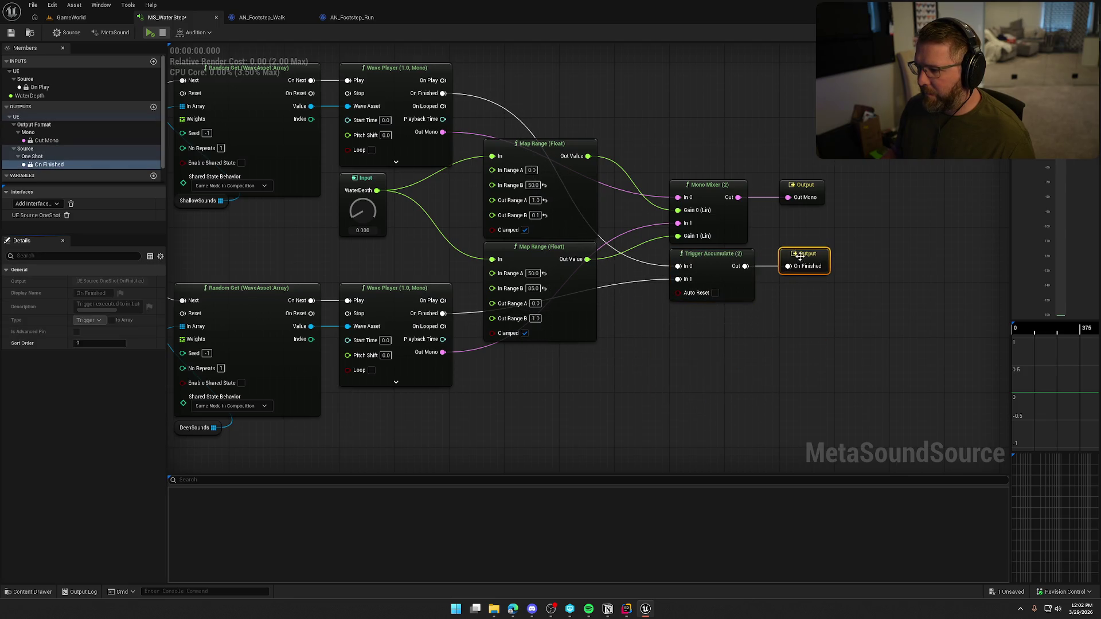
click(810, 353)
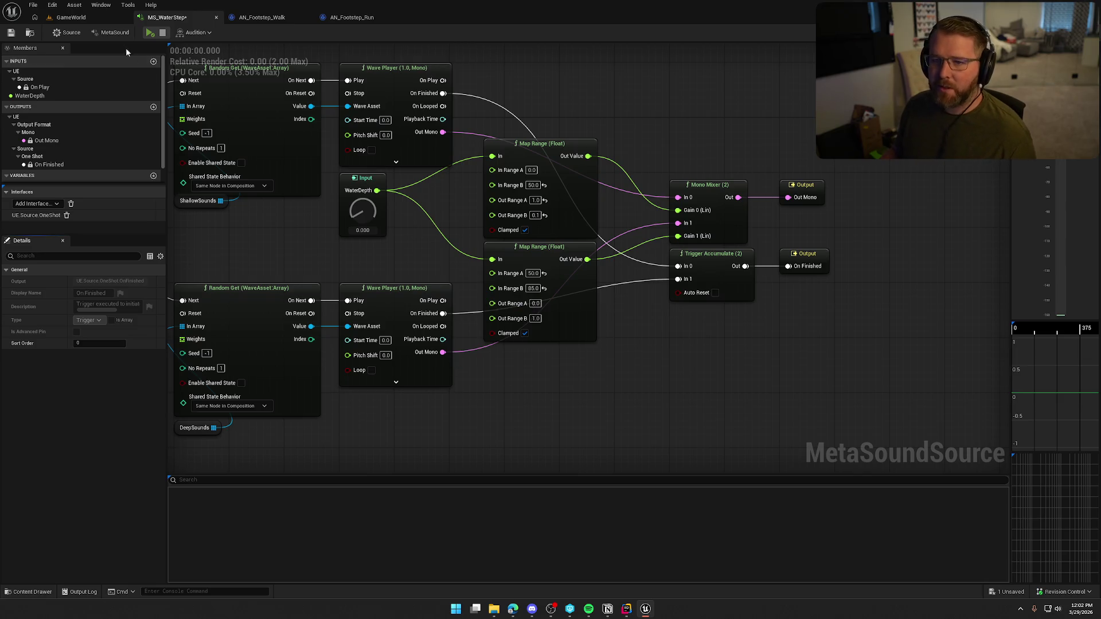
click(11, 33)
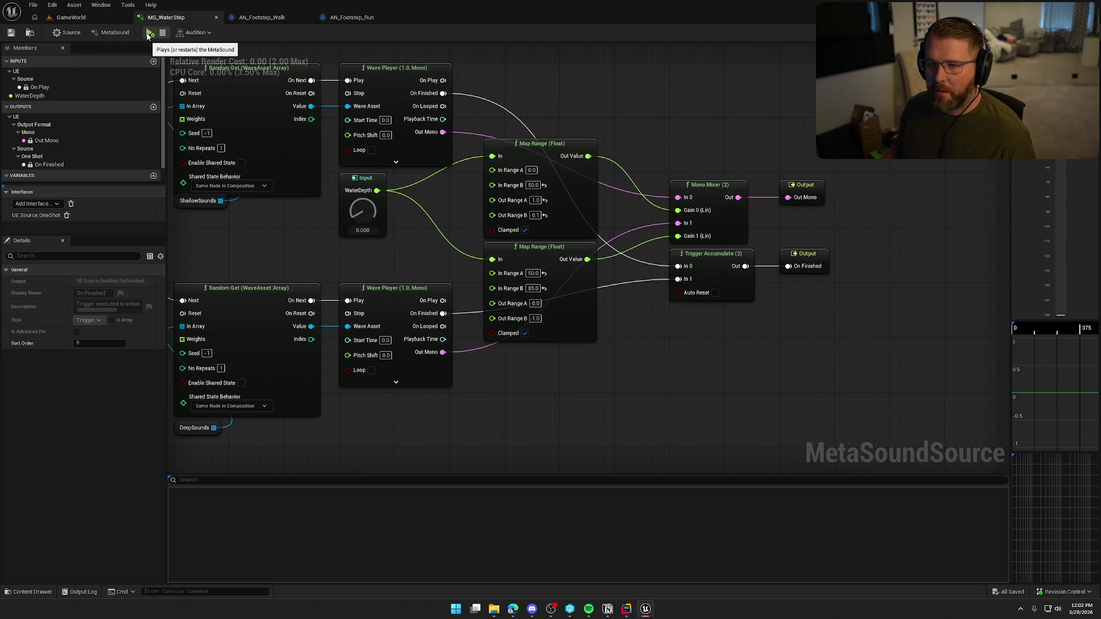
Audition the footstep MetaSound several times at its current water depth
click(149, 33)
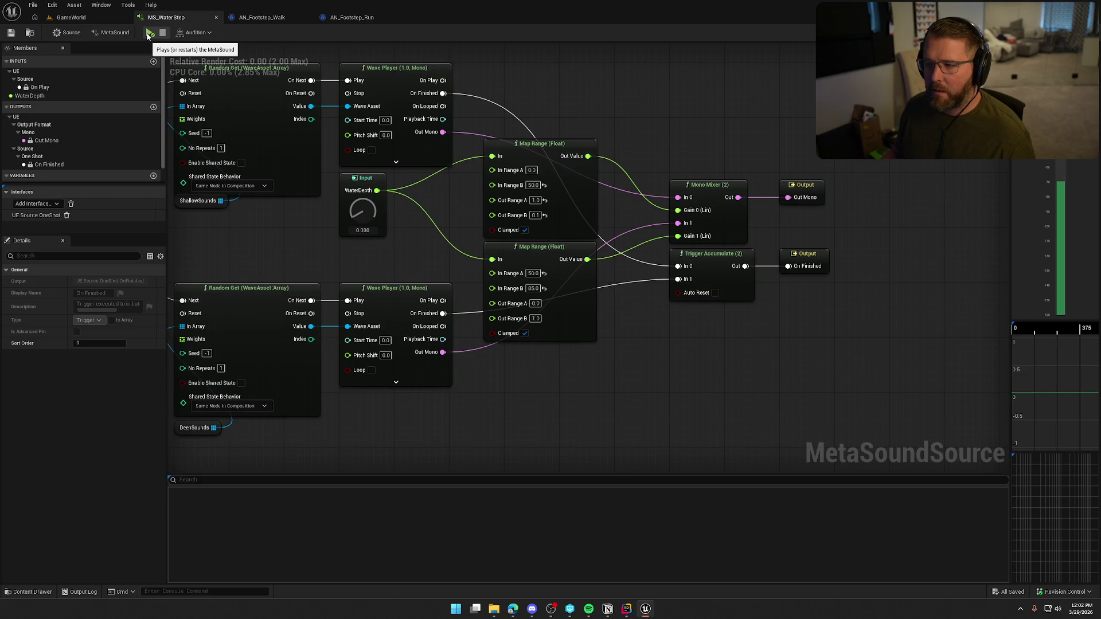
click(149, 34)
click(149, 33)
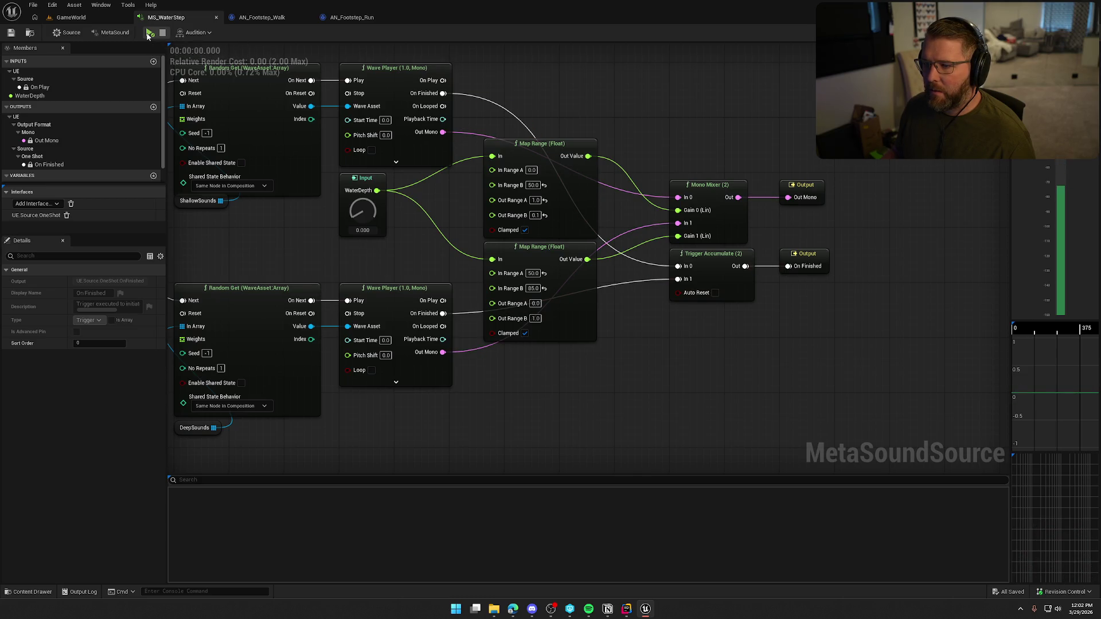
click(149, 34)
click(149, 33)
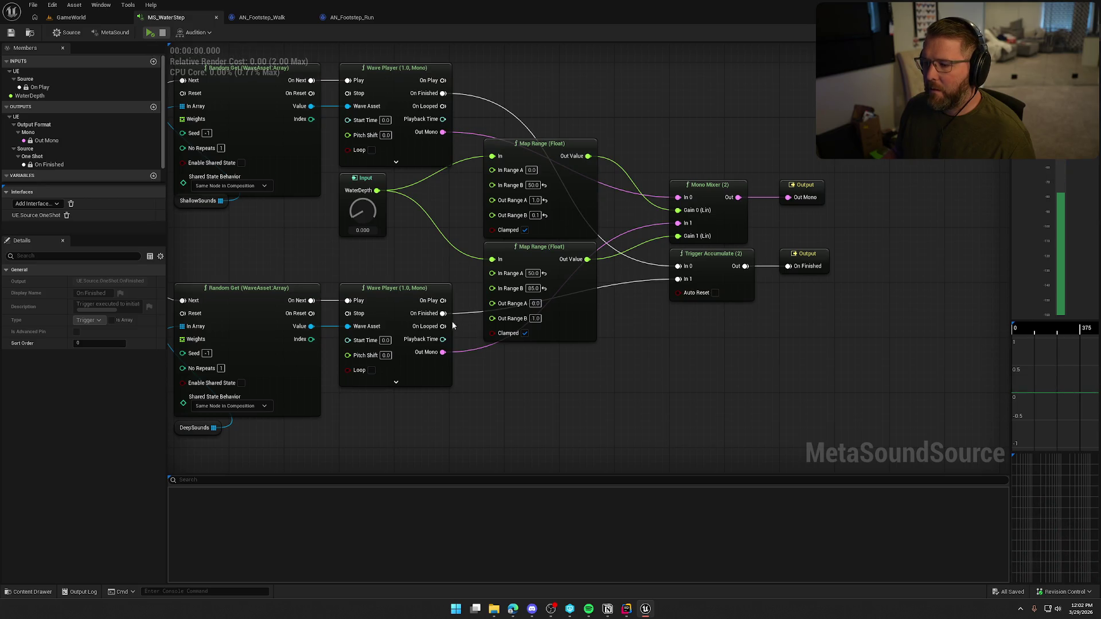
mouse_move(400, 250)
mouse_down()
mouse_move(454, 285)
mouse_move(416, 245)
mouse_up()
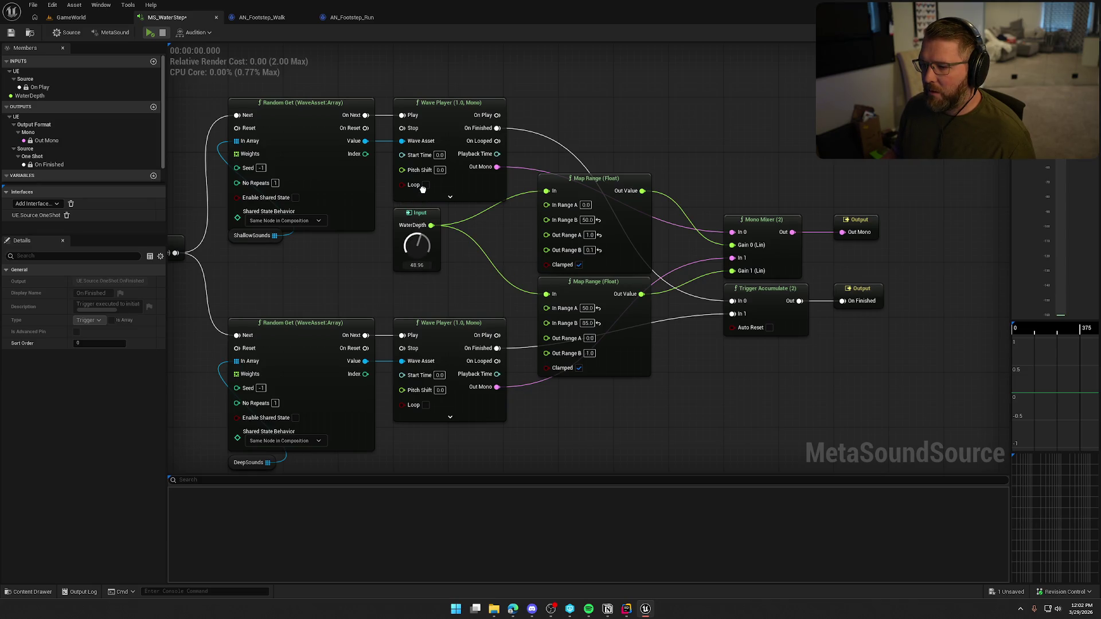
Audition the footstep with WaterDepth at 53, then at about 67.32
click(436, 213)
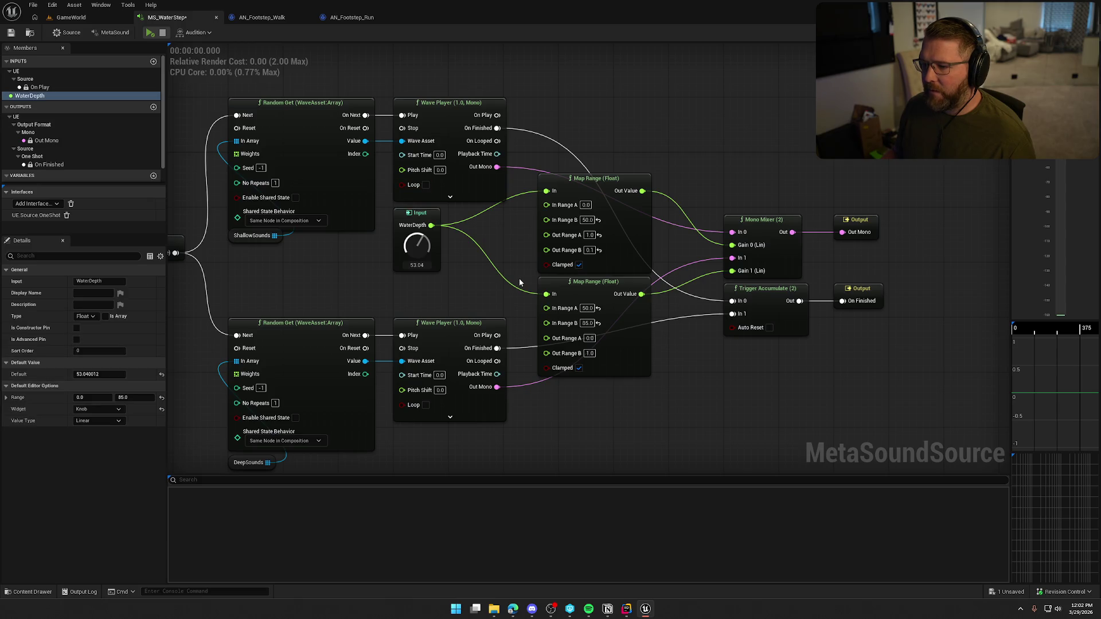
click(151, 34)
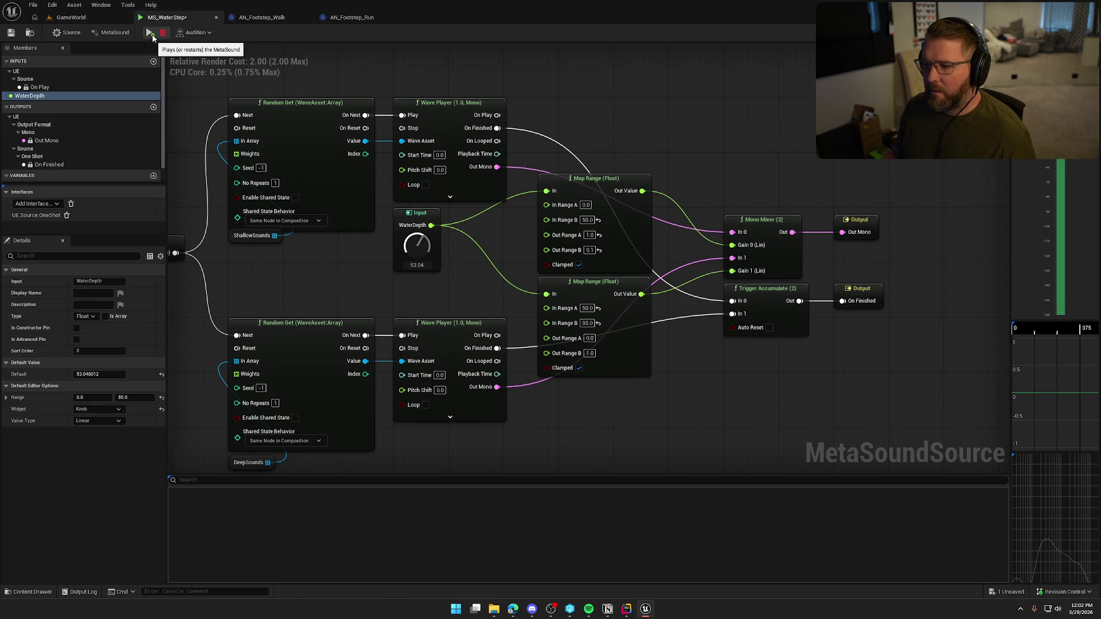
click(151, 34)
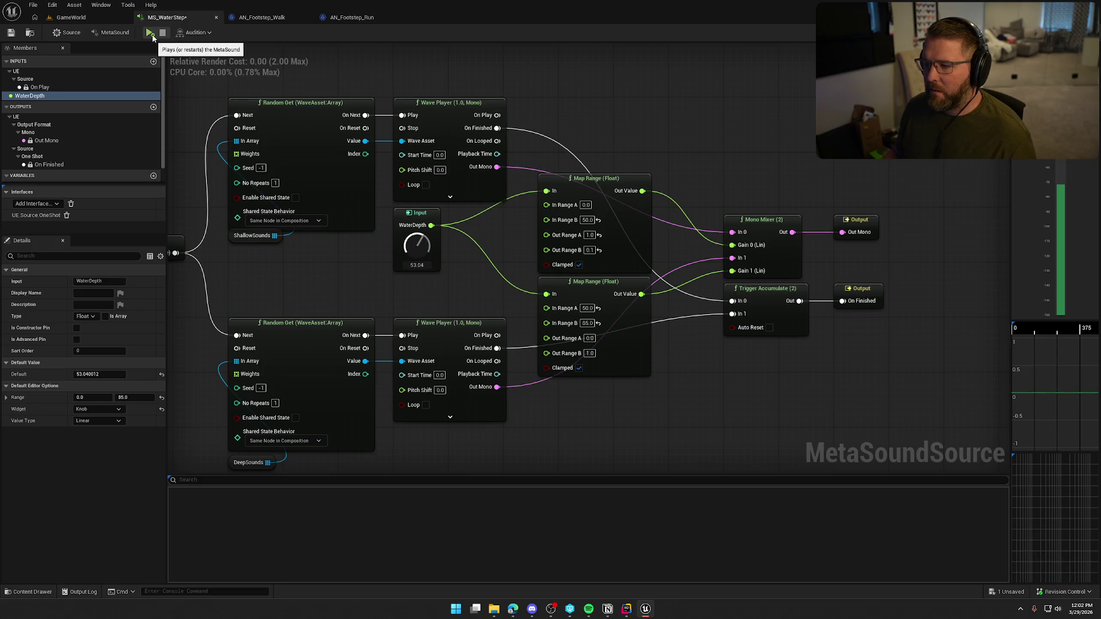
click(151, 33)
click(151, 35)
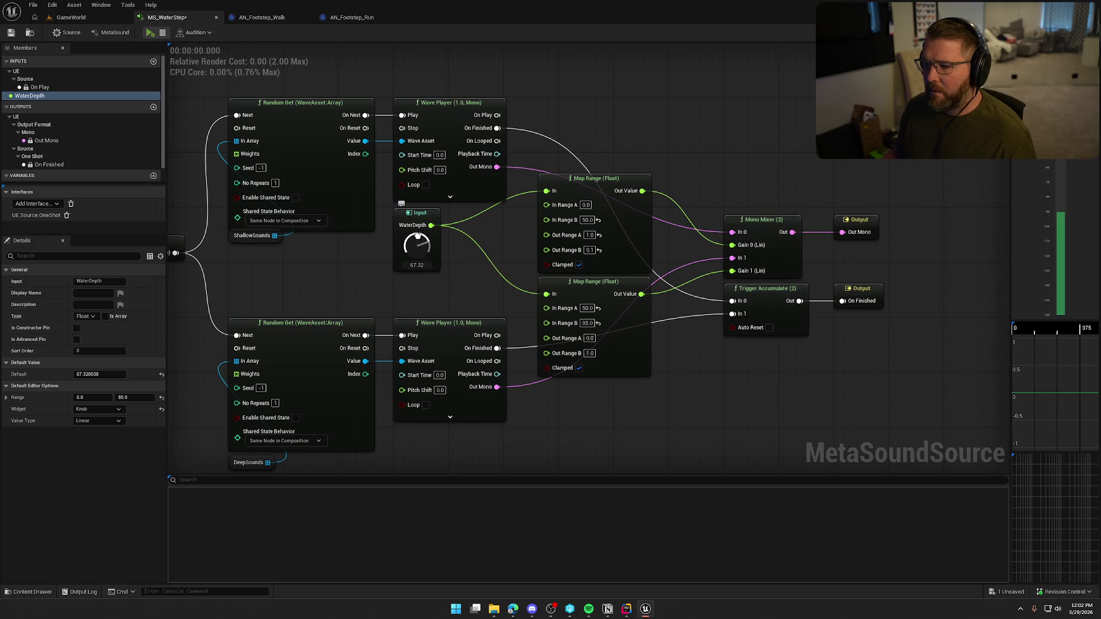
click(151, 36)
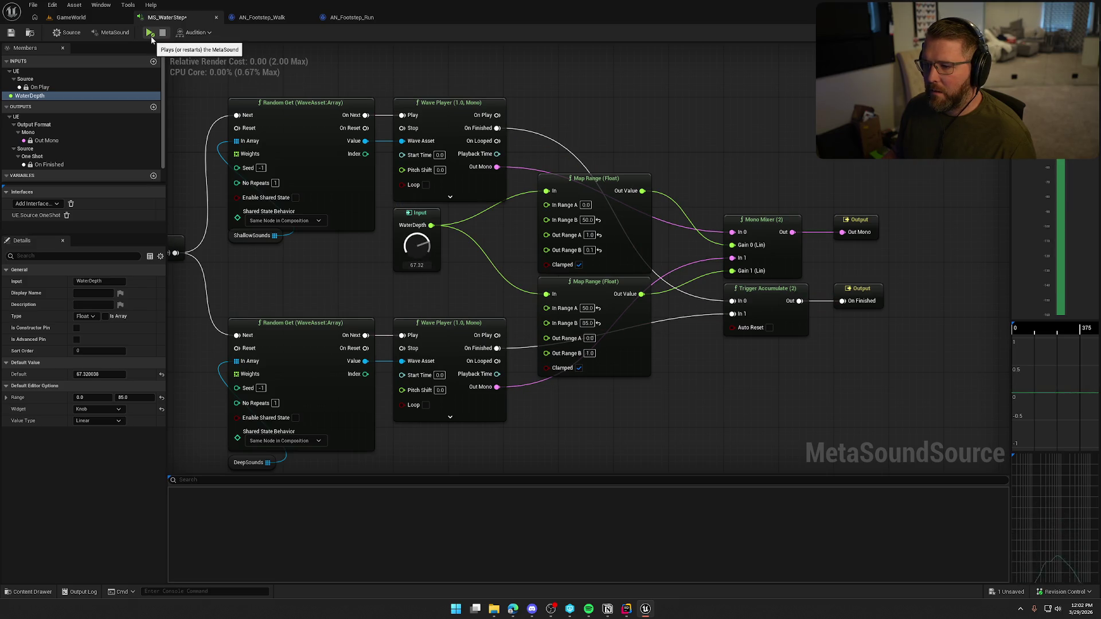
click(150, 37)
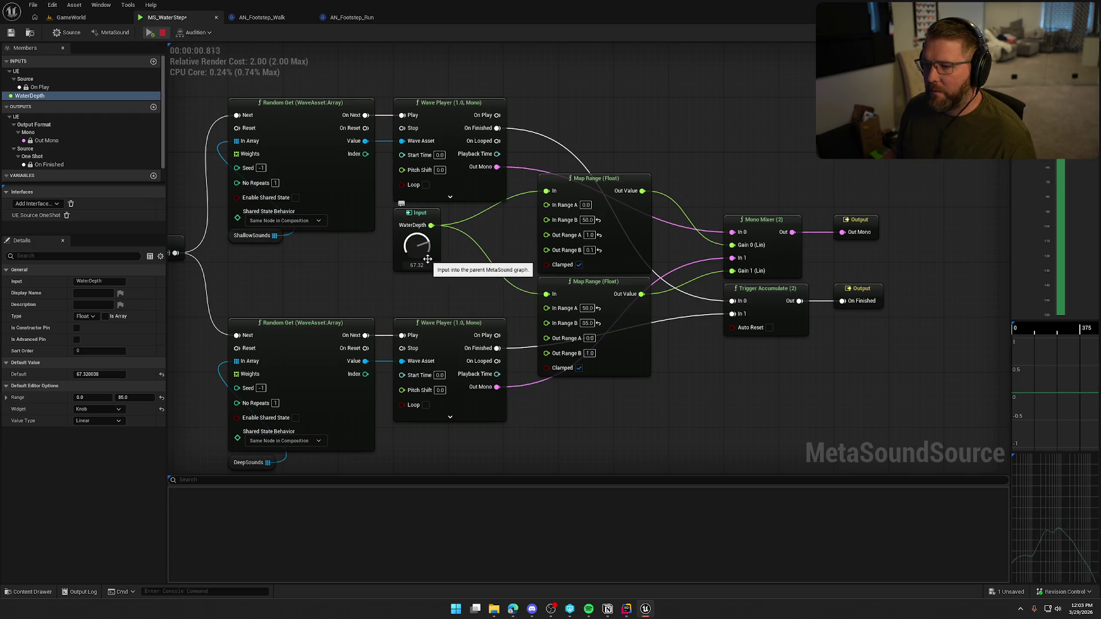
Frame the whole graph and switch to the AN_Footstep_Walk notify Blueprint
key(Home)
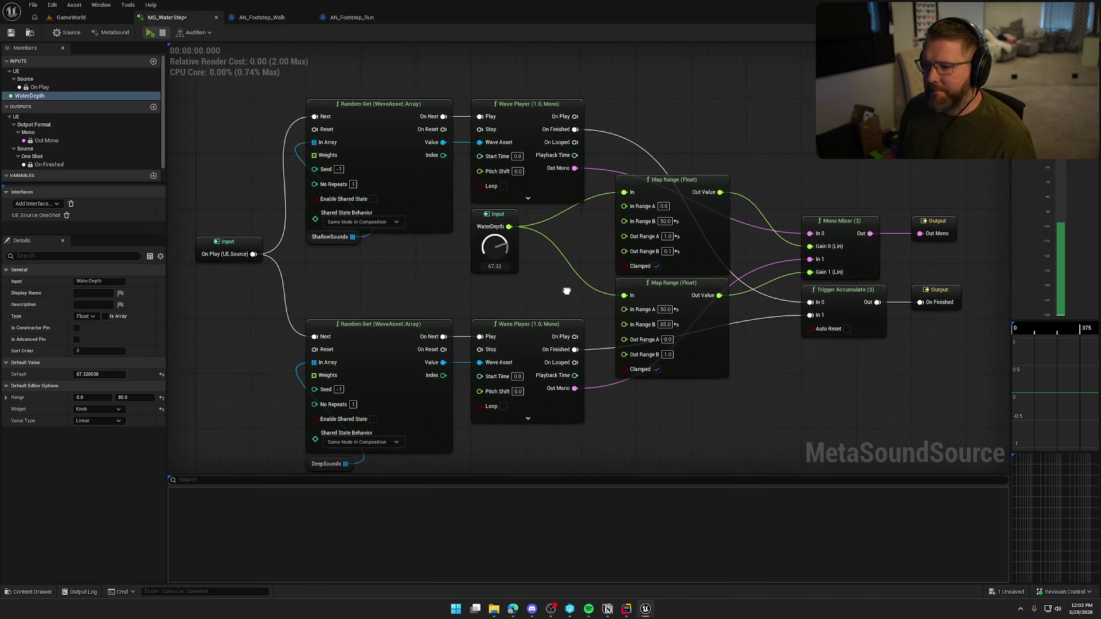
mouse_move(431, 292)
mouse_down()
mouse_move(387, 239)
mouse_move(408, 288)
mouse_up()
scroll(404, 280, down, 2)
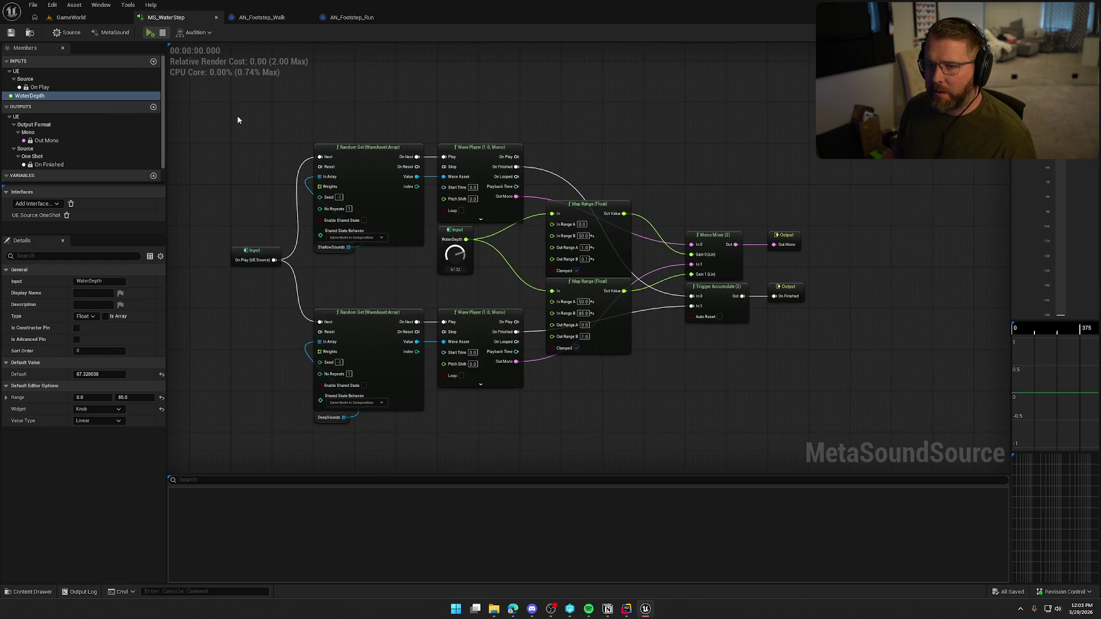
click(256, 19)
Add a Spawn Sound at Location node between the water-surface lookup and the Return Node
scroll(439, 195, up, 3)
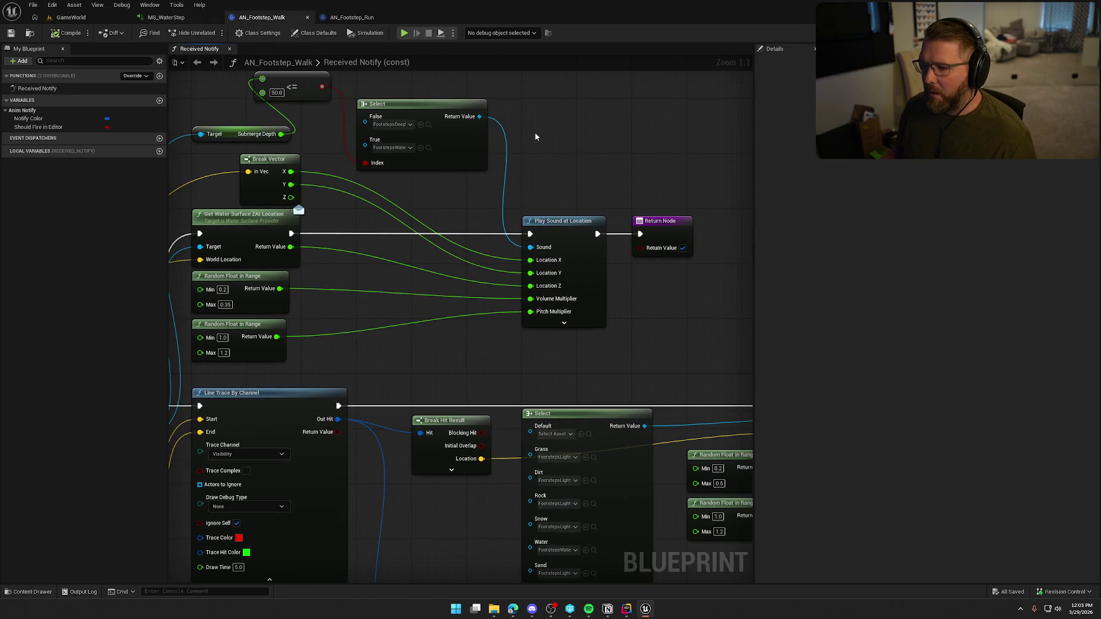
right_click(535, 137)
text(spawn)
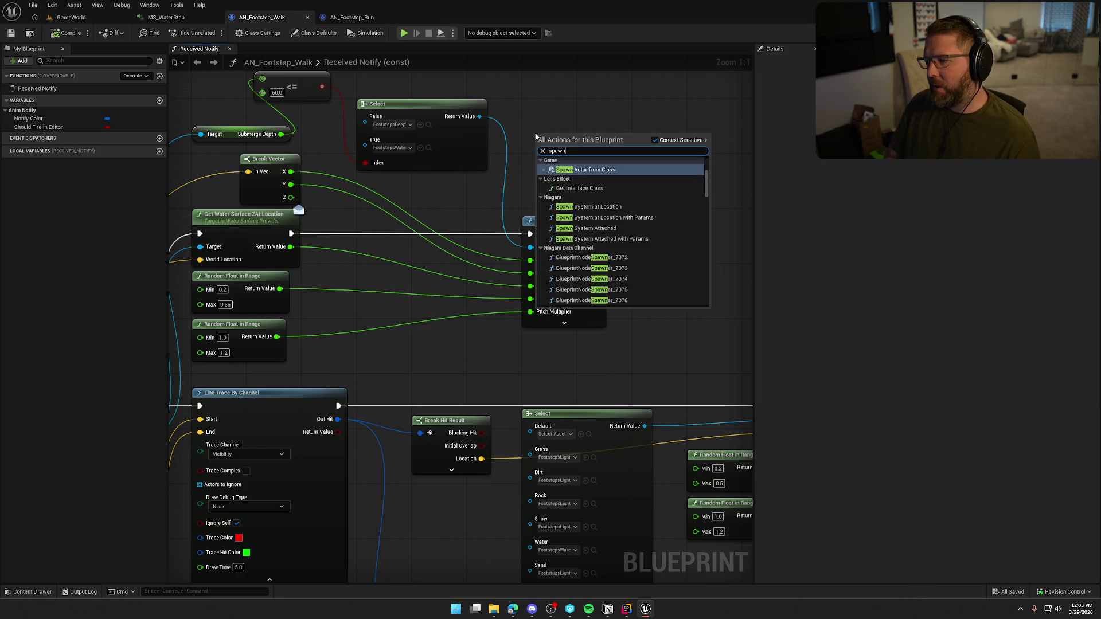
text( sound a)
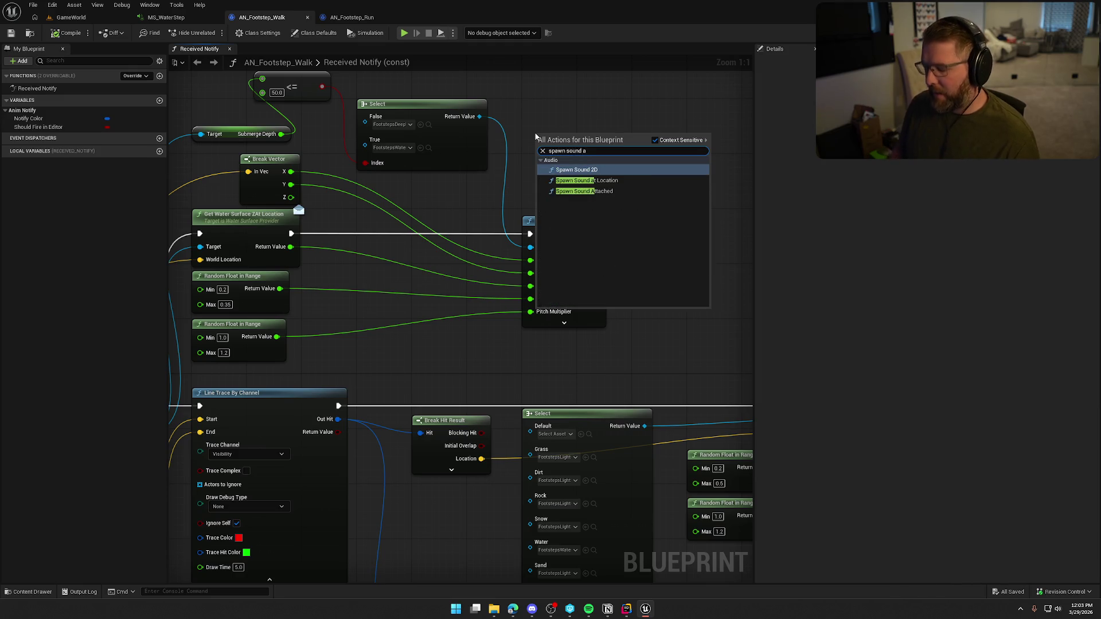
key(Down)
key(Return)
drag(578, 147, 292, 234)
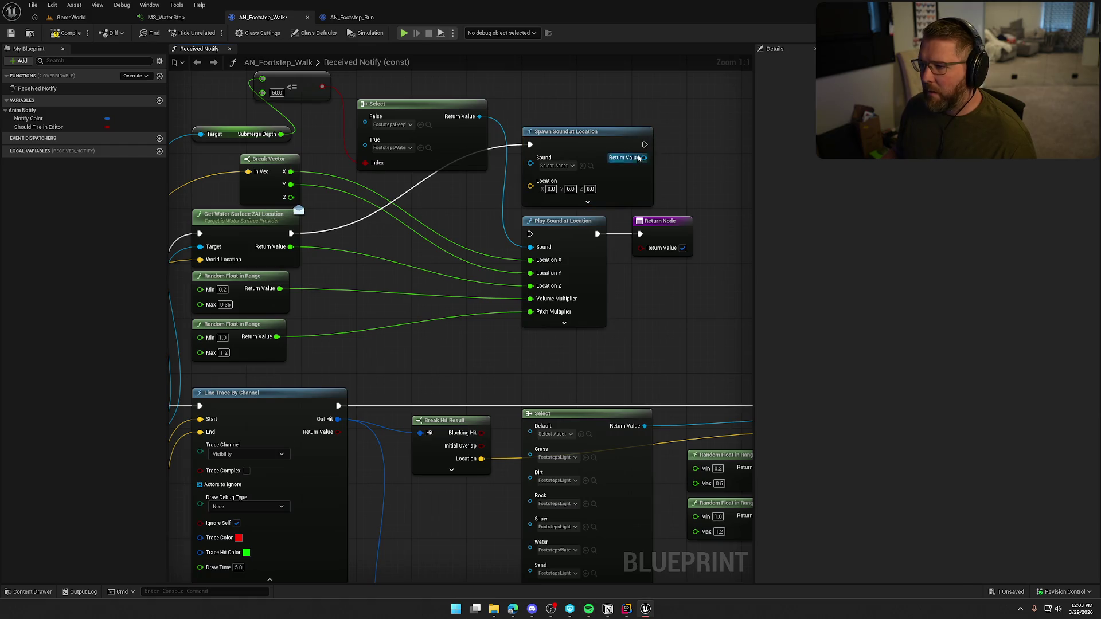
drag(644, 144, 640, 234)
drag(645, 309, 685, 321)
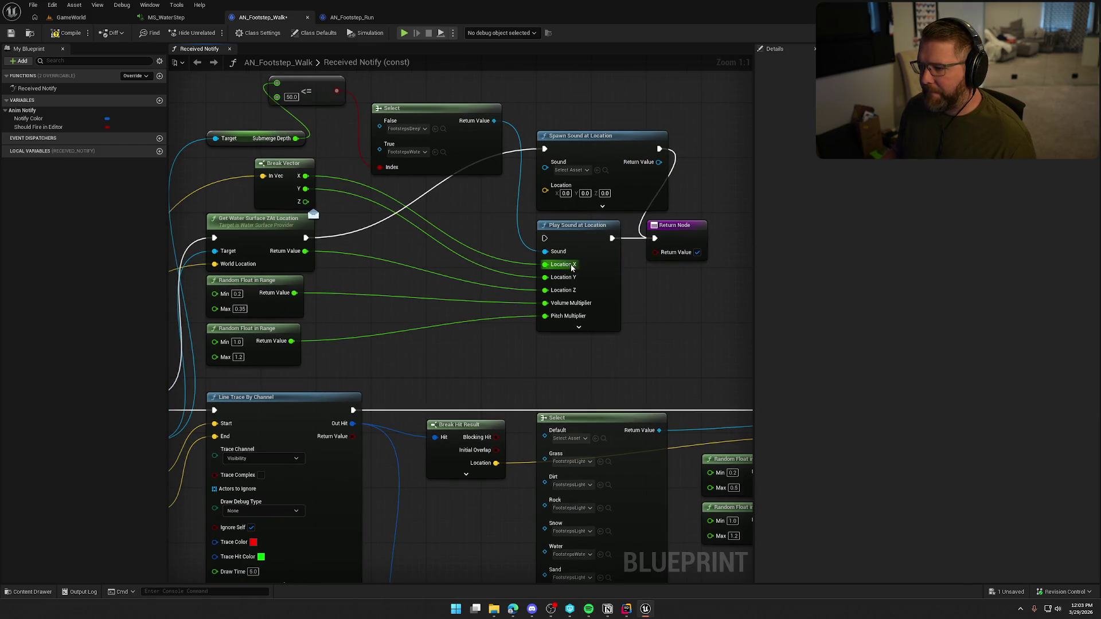
drag(578, 225, 564, 281)
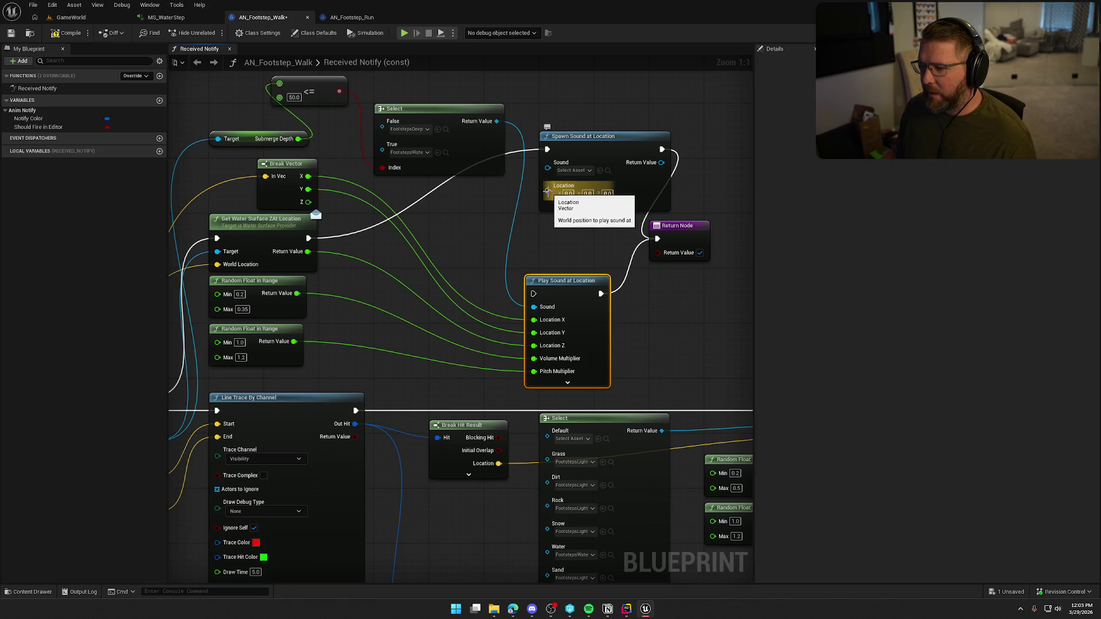
Split Spawn Sound's Location pin and wire Break Vector X, Y and water surface height Z into it
right_click(545, 193)
click(579, 230)
drag(685, 230, 740, 241)
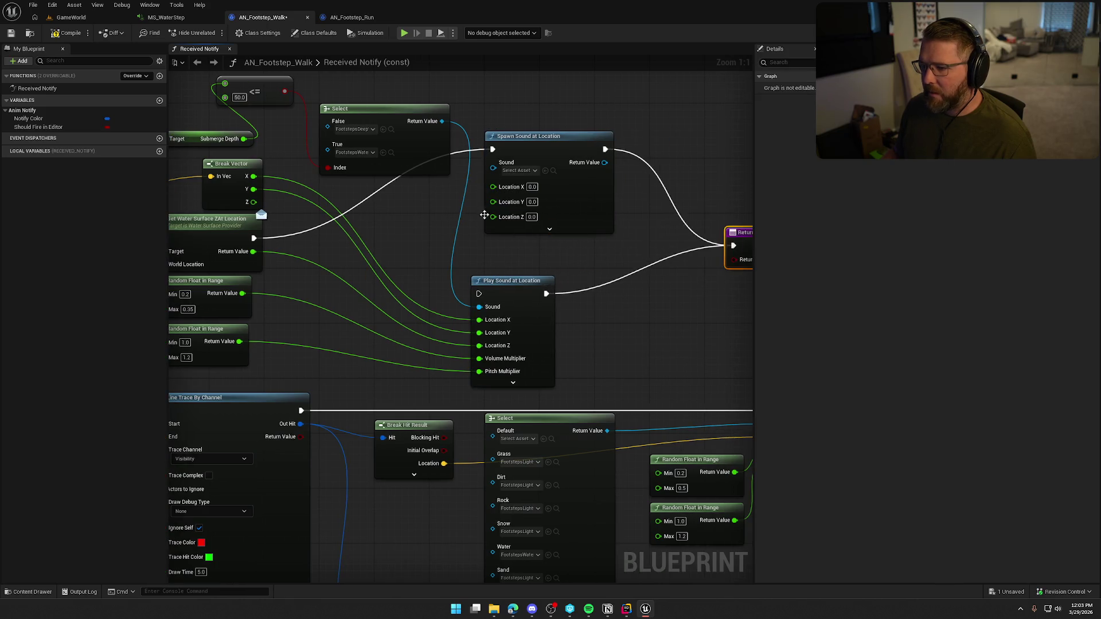
mouse_move(480, 320)
mouse_down()
mouse_move(506, 200)
mouse_move(494, 187)
mouse_up()
drag(480, 336, 493, 199)
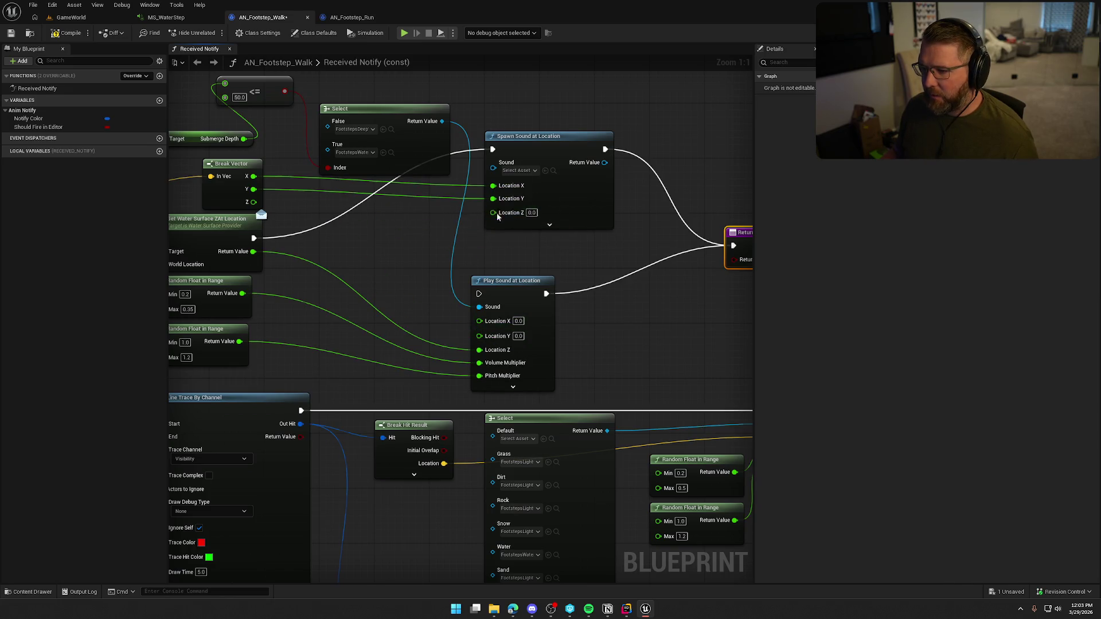
drag(479, 350, 493, 212)
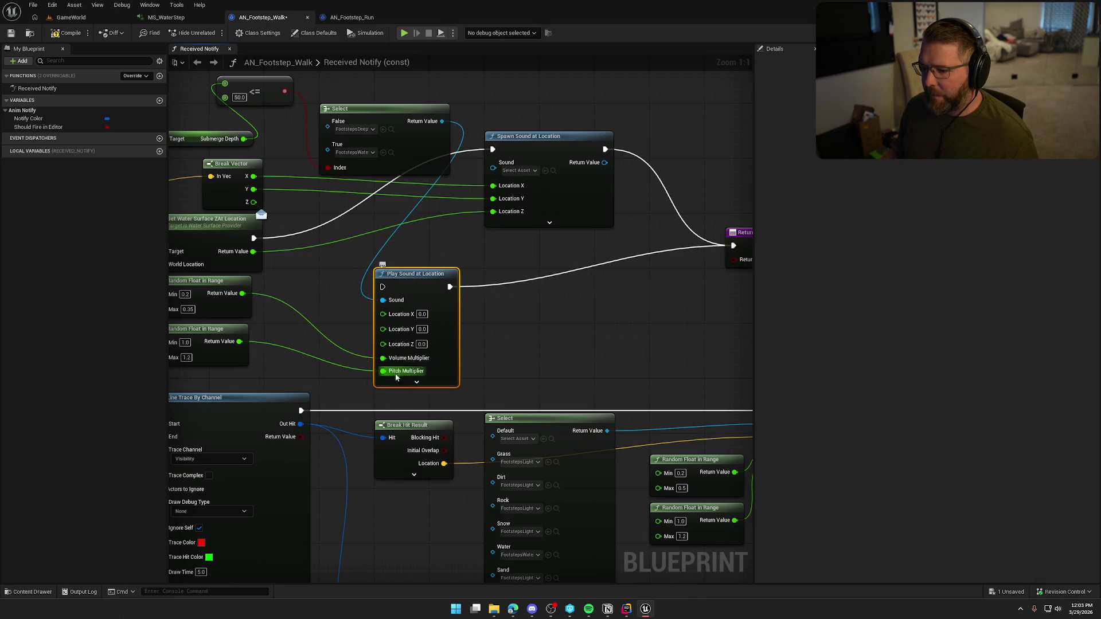
drag(507, 352, 585, 325)
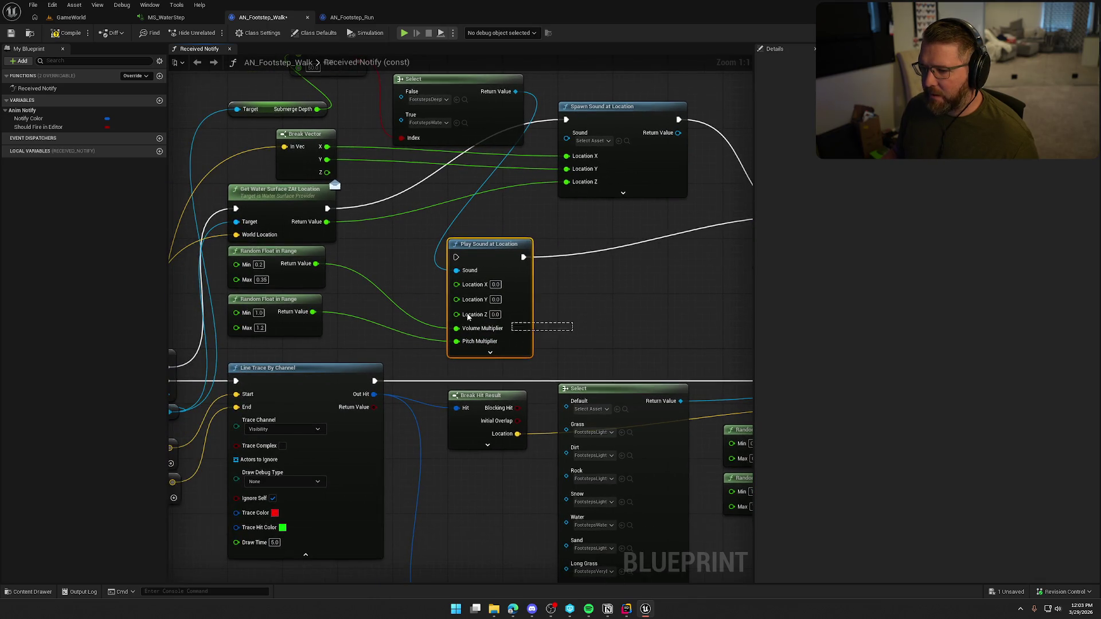
Delete the old Play Sound at Location and both Random Float in Range nodes
drag(335, 241, 325, 303)
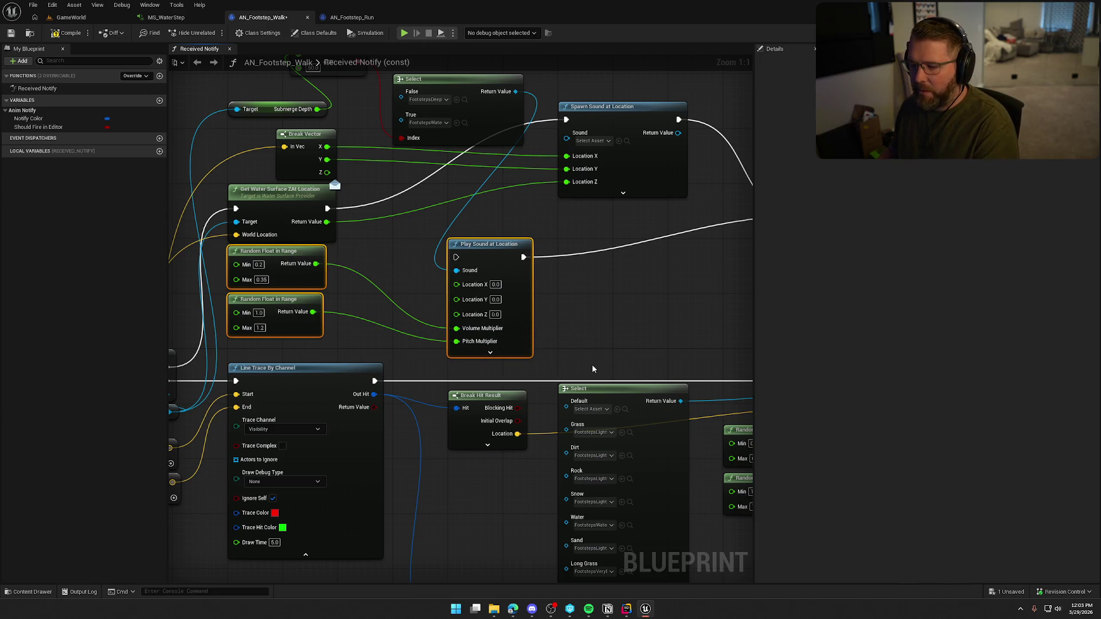
click(490, 352)
drag(510, 259, 507, 185)
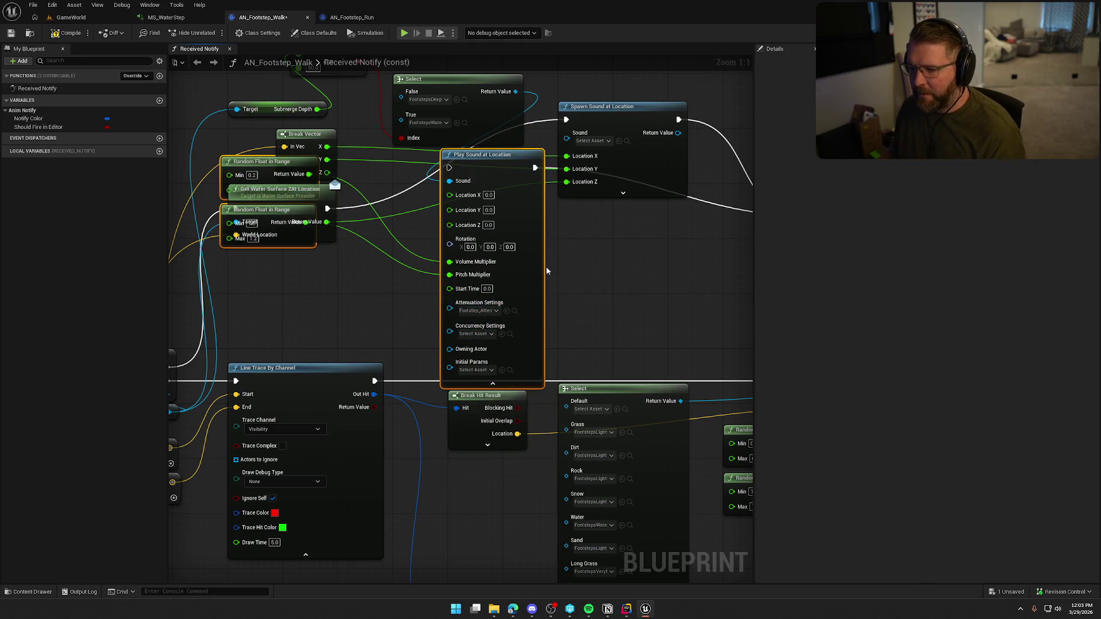
mouse_move(533, 263)
mouse_down()
mouse_move(540, 311)
mouse_move(529, 321)
mouse_up()
key(Delete)
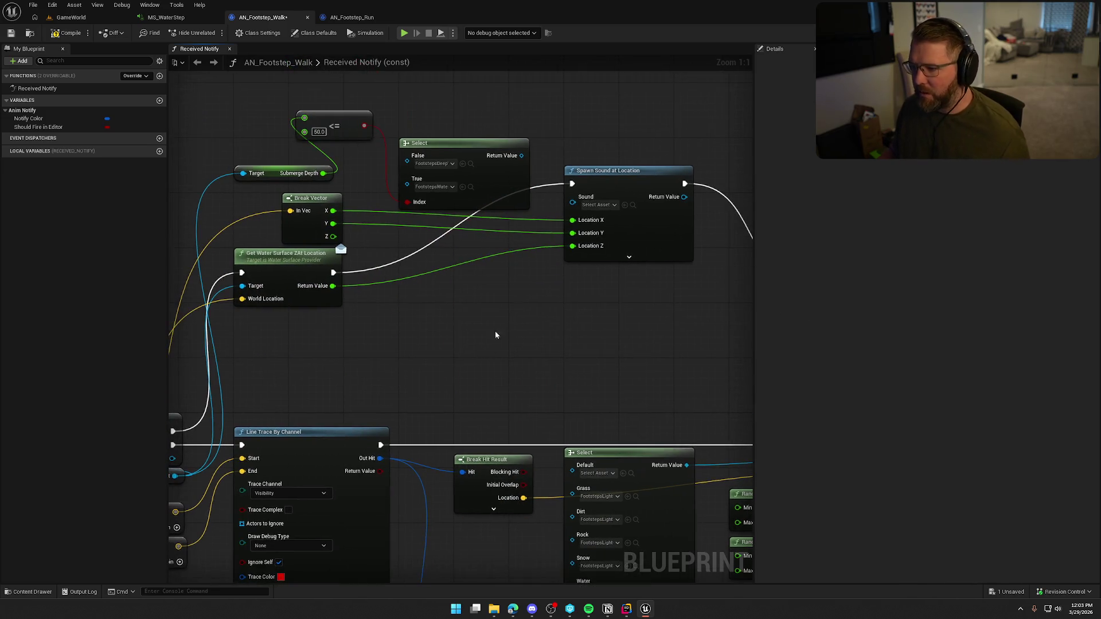
Set the spawned sound asset to MS_WaterStep in the node's advanced inputs
click(629, 257)
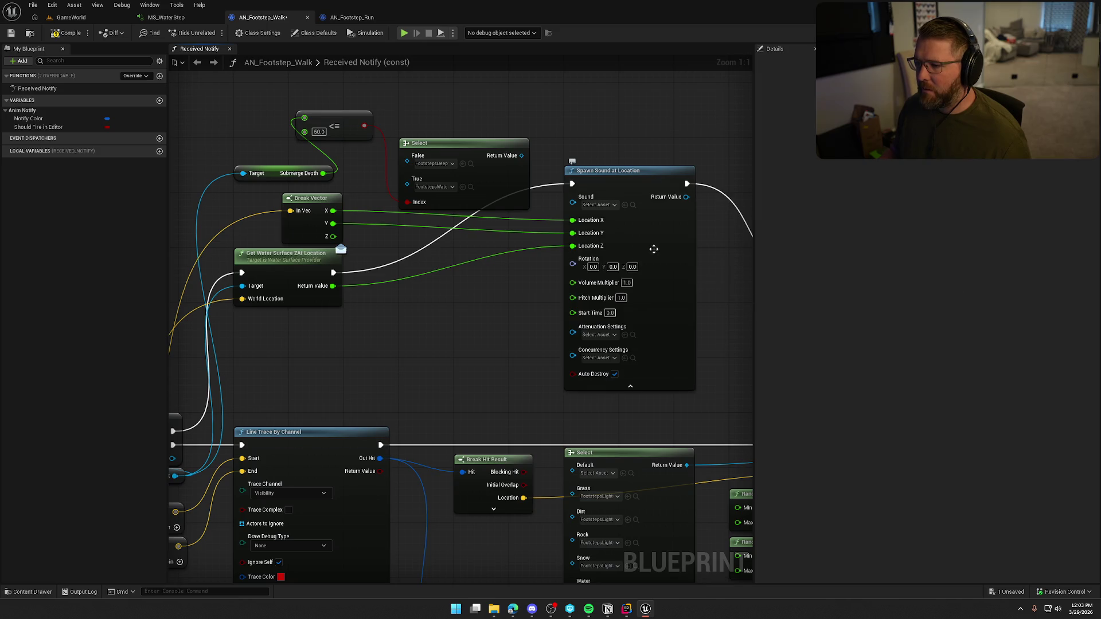
click(604, 205)
text(s_)
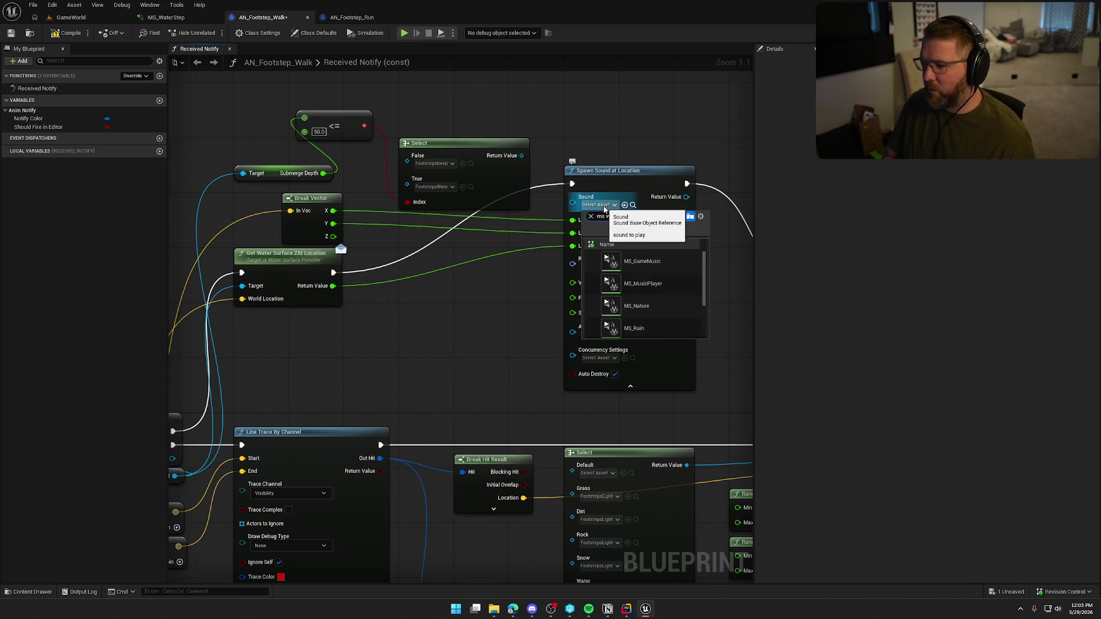
click(642, 261)
mouse_move(458, 324)
mouse_down()
mouse_move(413, 306)
mouse_move(485, 304)
mouse_up()
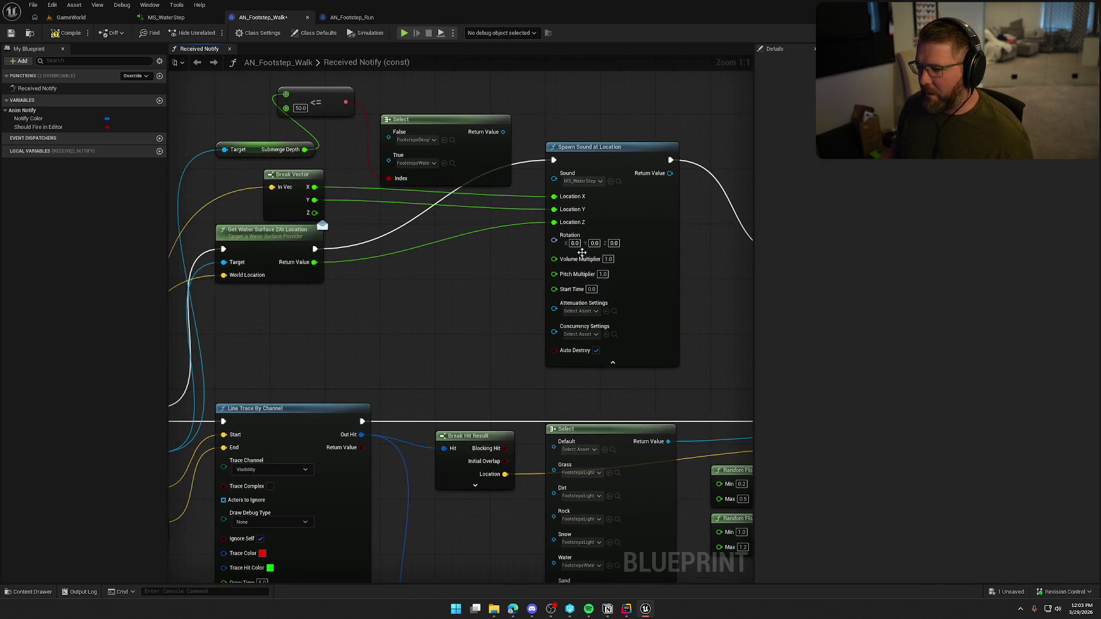
click(580, 310)
Apply Footstep_Atten as attenuation, delete the Select node, and tidy the spawn node
click(570, 382)
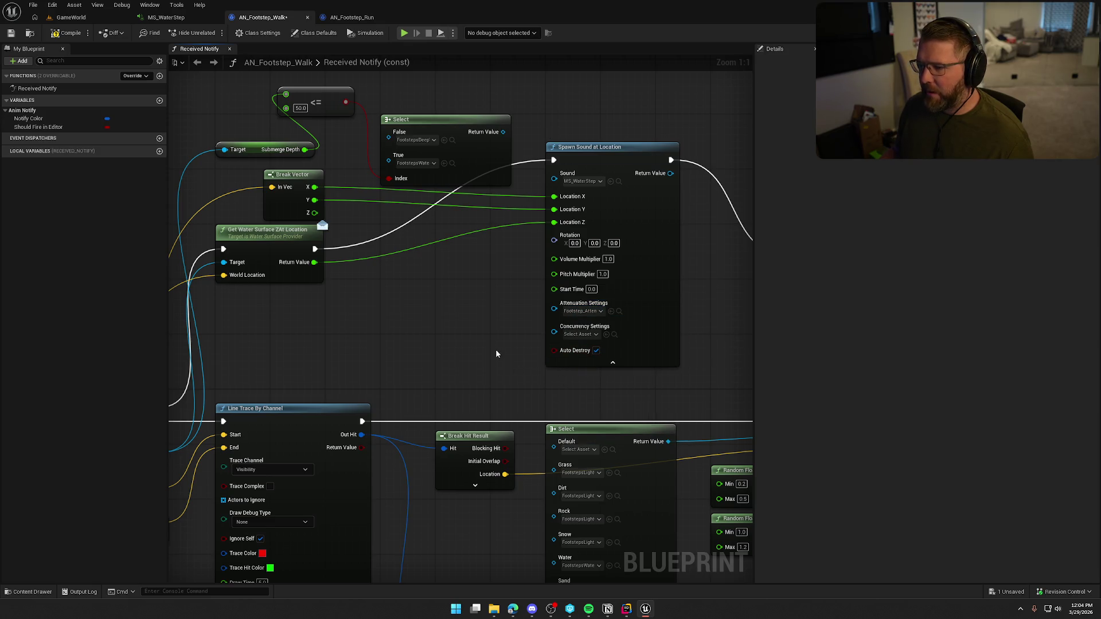
drag(454, 295, 486, 308)
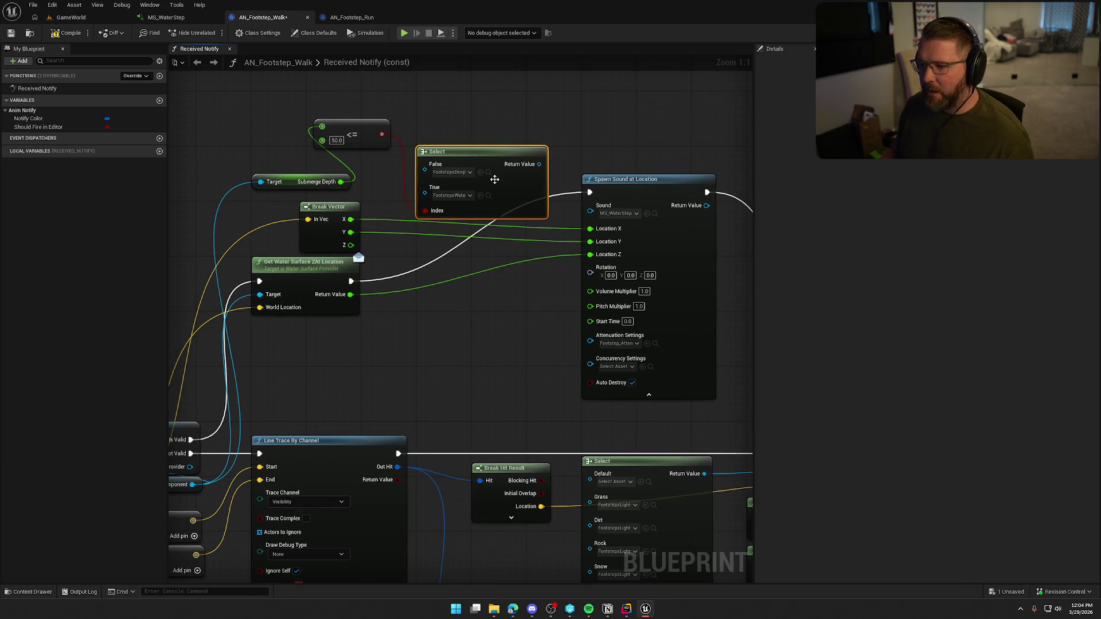
key(Delete)
drag(290, 181, 304, 361)
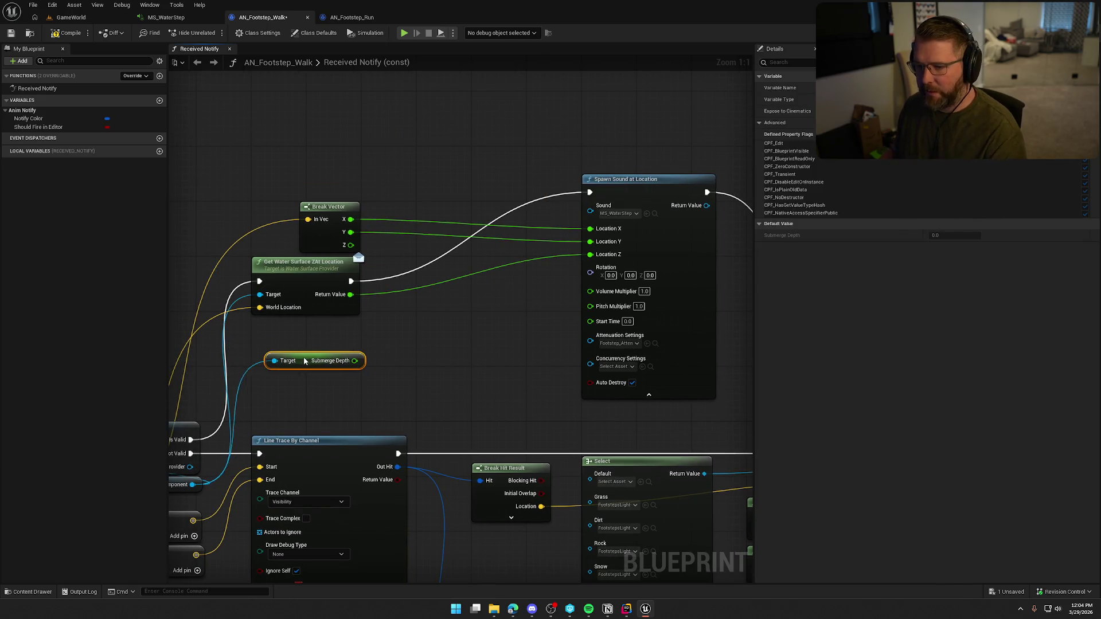
mouse_move(635, 194)
mouse_down()
mouse_move(566, 207)
mouse_move(469, 267)
mouse_up()
click(577, 410)
Add a Set Float Parameter on the spawned sound, chained before the Return Node, with Submerge Depth as In Float
drag(554, 245, 408, 228)
drag(395, 278, 471, 291)
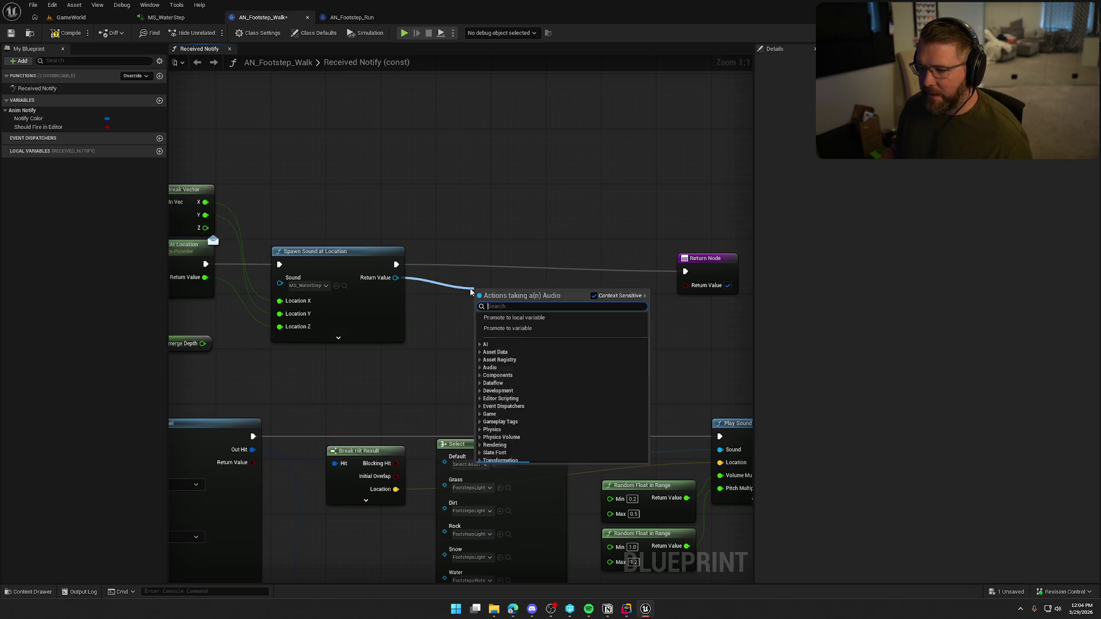
text(set float)
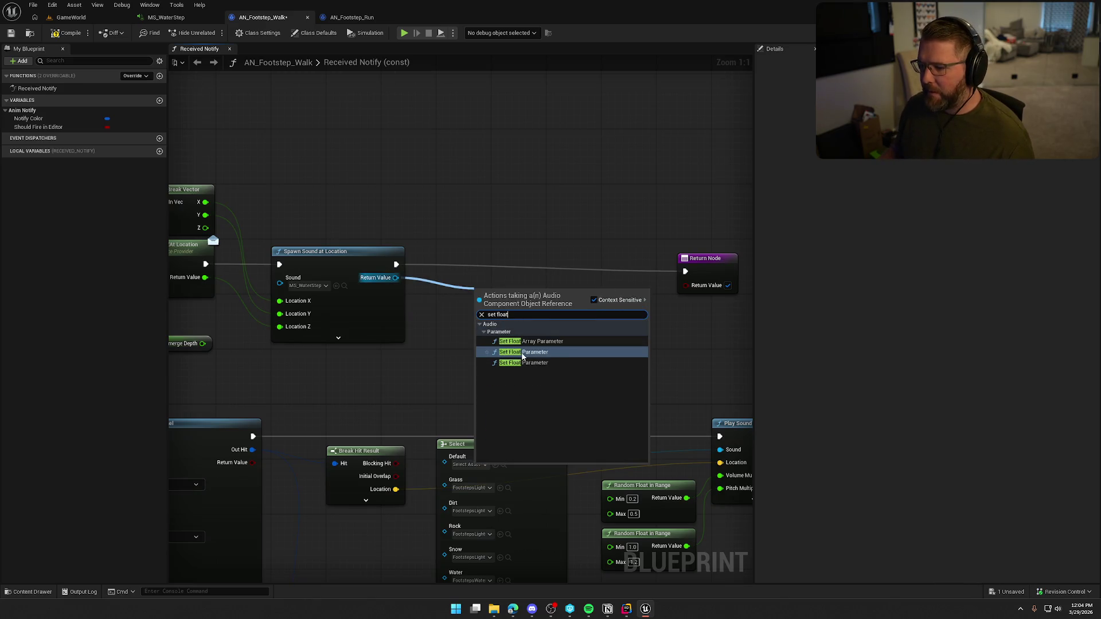
click(528, 361)
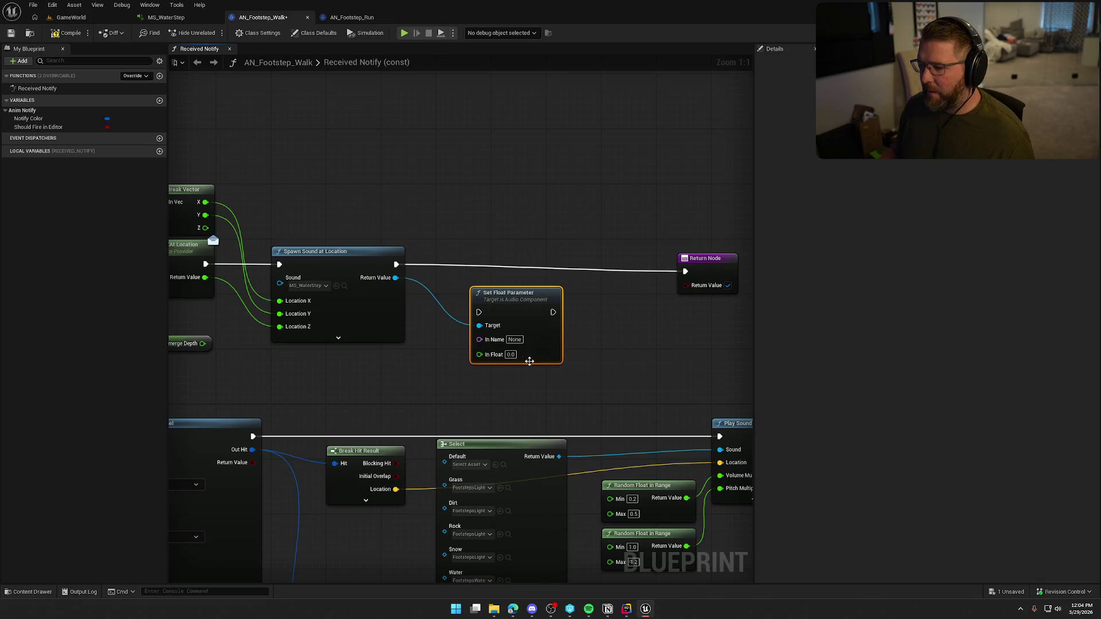
drag(479, 312, 396, 264)
mouse_move(559, 319)
mouse_down()
mouse_move(525, 271)
mouse_move(685, 271)
mouse_move(587, 253)
mouse_up()
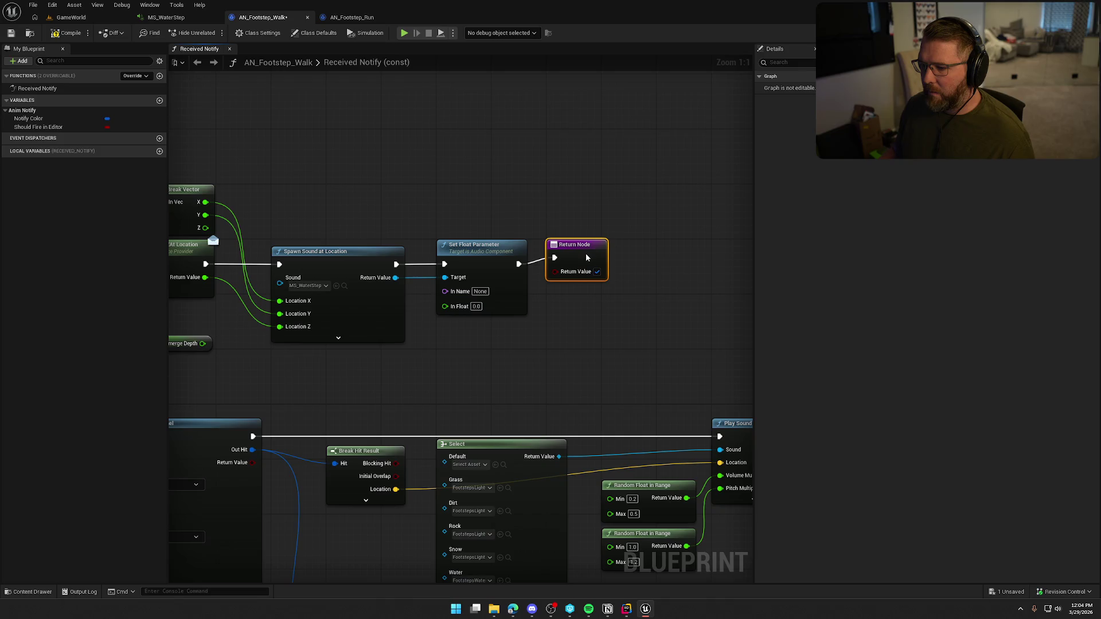
drag(503, 356, 601, 317)
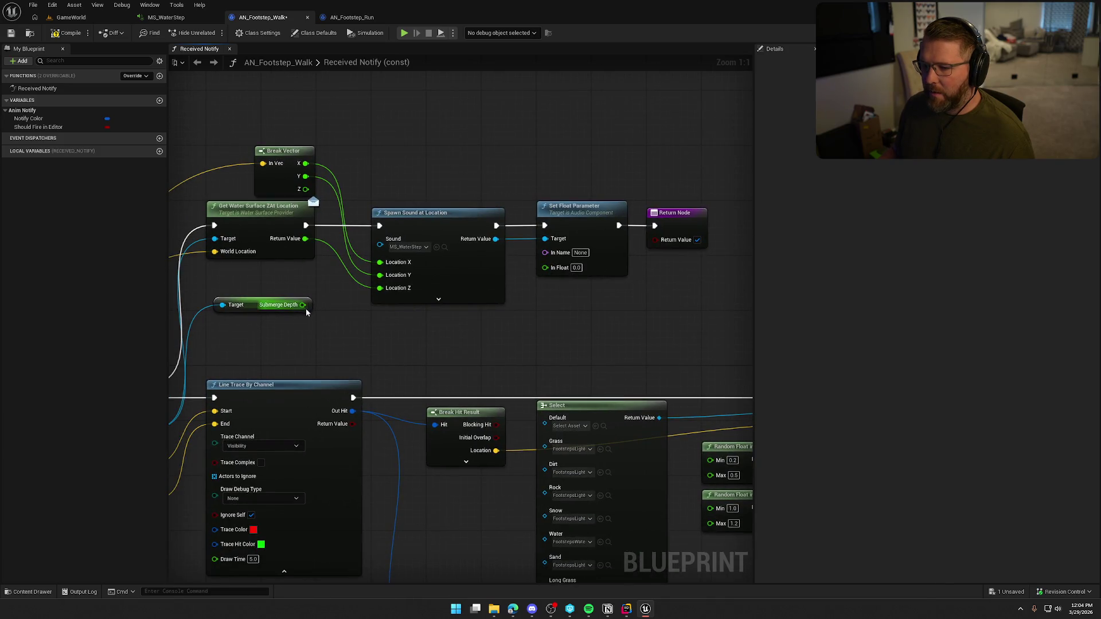
drag(302, 305, 545, 267)
mouse_move(250, 304)
mouse_down()
mouse_move(282, 319)
mouse_move(400, 319)
mouse_up()
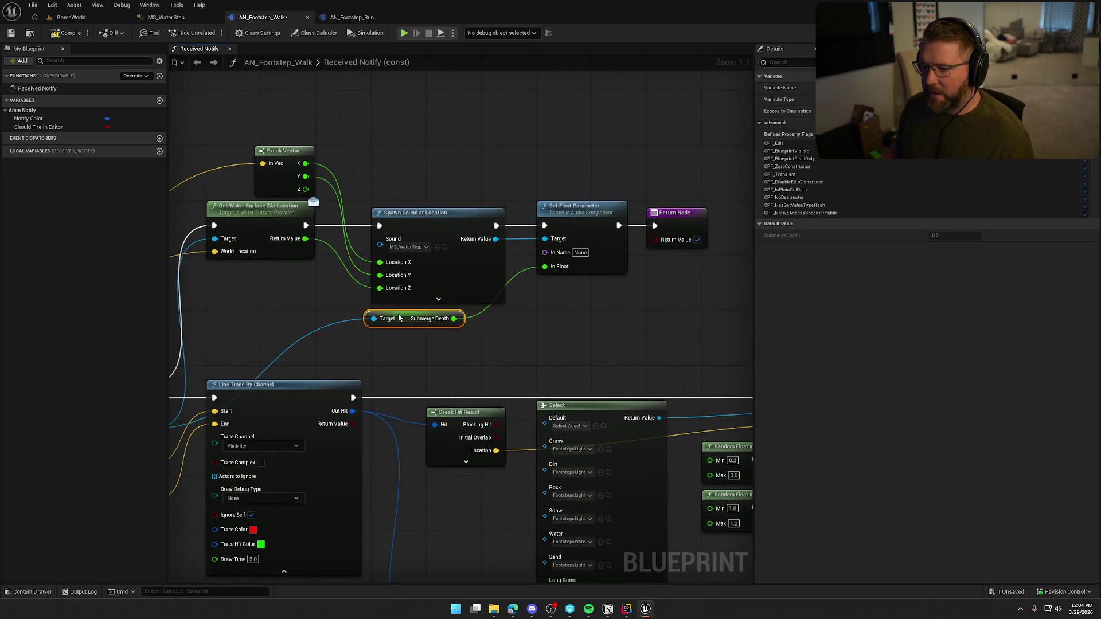
click(578, 328)
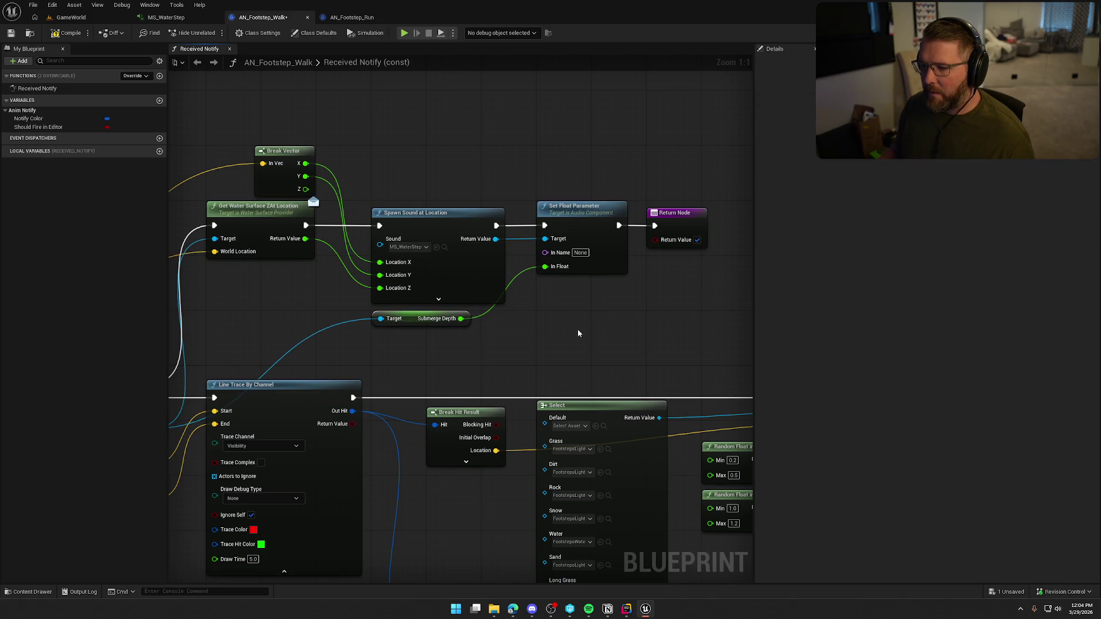
drag(578, 328, 590, 325)
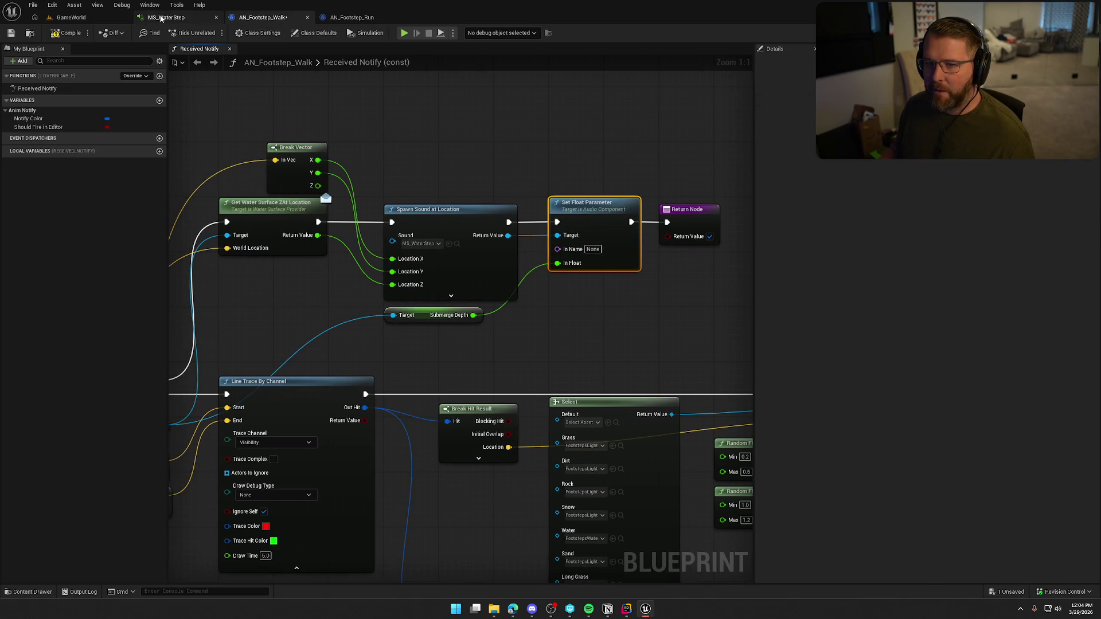
Copy the WaterDepth input name from MS_WaterStep into the parameter's In Name, then select the new nodes
click(161, 18)
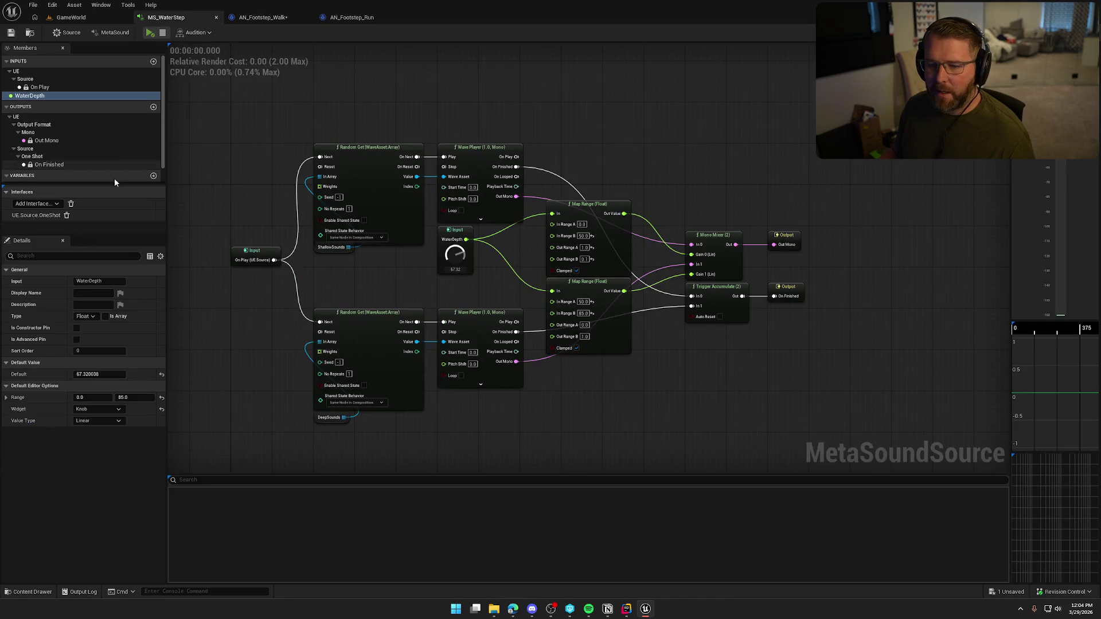
double_click(22, 98)
key(ctrl+c)
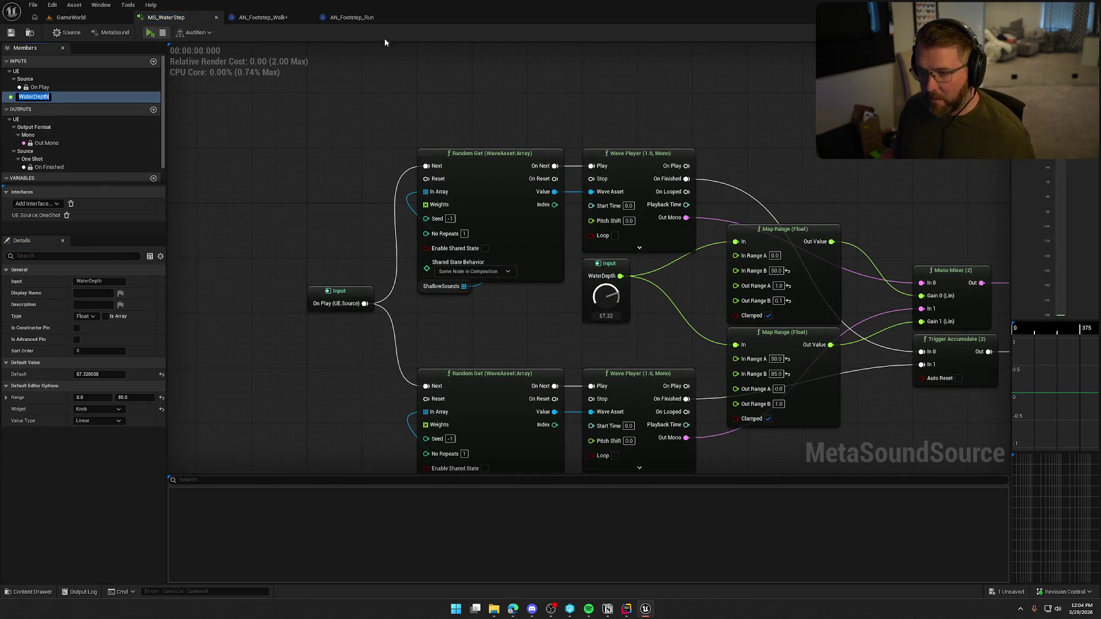
click(252, 17)
key(ctrl+v)
click(639, 325)
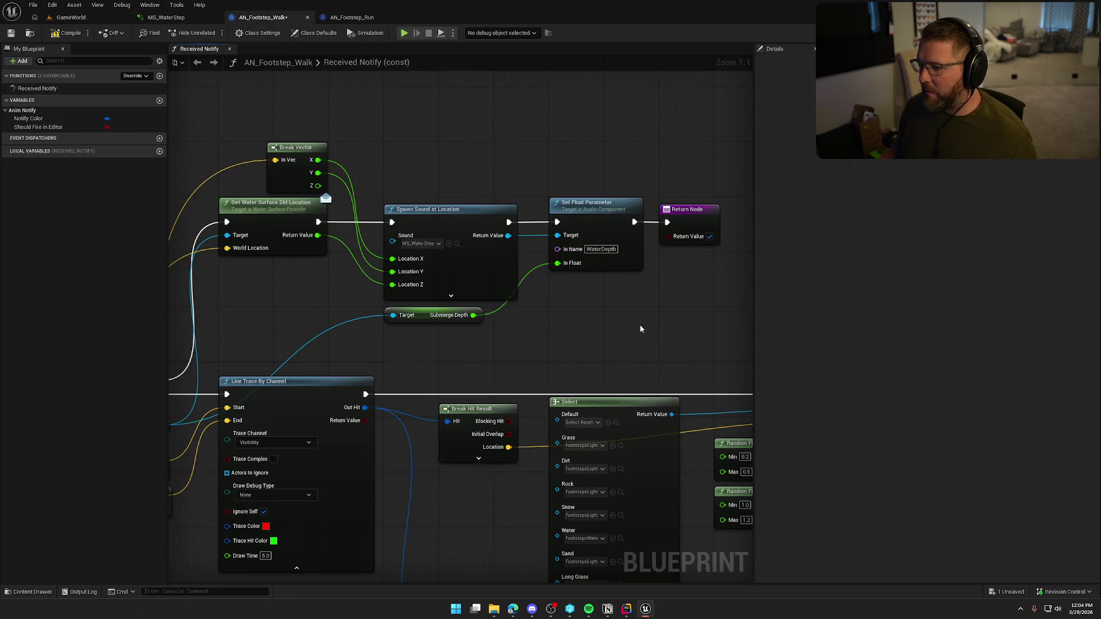
scroll(543, 312, down, 3)
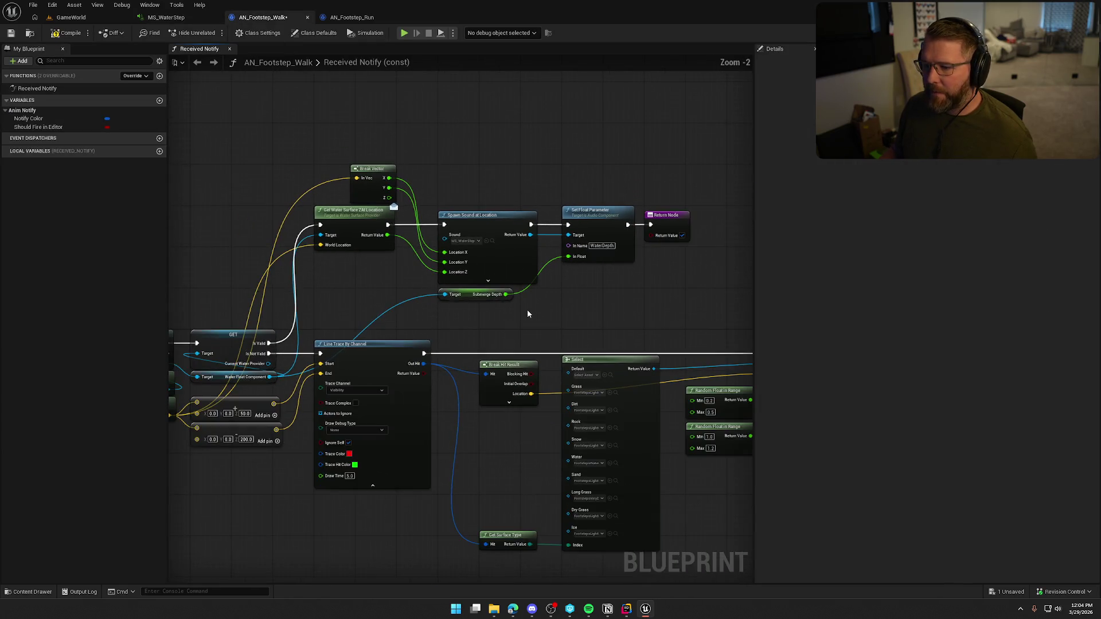
drag(451, 171, 606, 313)
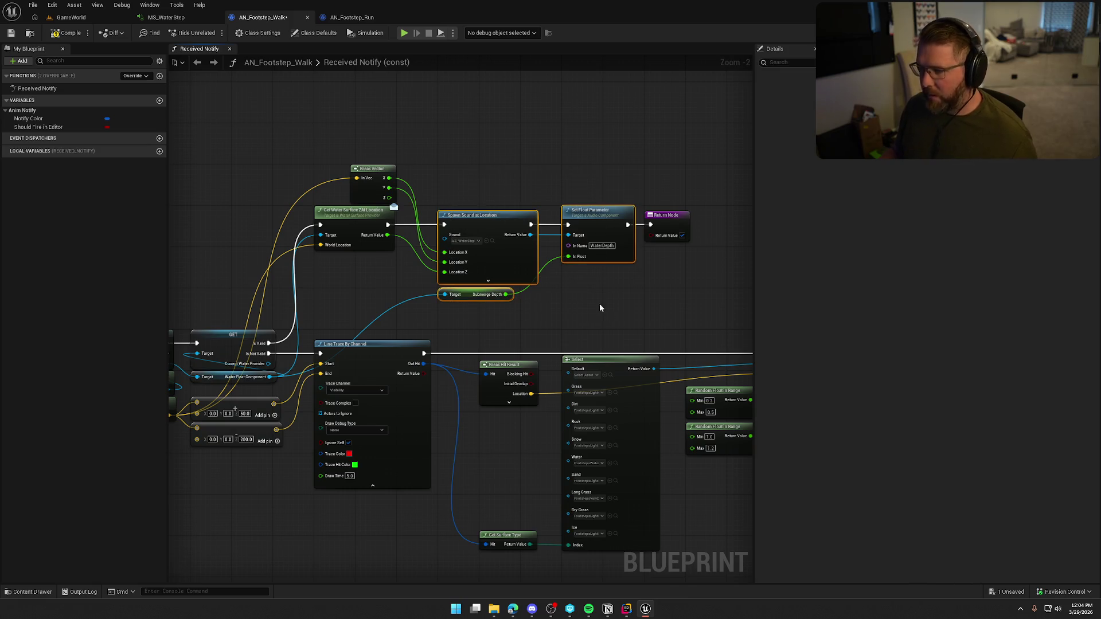
In AN_Footstep_Run, delete the <=, Select, Random Float and Play Sound at Location nodes
click(352, 17)
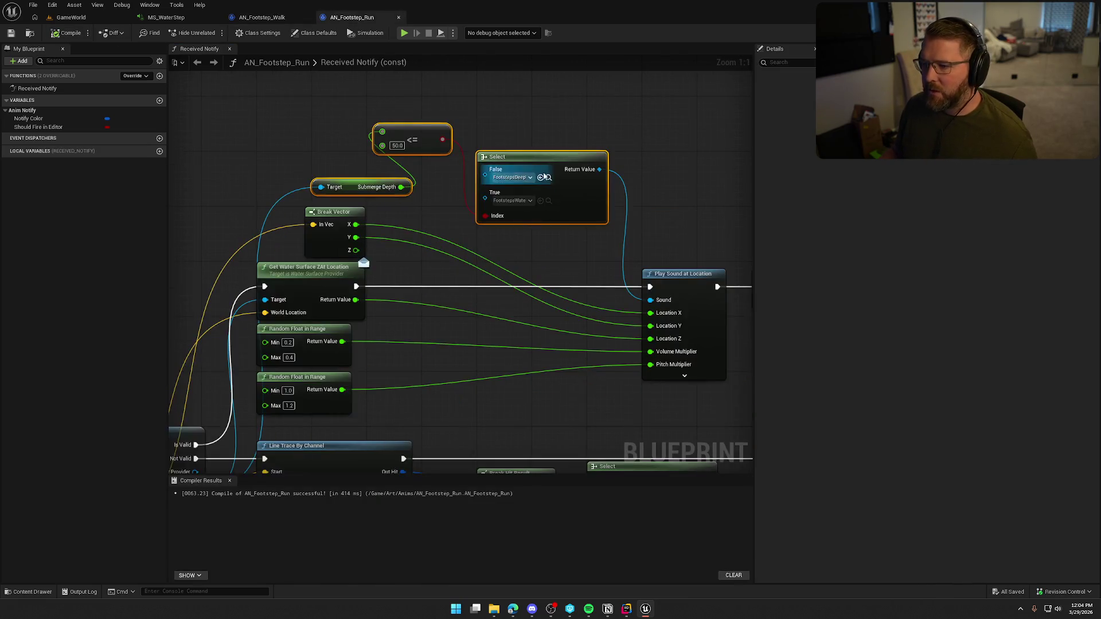
click(349, 115)
ctrl+click(479, 138)
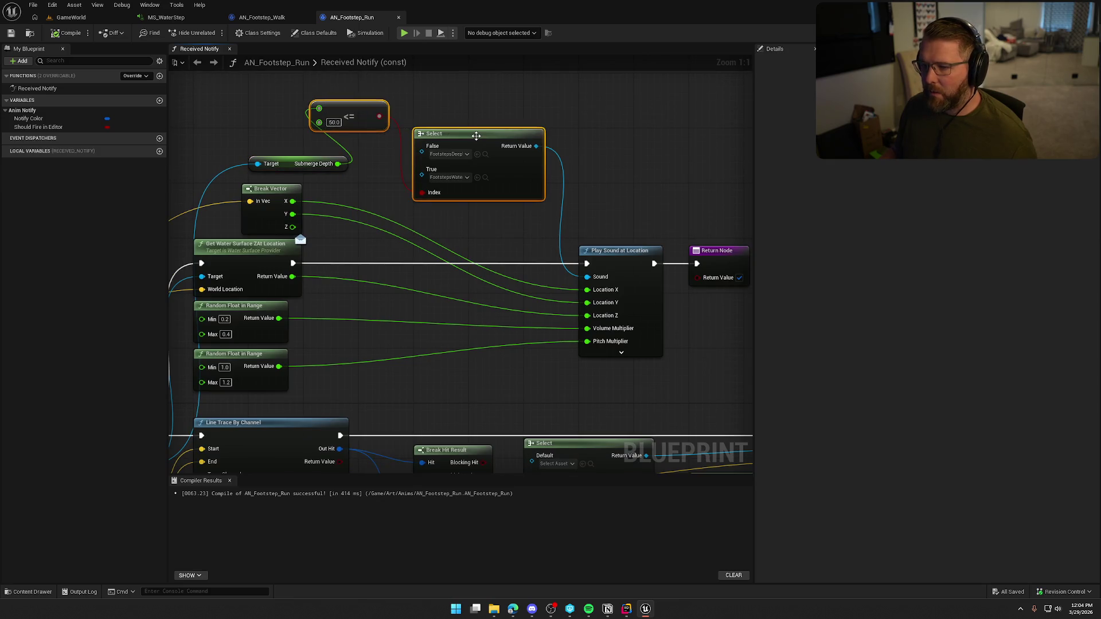
key(Delete)
drag(436, 205, 448, 200)
drag(350, 382, 269, 308)
key(Delete)
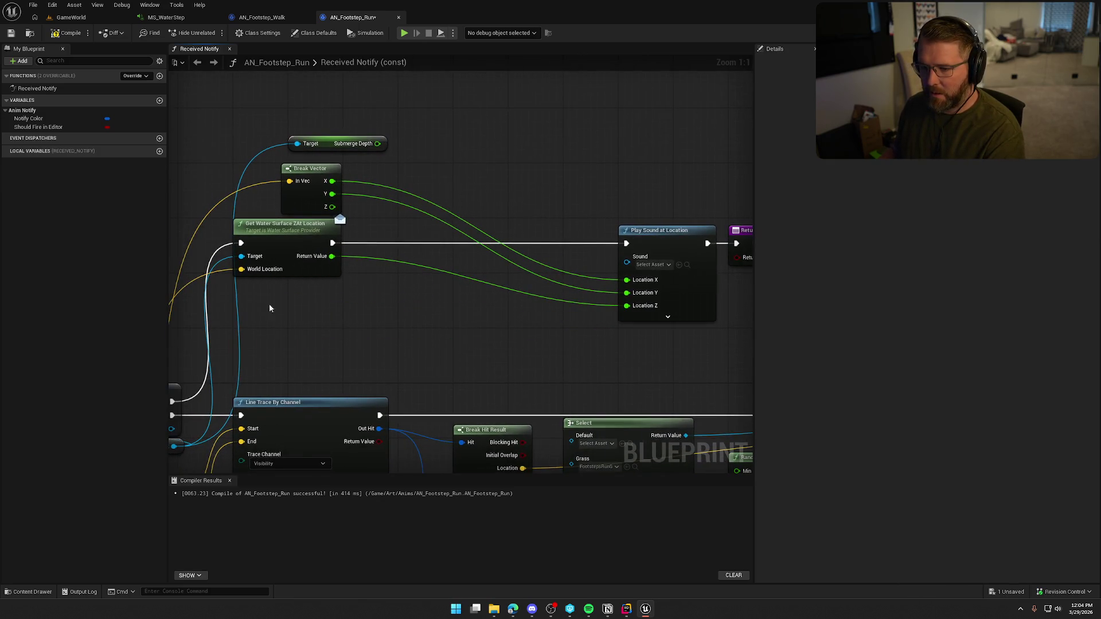
key(Delete)
Paste the Spawn Sound and Set Float Parameter nodes and chain them into the Return Node
mouse_move(583, 309)
mouse_down()
mouse_move(674, 197)
mouse_move(591, 193)
mouse_up()
drag(654, 236, 516, 236)
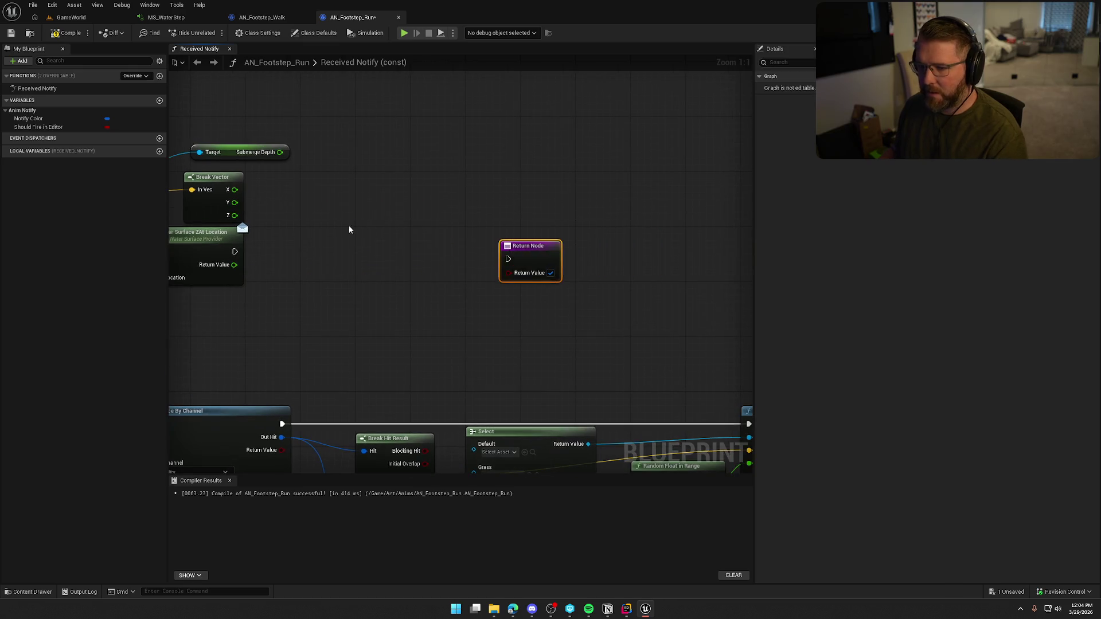
mouse_move(348, 228)
mouse_down()
mouse_move(533, 216)
mouse_move(408, 243)
mouse_up()
drag(548, 250, 696, 225)
key(ctrl+v)
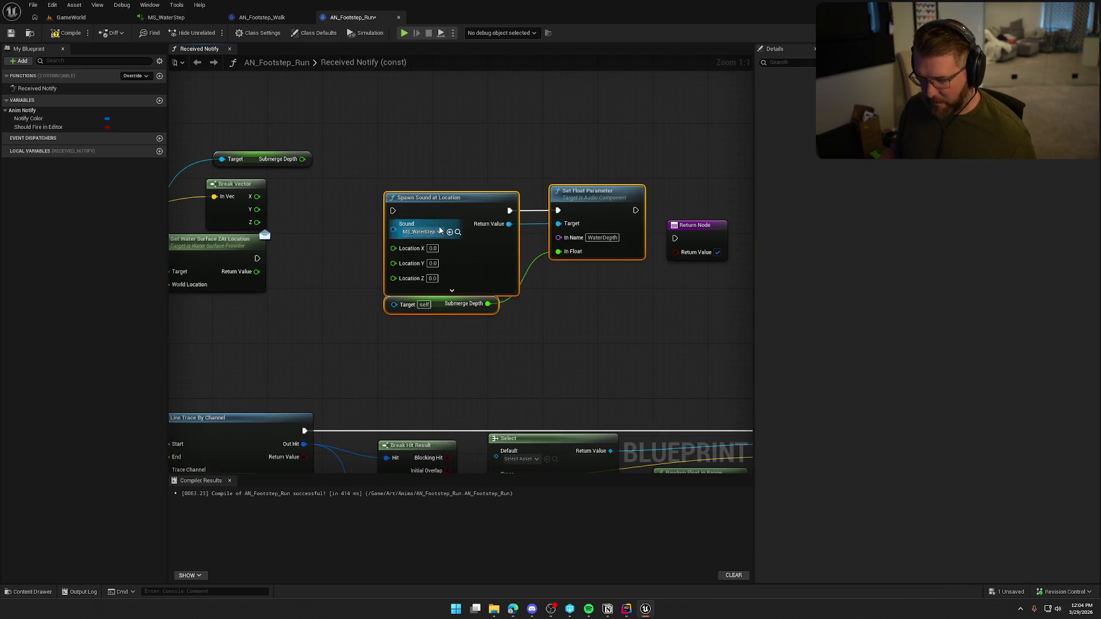
drag(445, 282, 437, 324)
mouse_move(386, 252)
mouse_down()
mouse_move(355, 264)
mouse_move(257, 258)
mouse_up()
drag(422, 244, 367, 252)
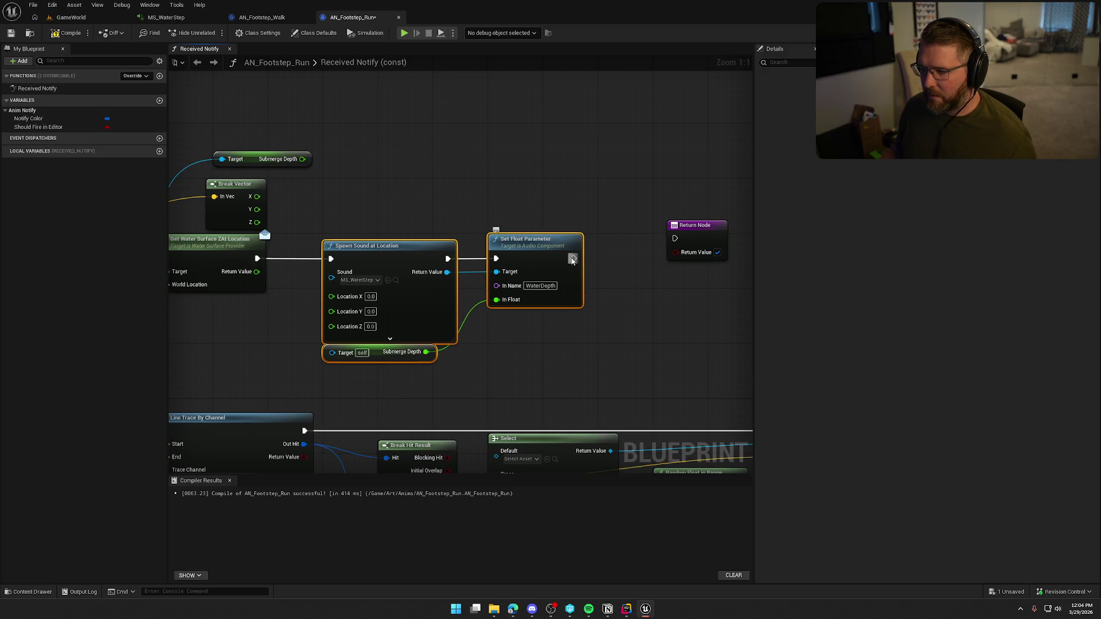
mouse_move(572, 258)
mouse_down()
mouse_move(675, 238)
mouse_move(626, 256)
mouse_up()
mouse_move(566, 318)
mouse_down()
mouse_move(685, 266)
mouse_move(690, 282)
mouse_up()
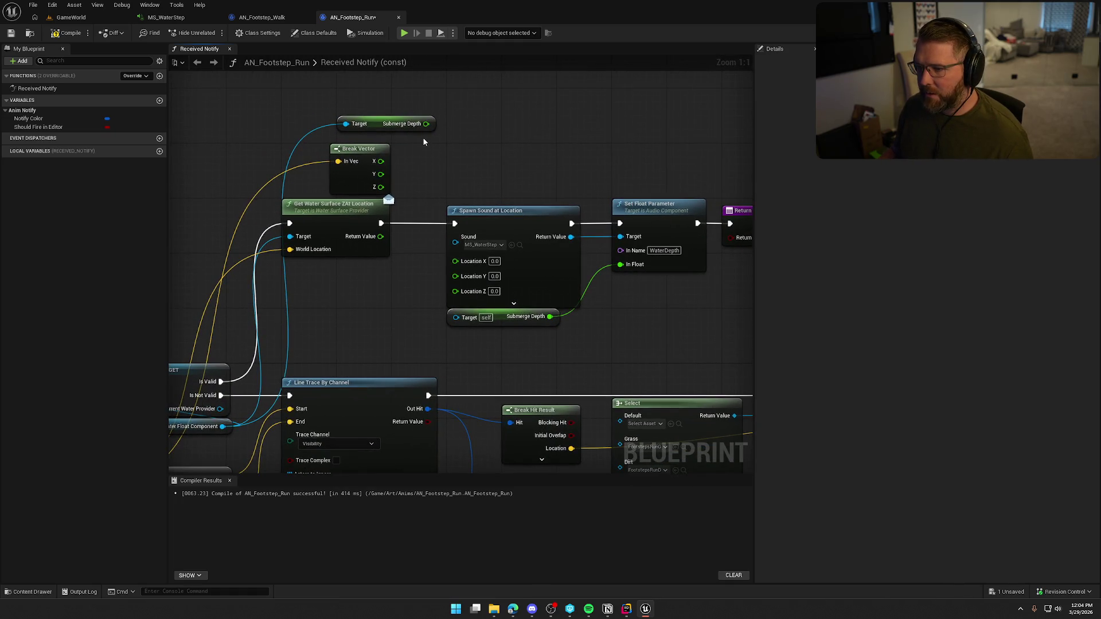
Feed Submerge Depth into In Float and wire Break Vector X, Y, Z into the spawn location
mouse_move(426, 124)
mouse_down()
mouse_move(487, 209)
mouse_move(621, 265)
mouse_up()
click(516, 319)
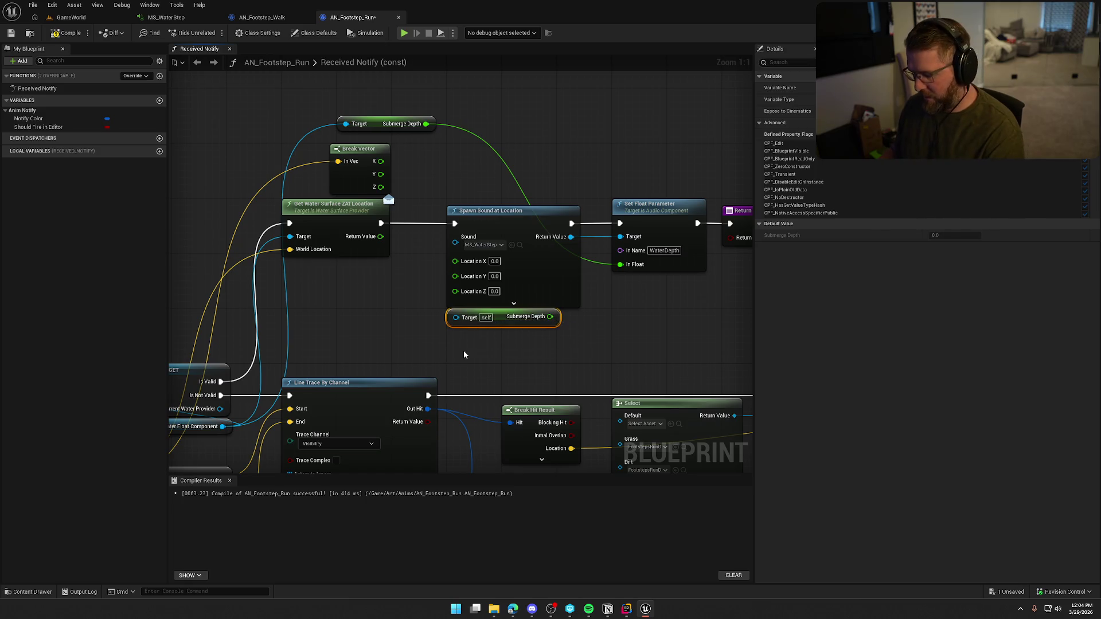
key(Delete)
mouse_move(372, 129)
mouse_down()
mouse_move(434, 220)
mouse_move(473, 321)
mouse_move(448, 321)
mouse_move(482, 321)
mouse_up()
mouse_move(456, 262)
mouse_down()
mouse_move(381, 161)
mouse_move(455, 273)
mouse_move(384, 229)
mouse_move(381, 187)
mouse_up()
click(406, 287)
mouse_move(406, 287)
mouse_down()
mouse_move(277, 312)
mouse_move(467, 293)
mouse_up()
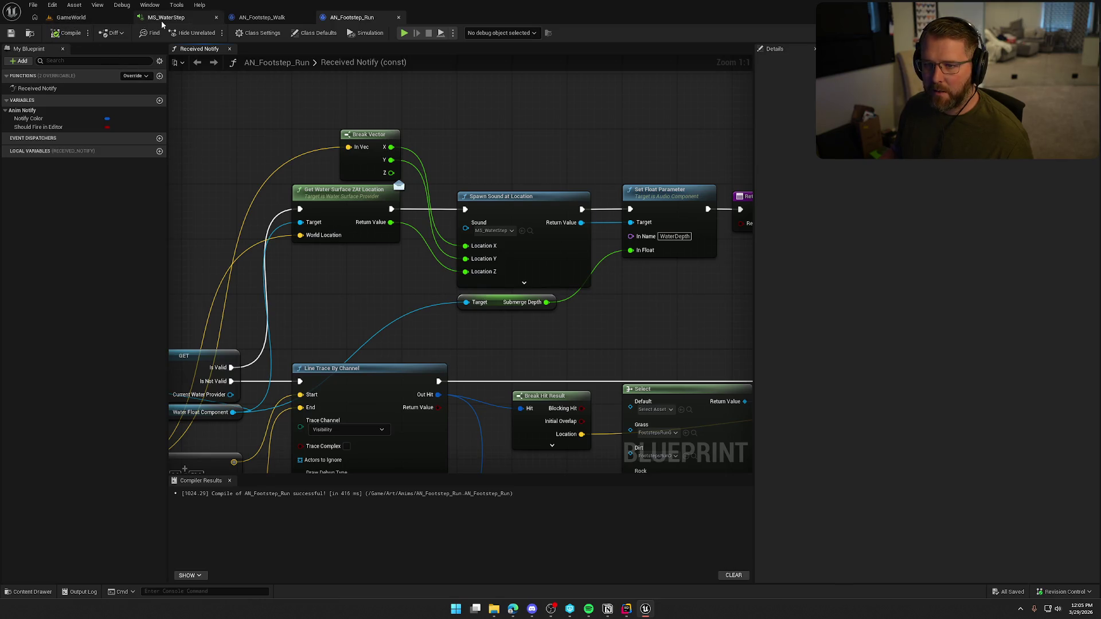
click(72, 18)
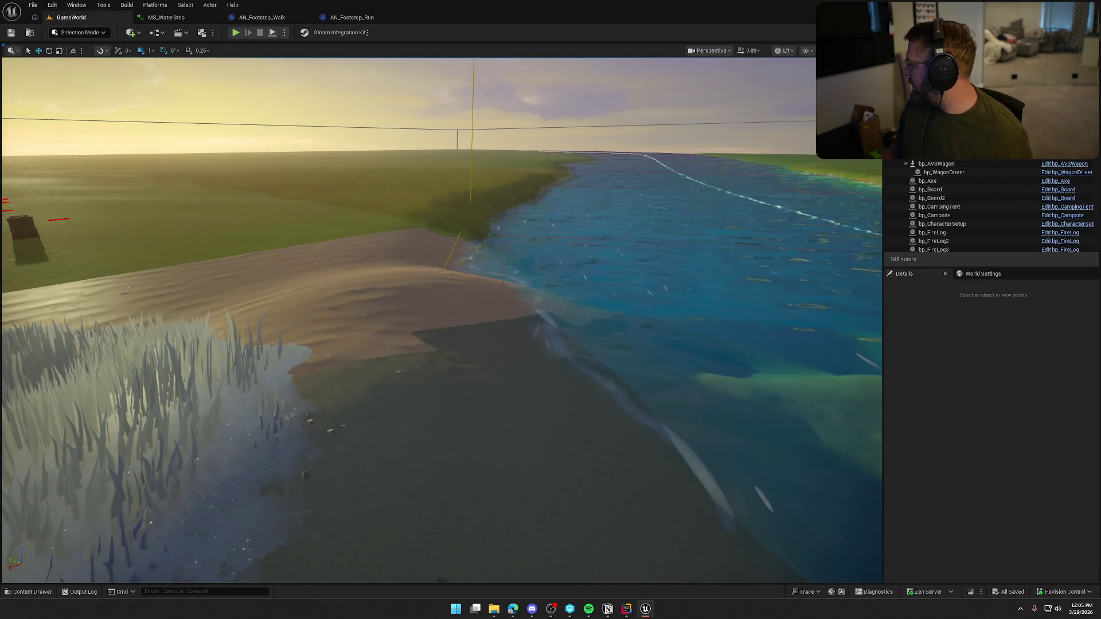
Play-test the level, walking and sprinting the character through shallow and deep water, then exit
key(alt+p)
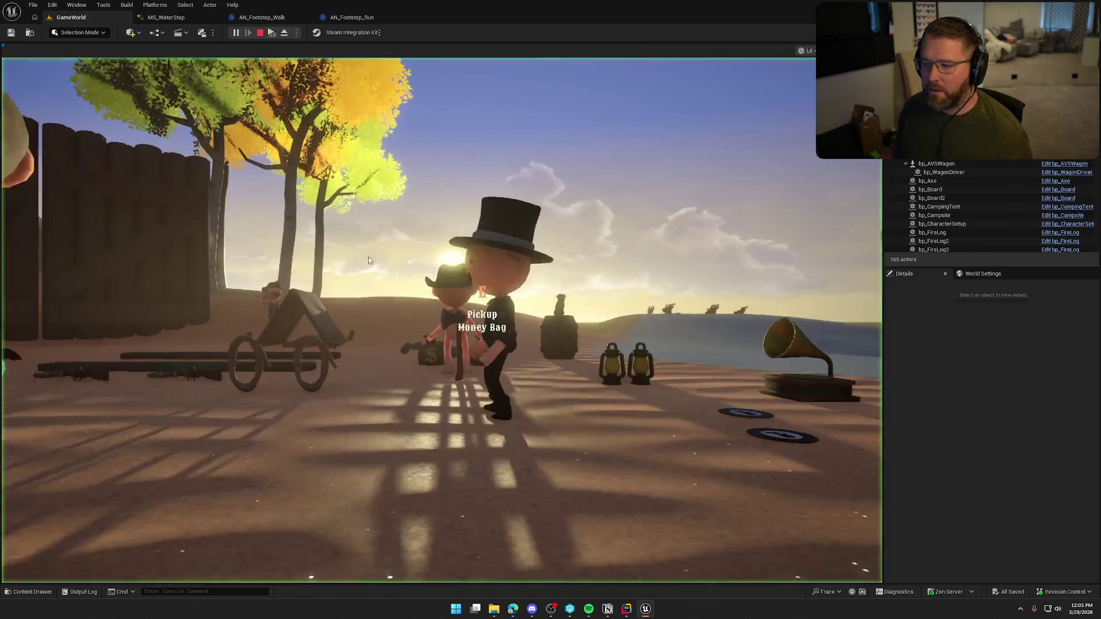
key(w)
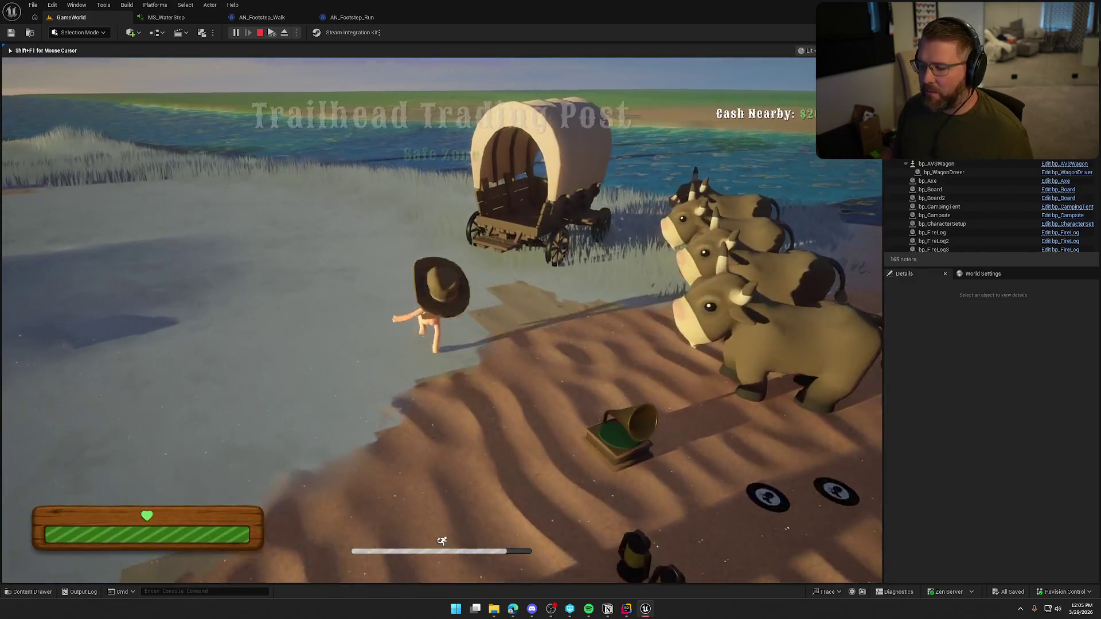
key(a)
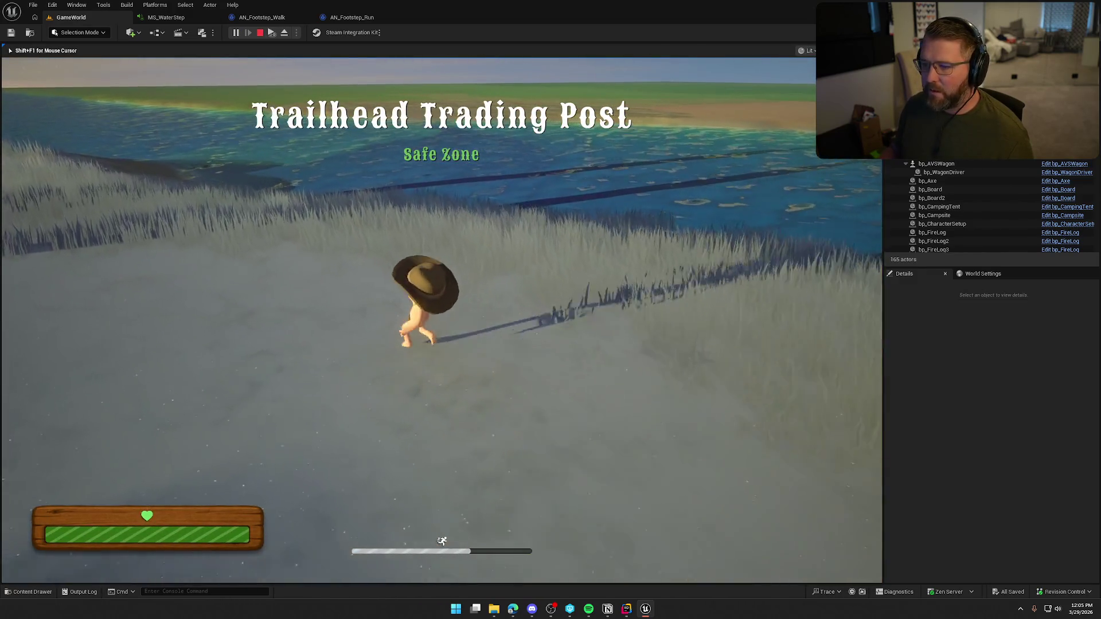
key(w)
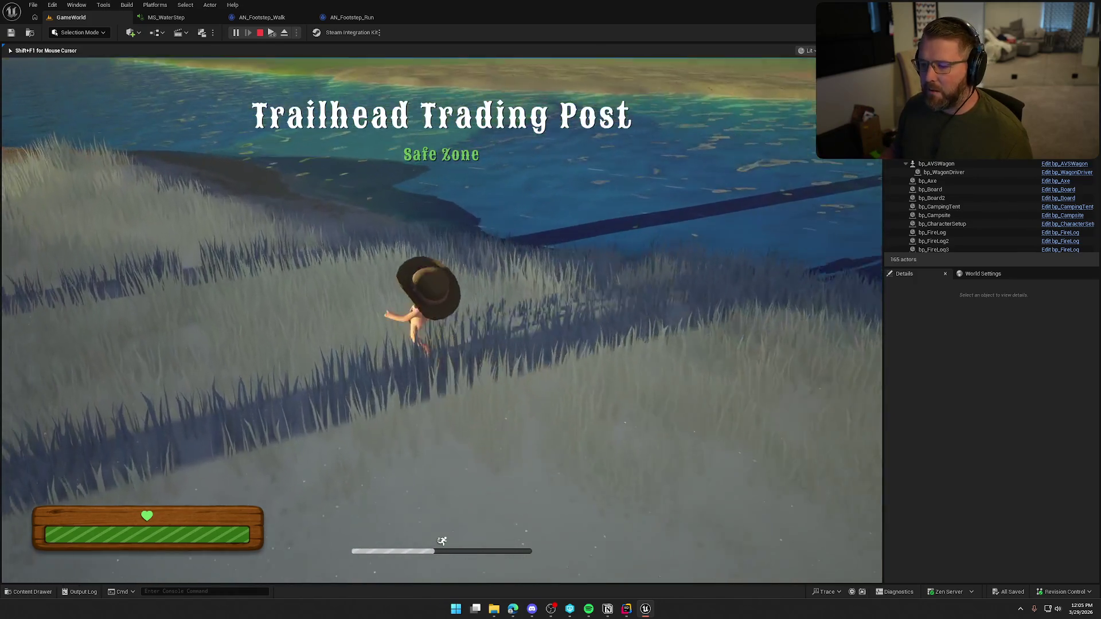
key(w)
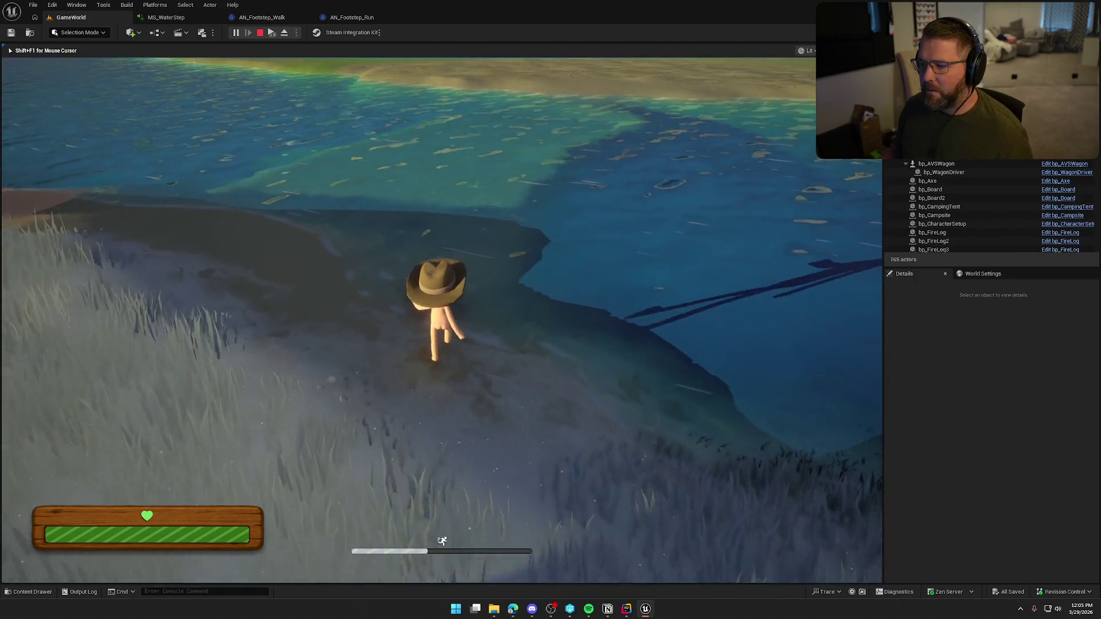
key(w)
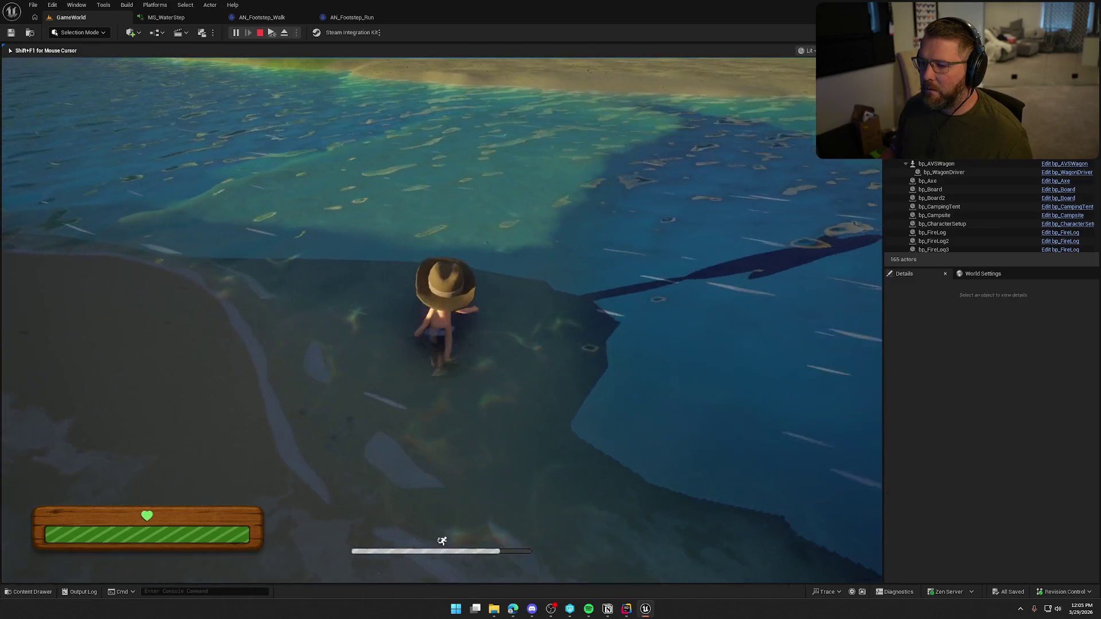
key(w)
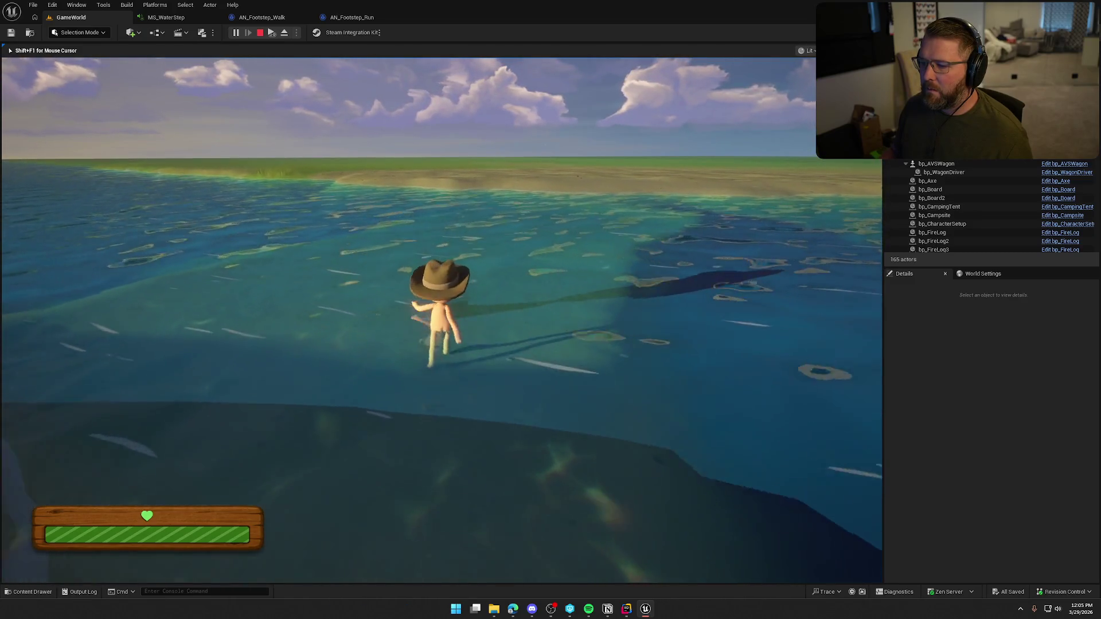
key(shift)
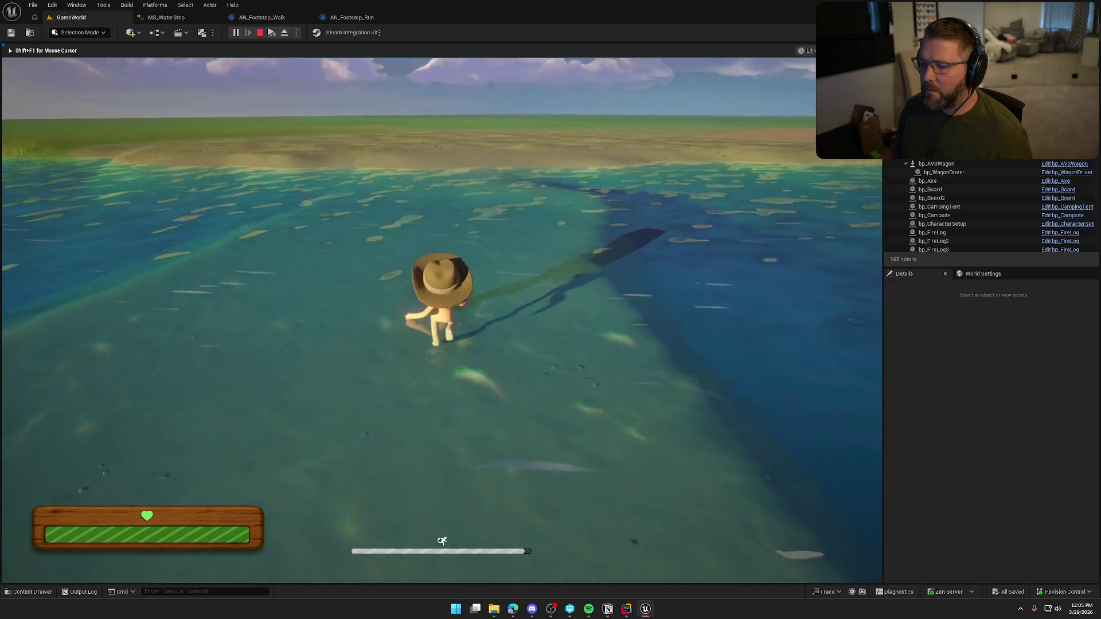
key(w)
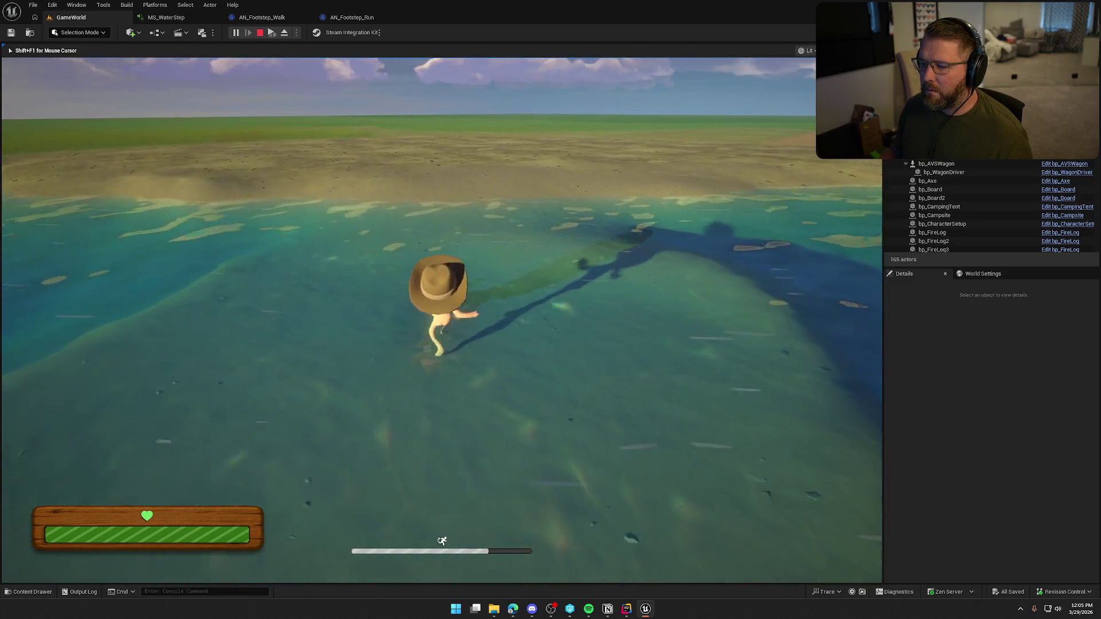
key(w)
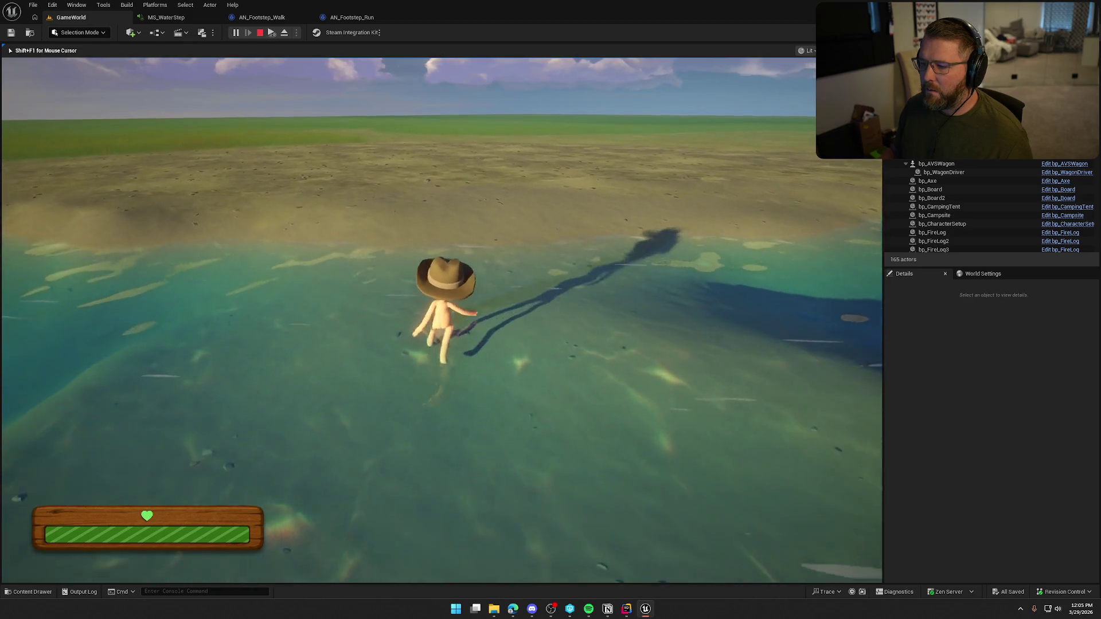
key(w)
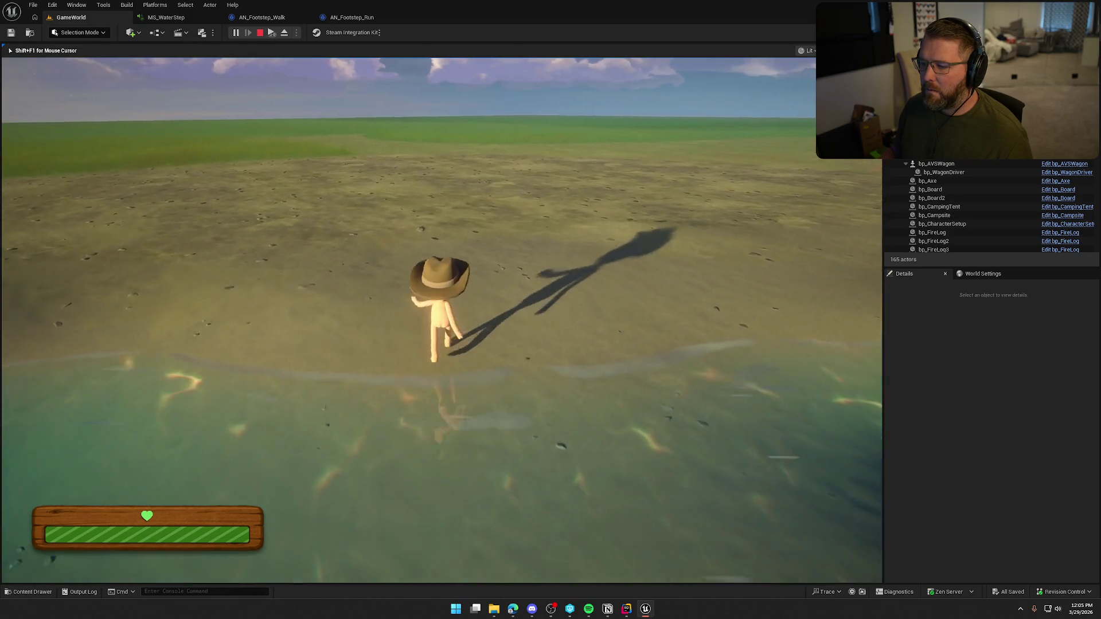
key(w)
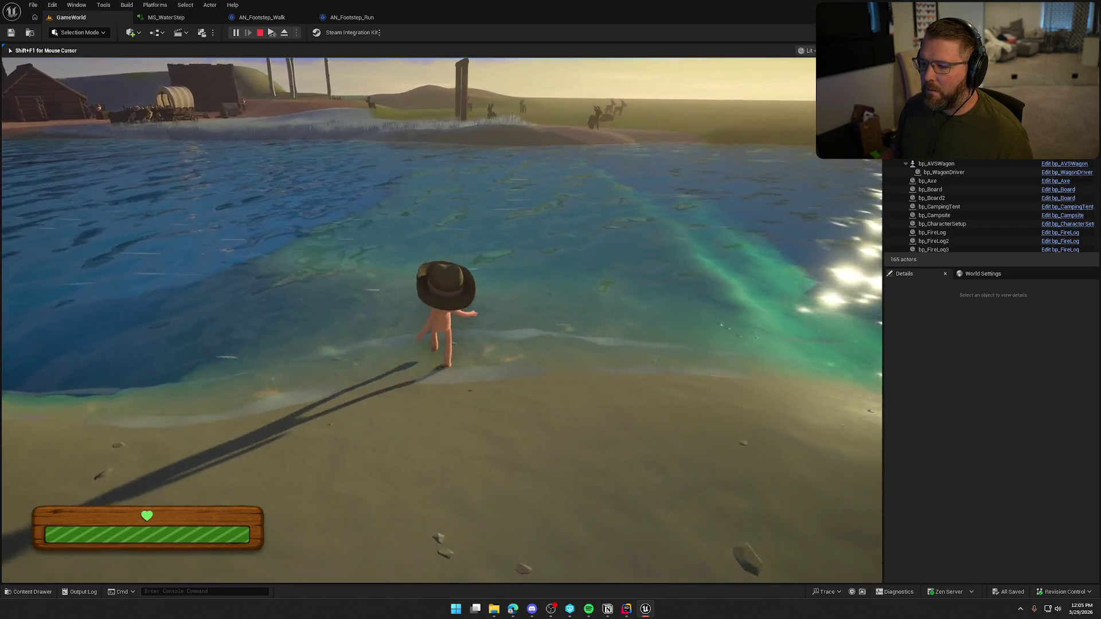
key(w)
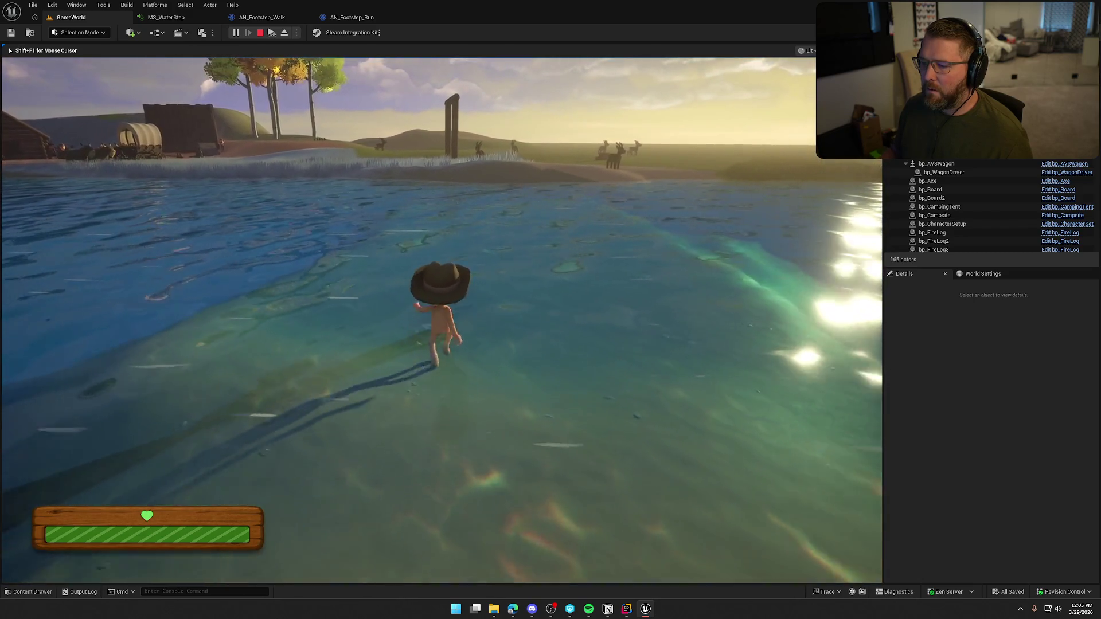
key(w)
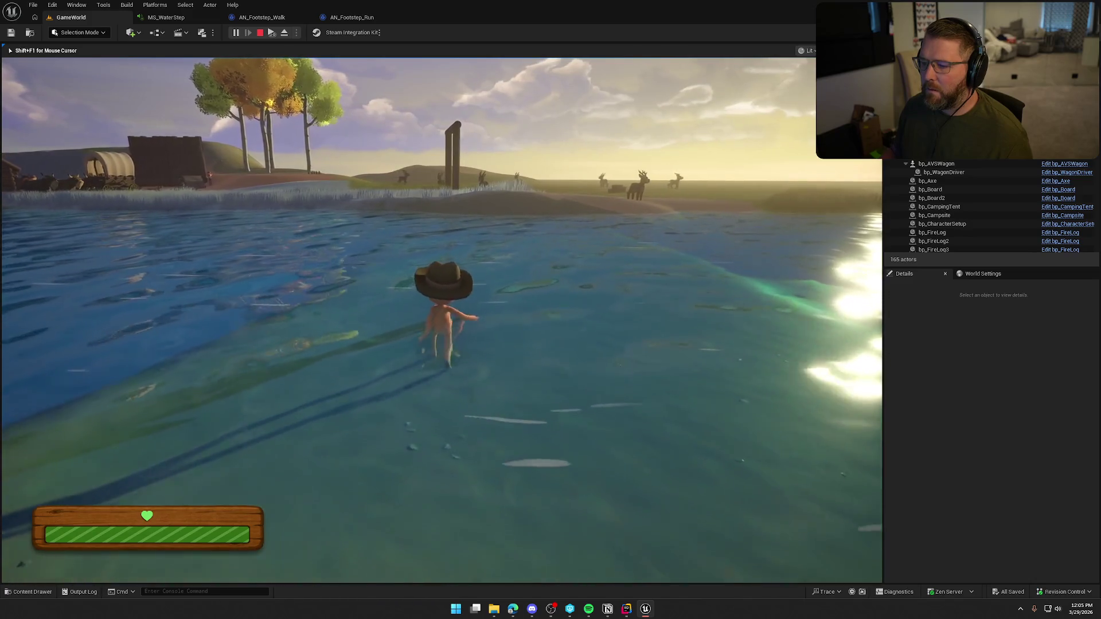
key(w)
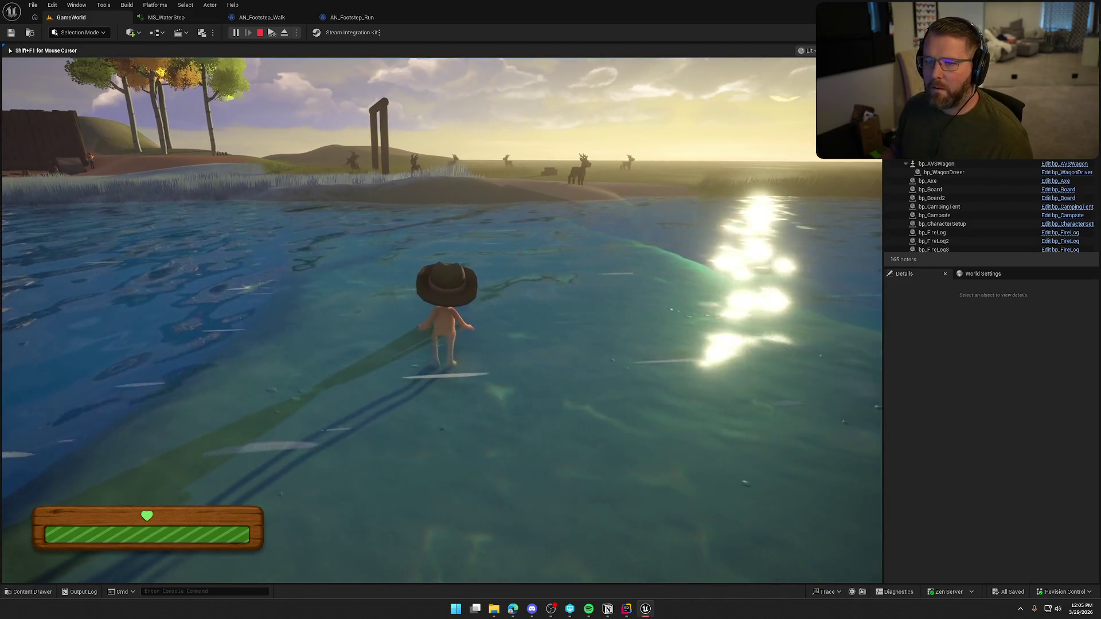
key(shift+F1)
In MS_WaterStep, set the upper Map Range In Range B to 60 and the lower In Range A to 40
click(166, 17)
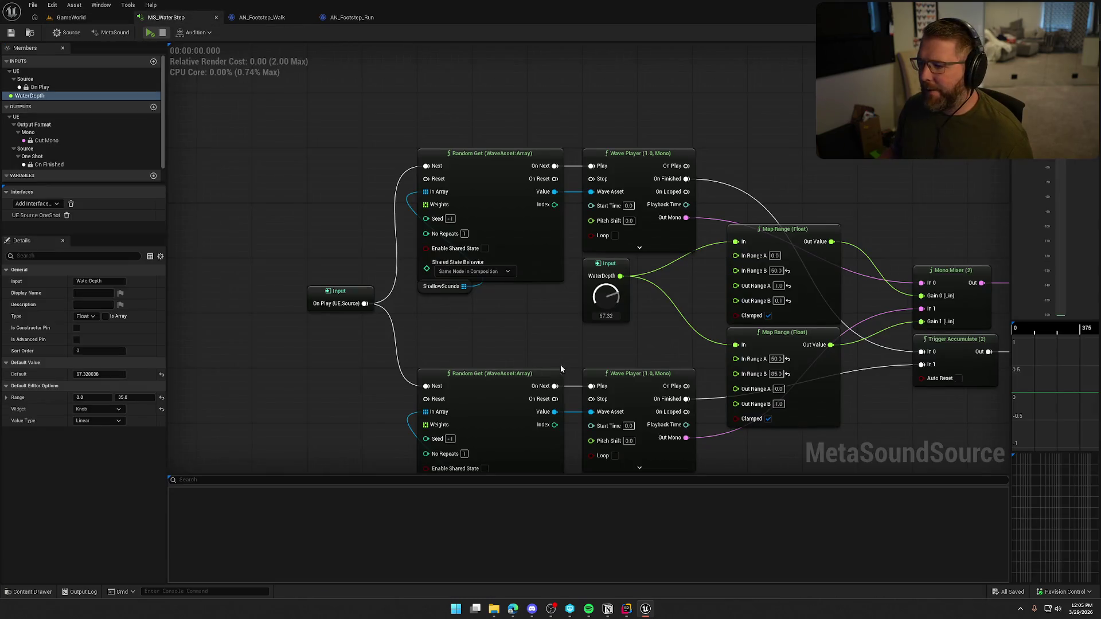
mouse_move(561, 369)
mouse_down()
mouse_move(393, 268)
mouse_move(407, 266)
mouse_up()
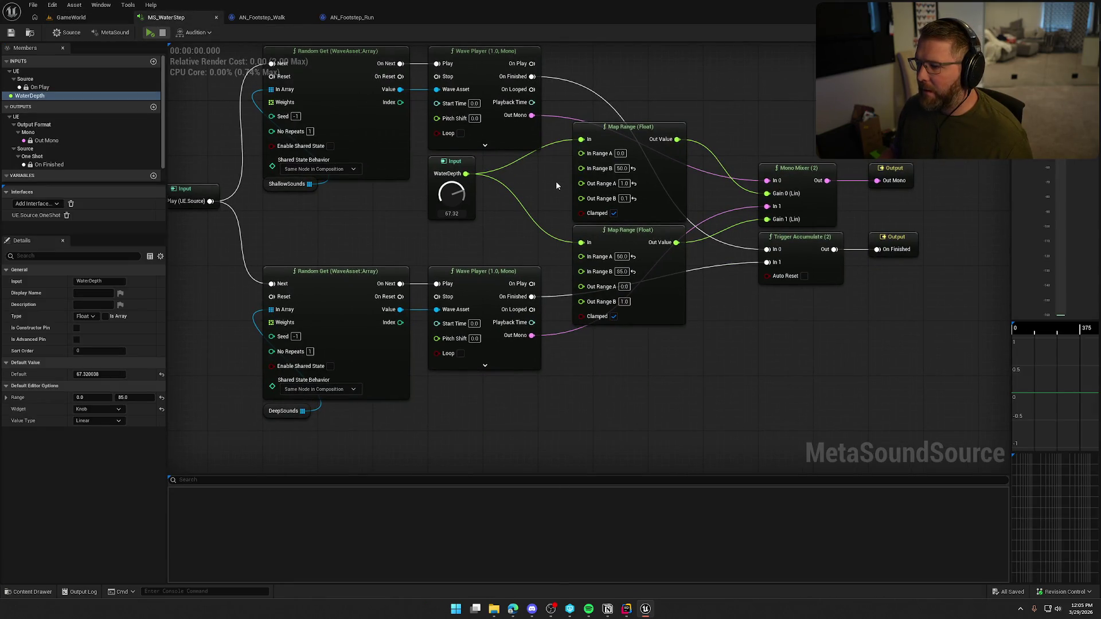
text(60)
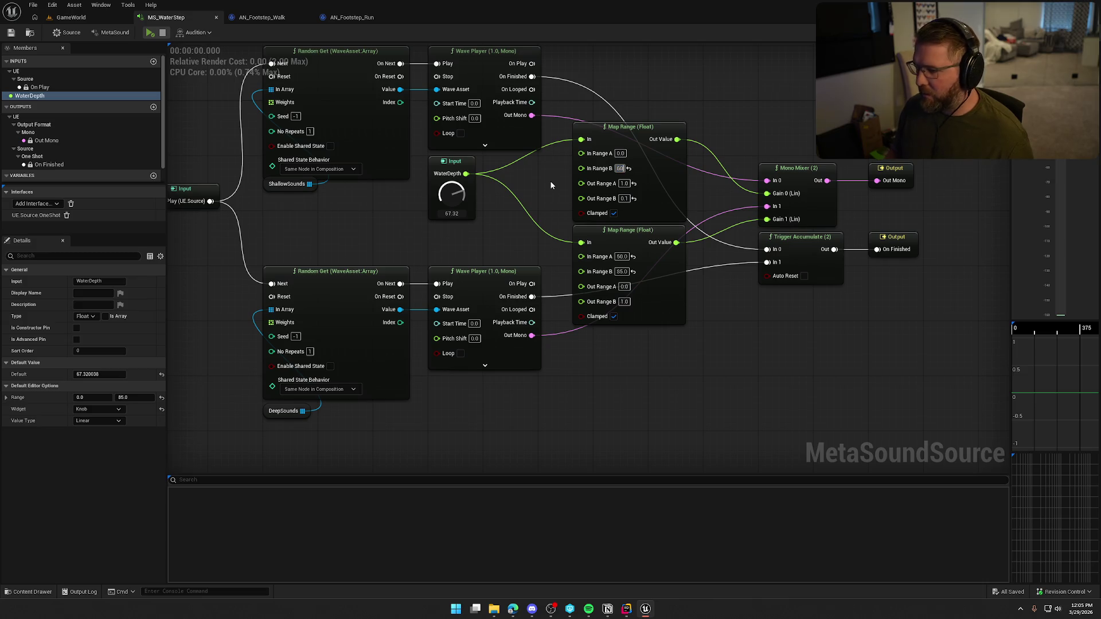
key(Return)
click(622, 257)
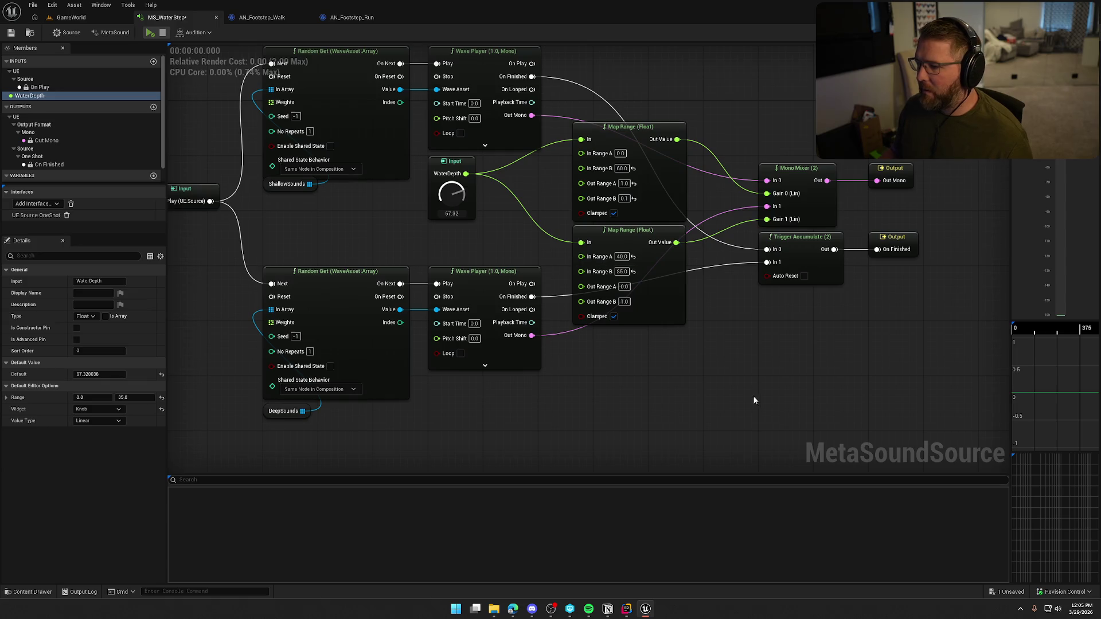
Move the DeepSounds getter above the lower Random Get node
drag(769, 274, 707, 264)
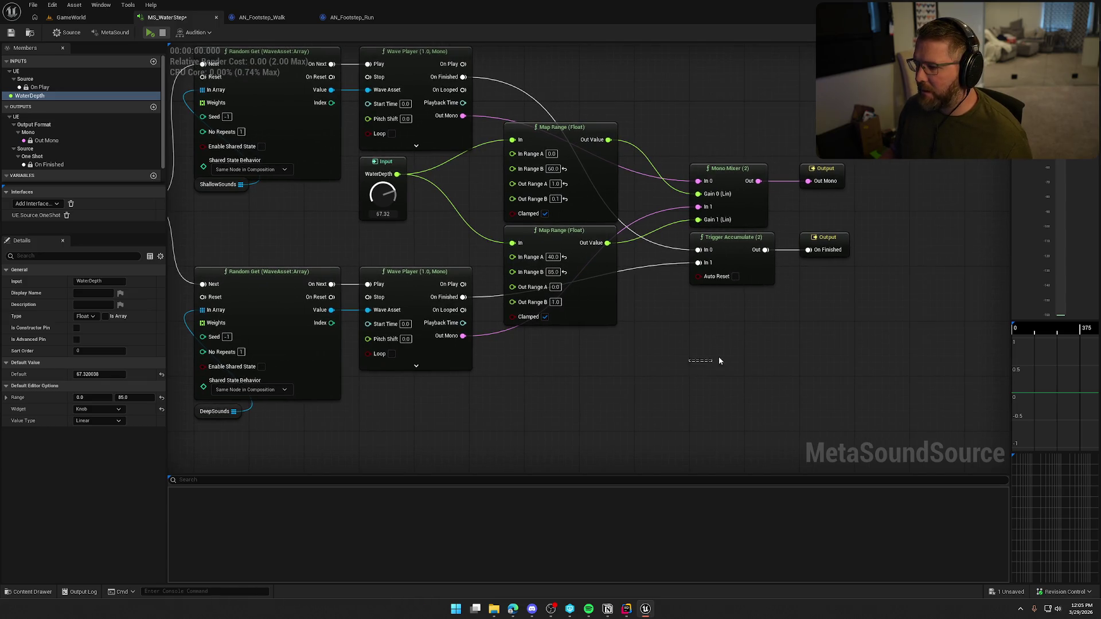
key(Home)
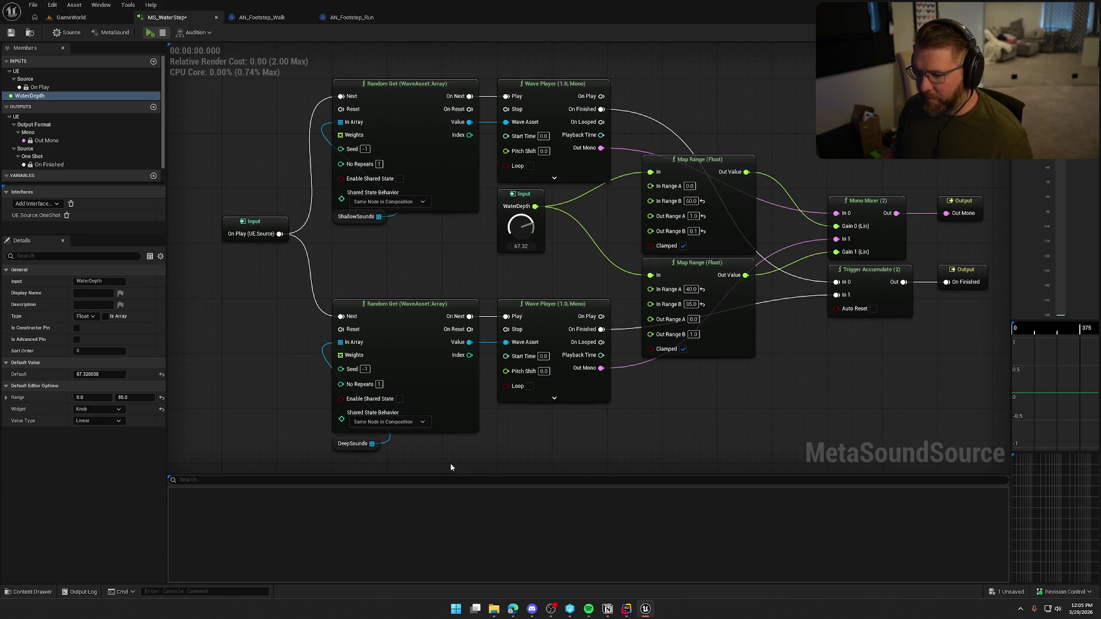
drag(337, 446, 342, 291)
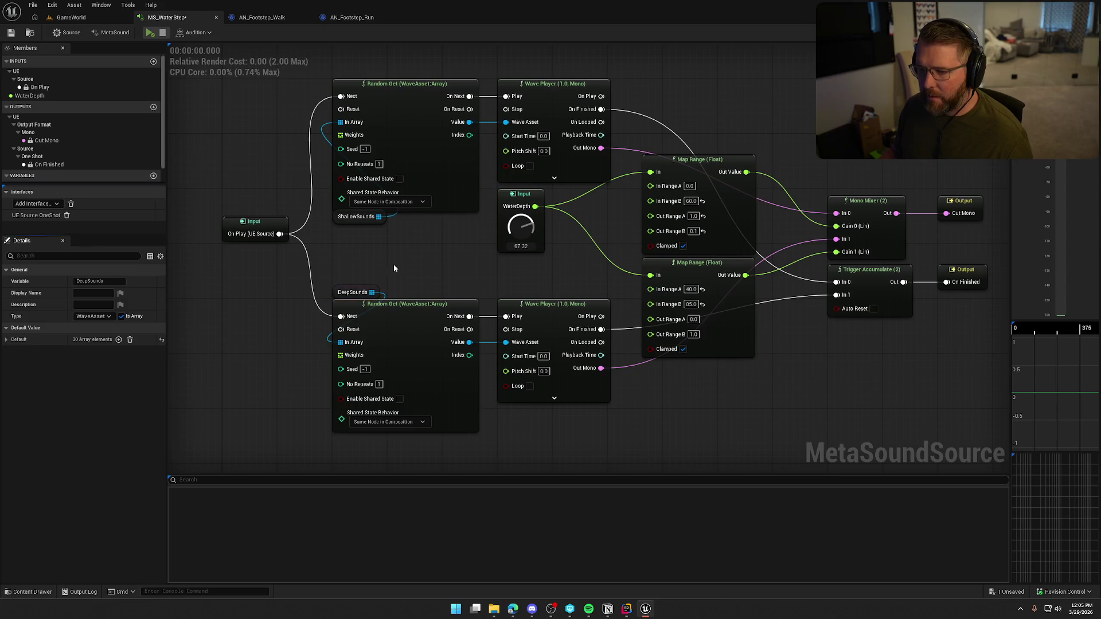
mouse_move(394, 265)
mouse_down()
mouse_move(336, 235)
mouse_move(250, 253)
mouse_move(359, 245)
mouse_move(416, 262)
mouse_up()
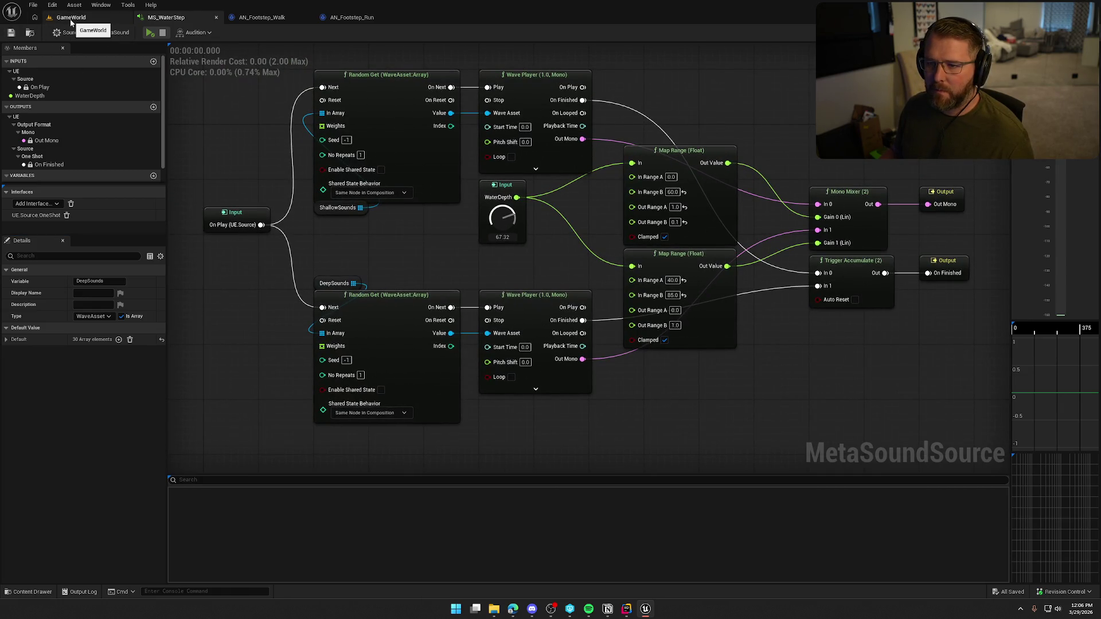
In AN_Footstep_Walk, move the Submerge Depth node beside Get Water Surface
click(263, 18)
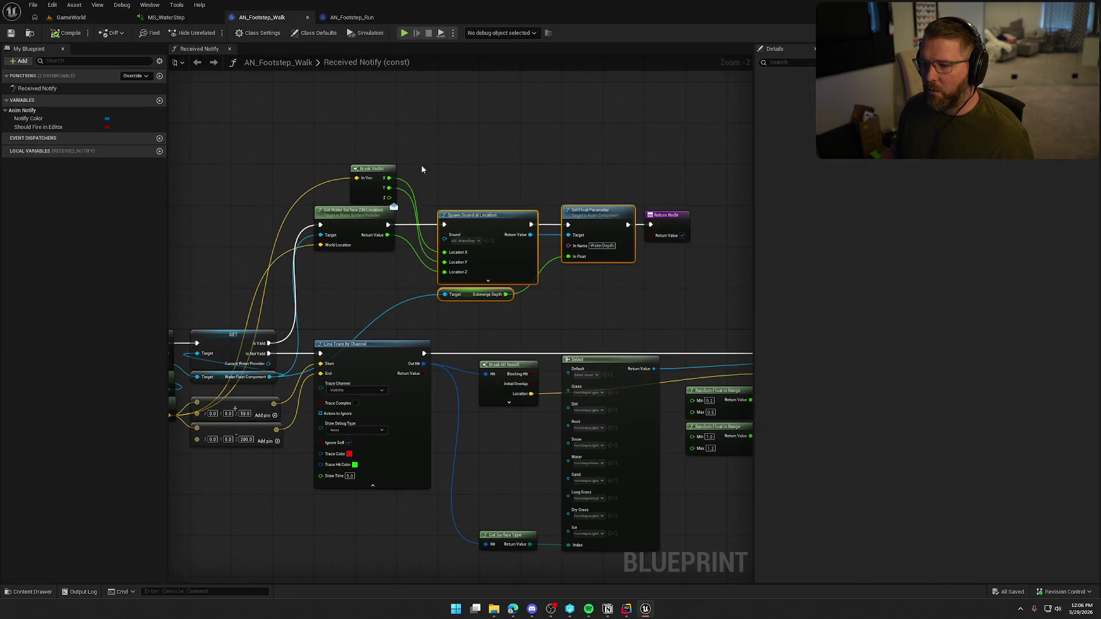
scroll(421, 169, up, 2)
mouse_move(332, 310)
mouse_down()
mouse_move(379, 310)
mouse_move(406, 259)
mouse_up()
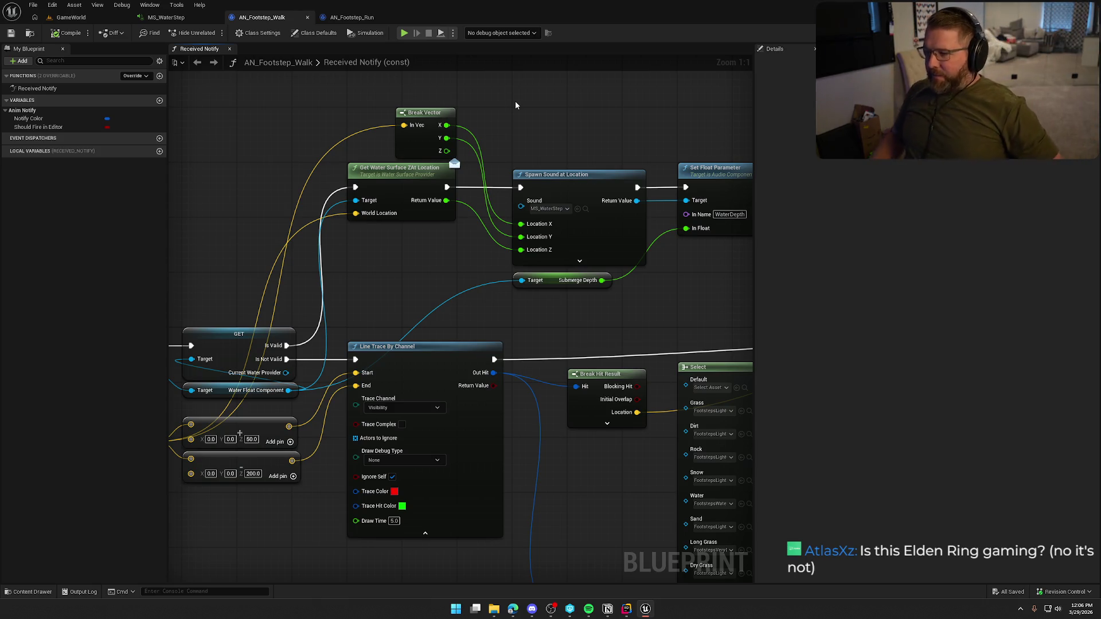
drag(560, 282, 392, 233)
Box-select the water-sound nodes, shift the group lower, then return to the GameWorld level
mouse_move(393, 104)
mouse_down()
mouse_move(712, 270)
mouse_move(628, 287)
mouse_up()
mouse_move(425, 184)
mouse_down()
mouse_move(384, 216)
mouse_move(380, 236)
mouse_up()
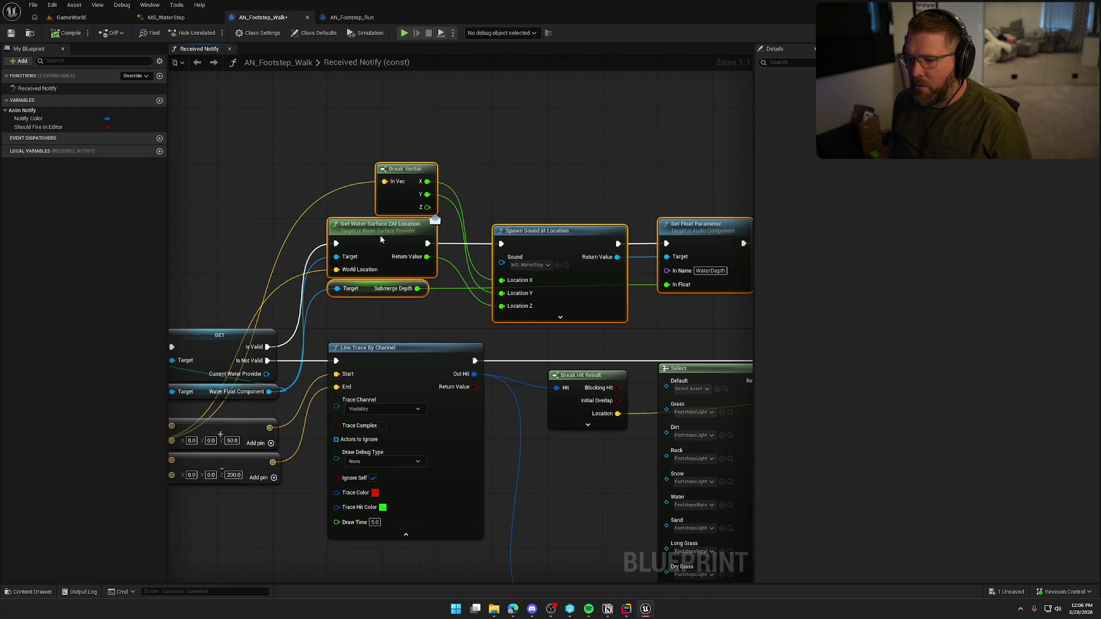
click(496, 149)
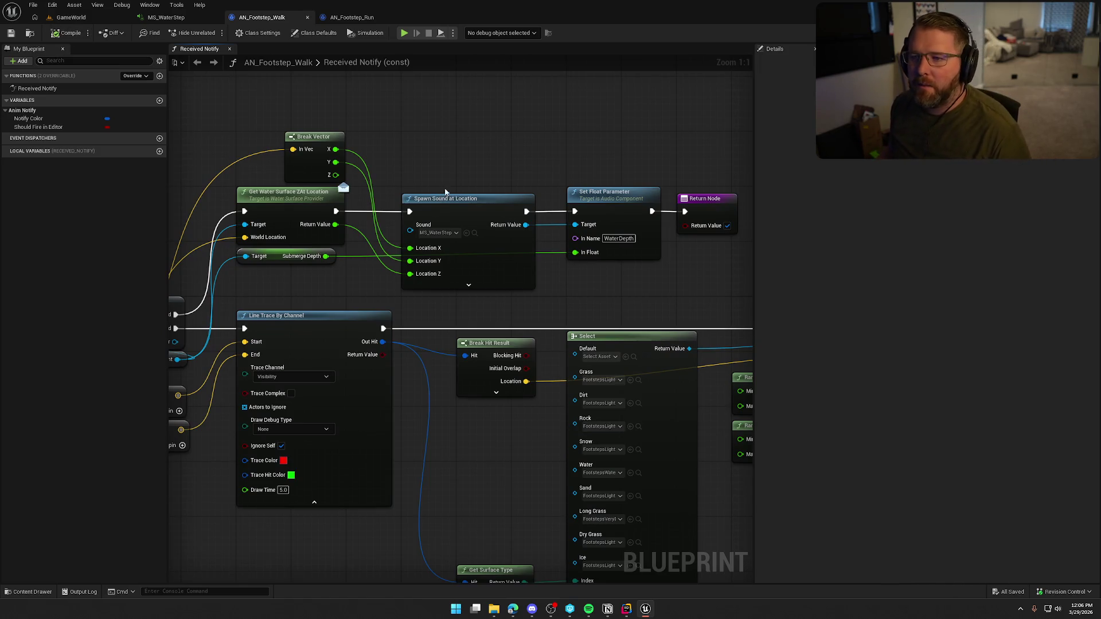
click(71, 18)
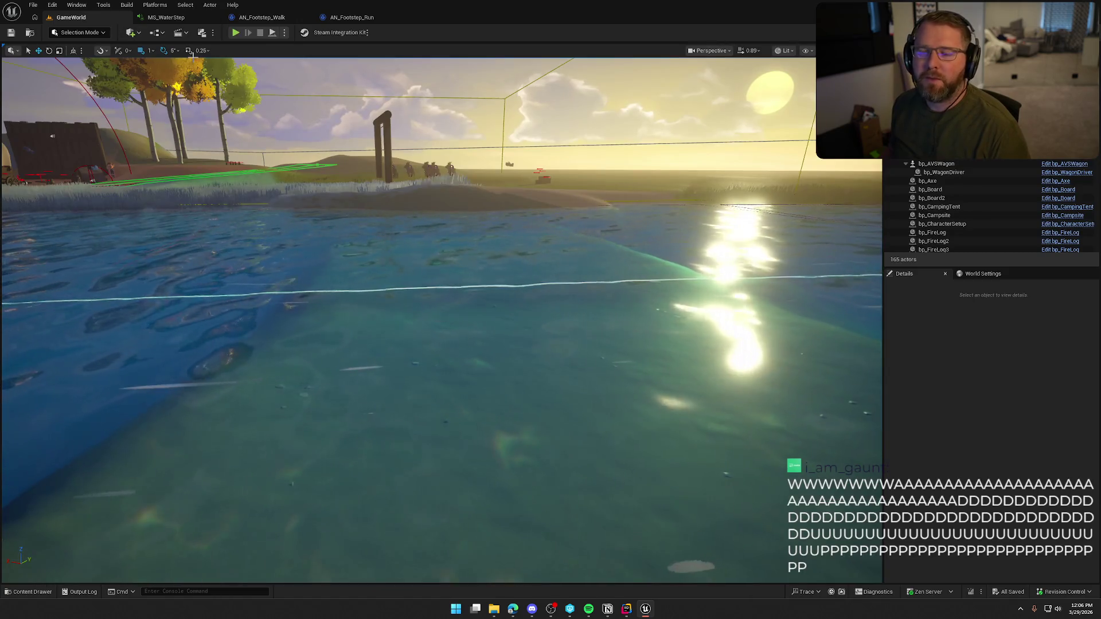
Play-test the level, sprinting the character to the shore and walking into the shallow water
click(236, 32)
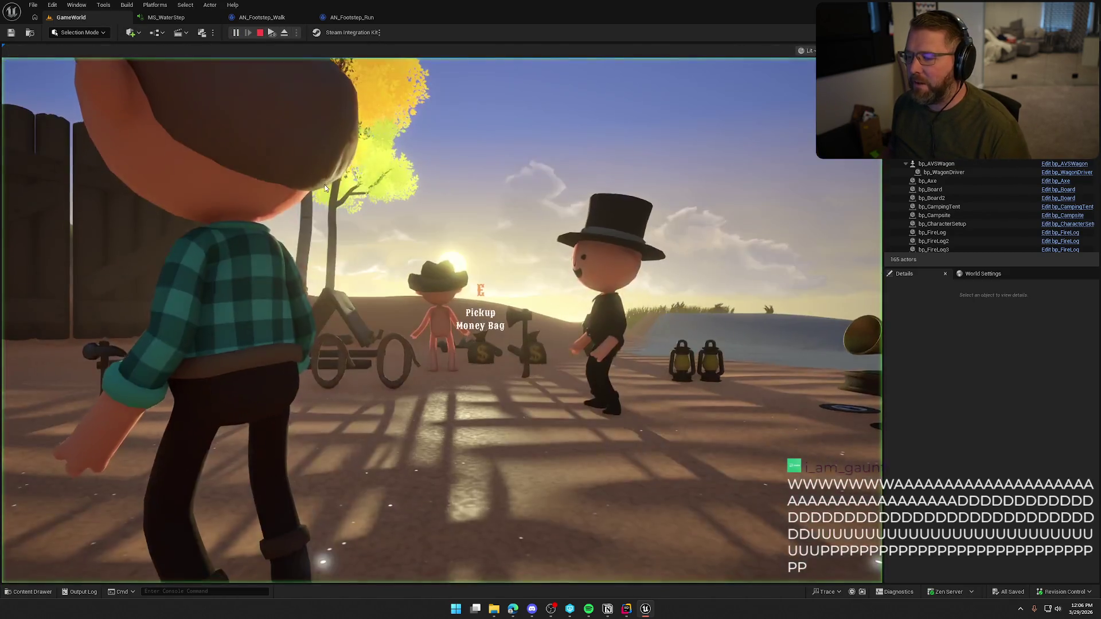
click(324, 188)
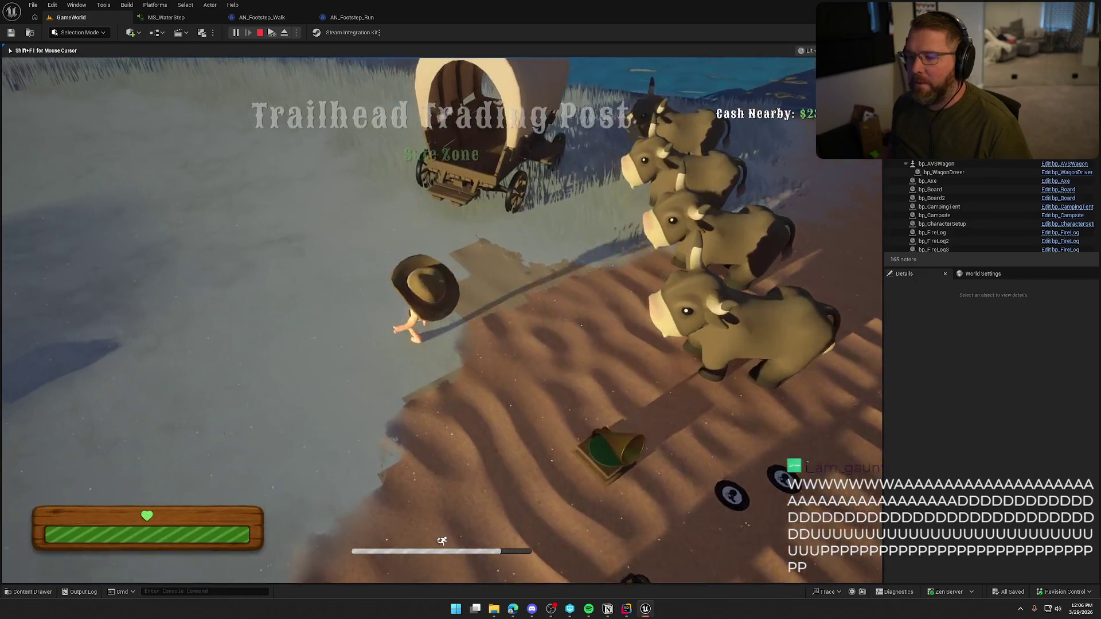
key(shift+a)
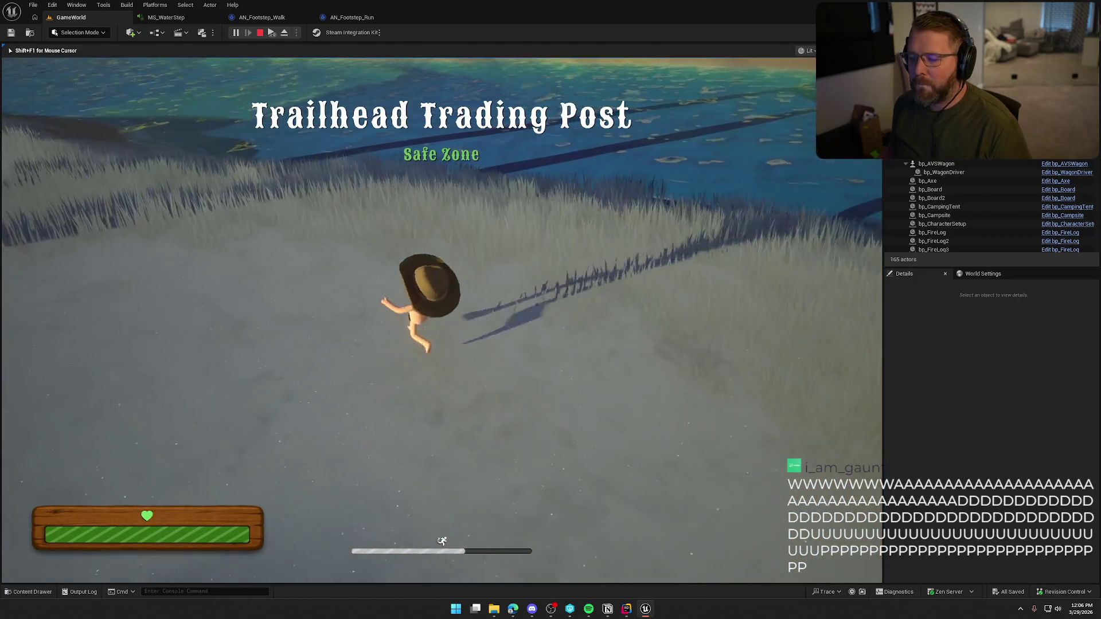
key(shift+a)
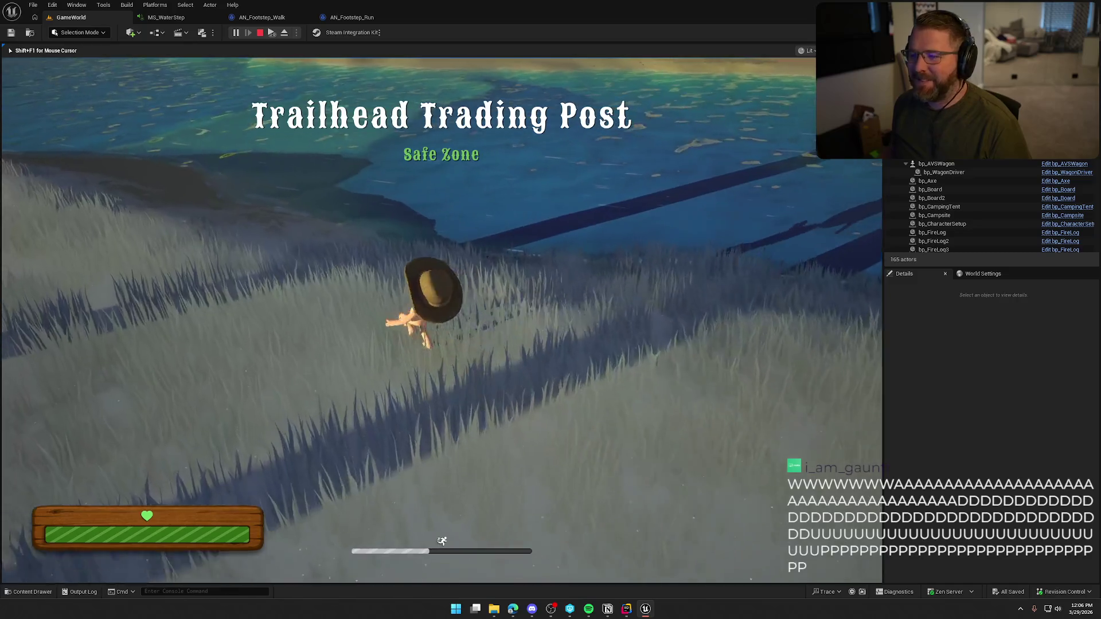
key(shift+w)
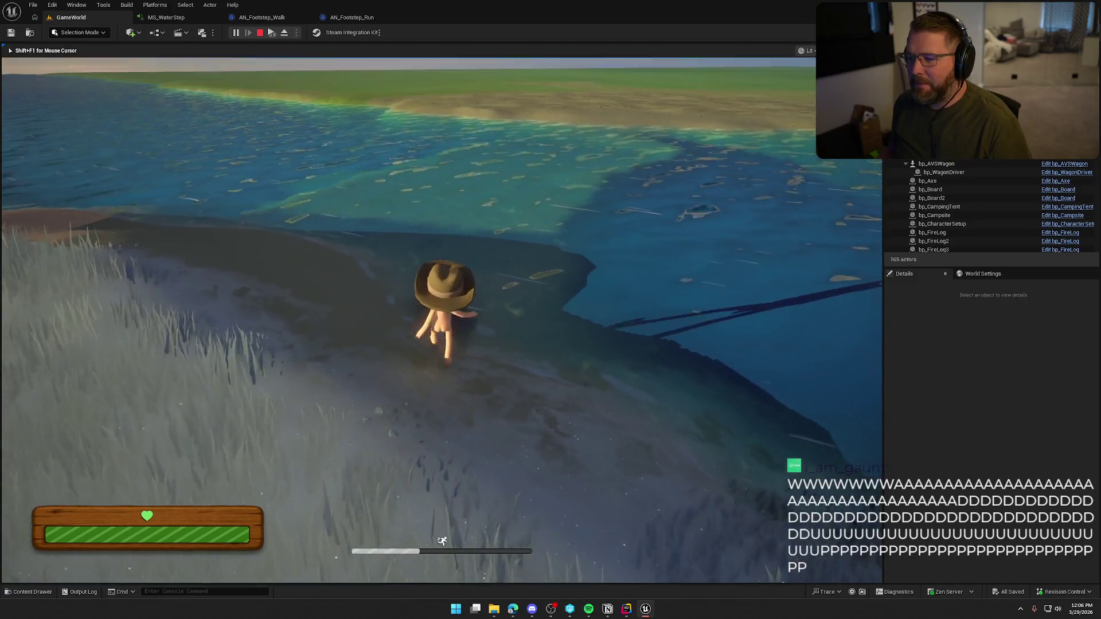
key(w)
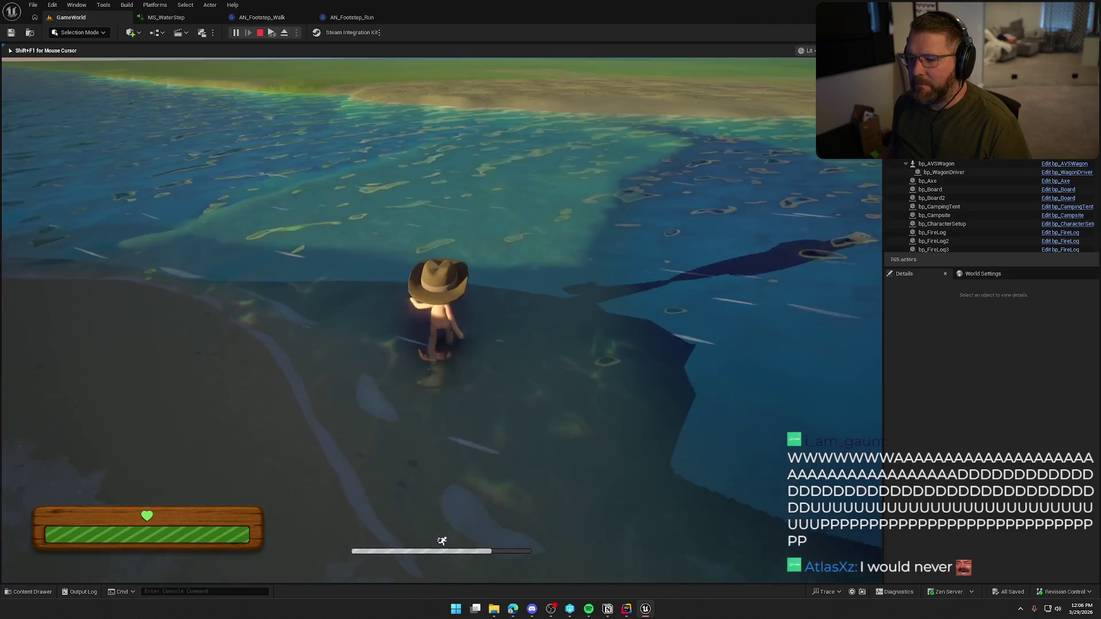
Wade through the water, then stop the play test and return to MS_WaterStep
key(d)
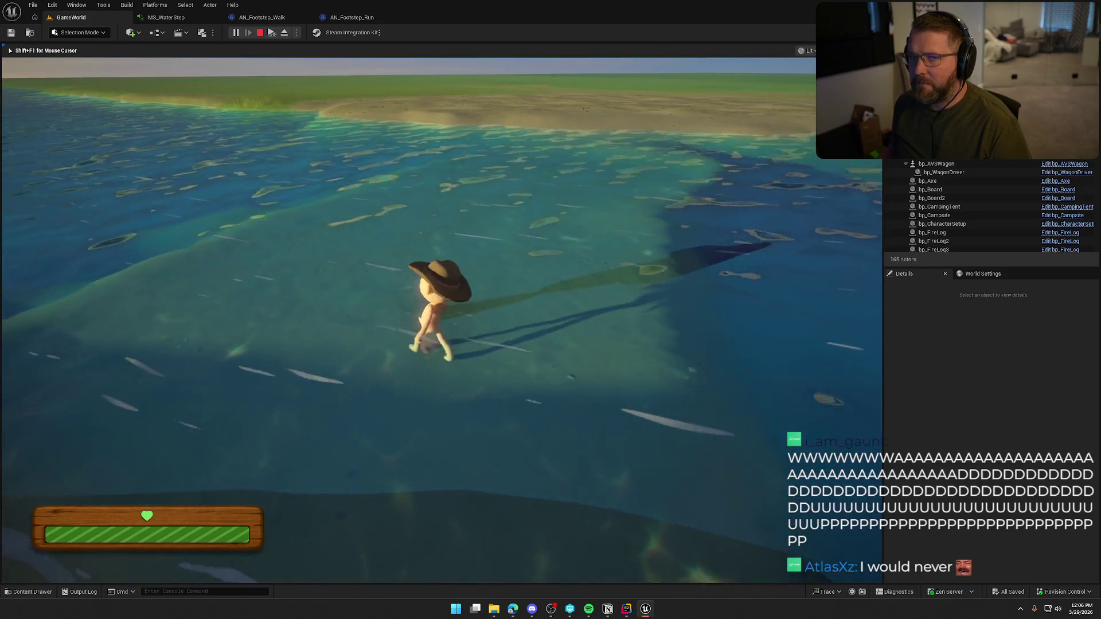
key(s)
key(s)
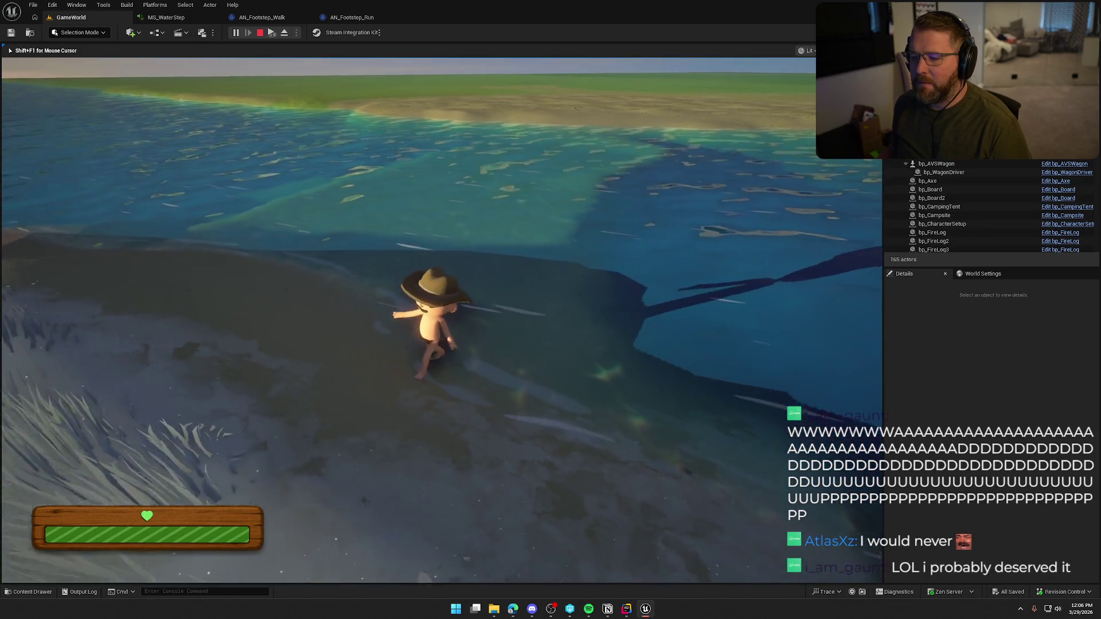
key(Escape)
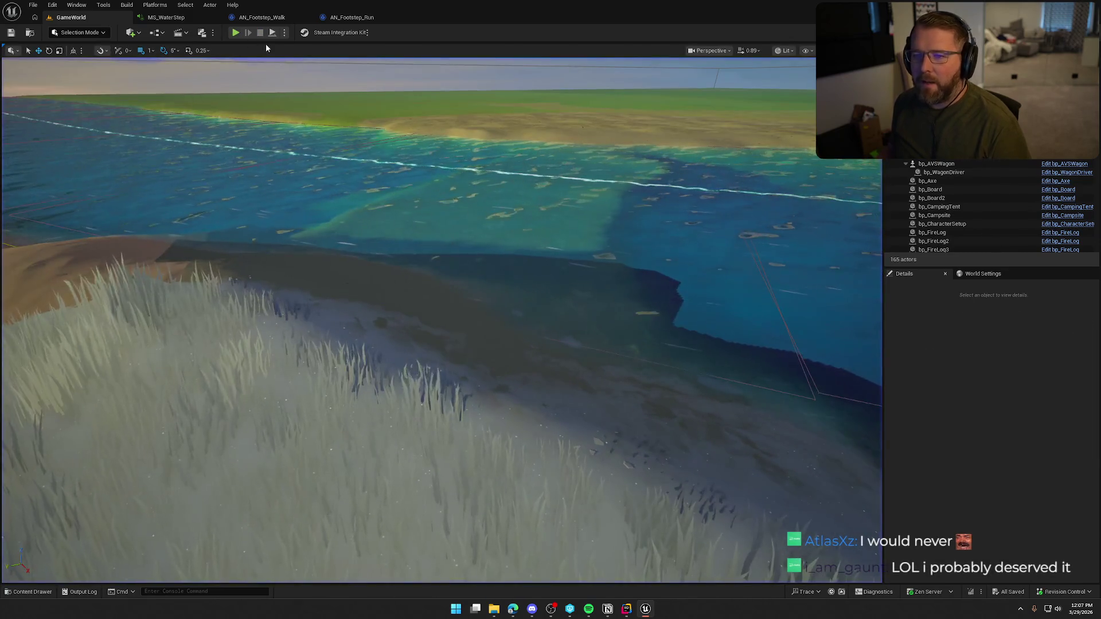
click(163, 18)
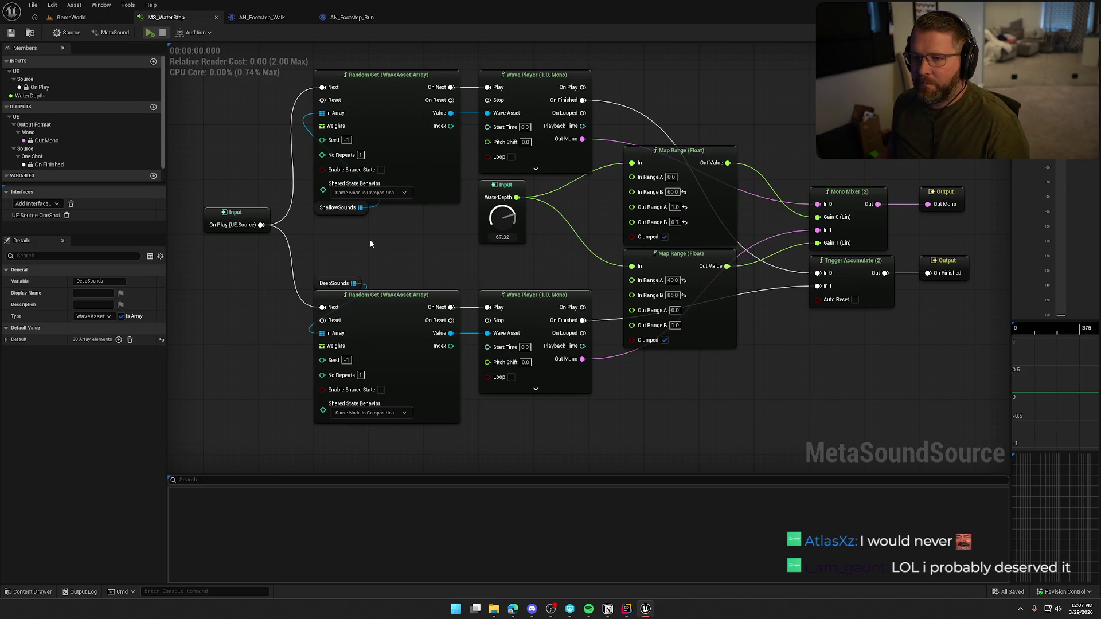
In AN_Footstep_Walk, expand and collapse Spawn Sound at Location's advanced pins to review them
click(256, 18)
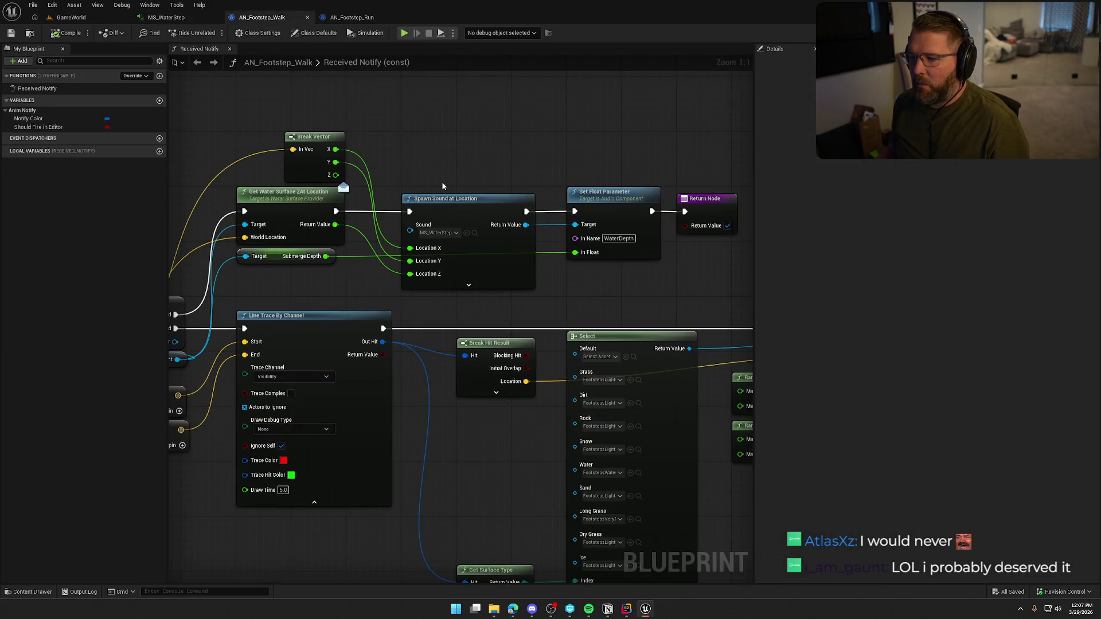
click(470, 284)
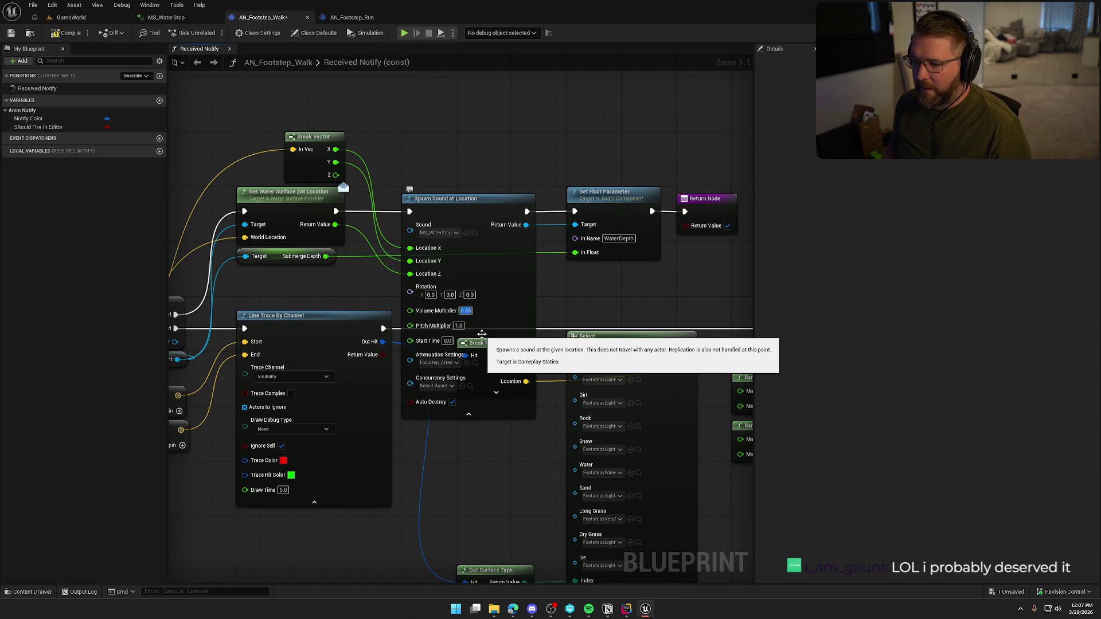
click(469, 415)
In AN_Footstep_Run, collapse Spawn Sound's advanced pins and move Submerge Depth beneath Get Water Surface
click(323, 18)
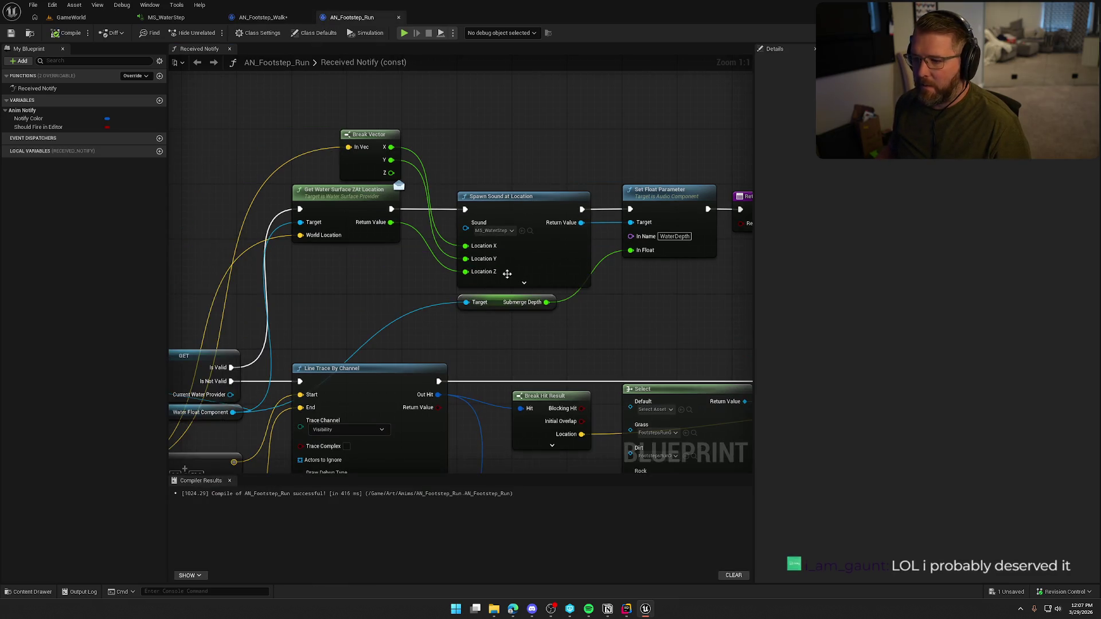
click(520, 311)
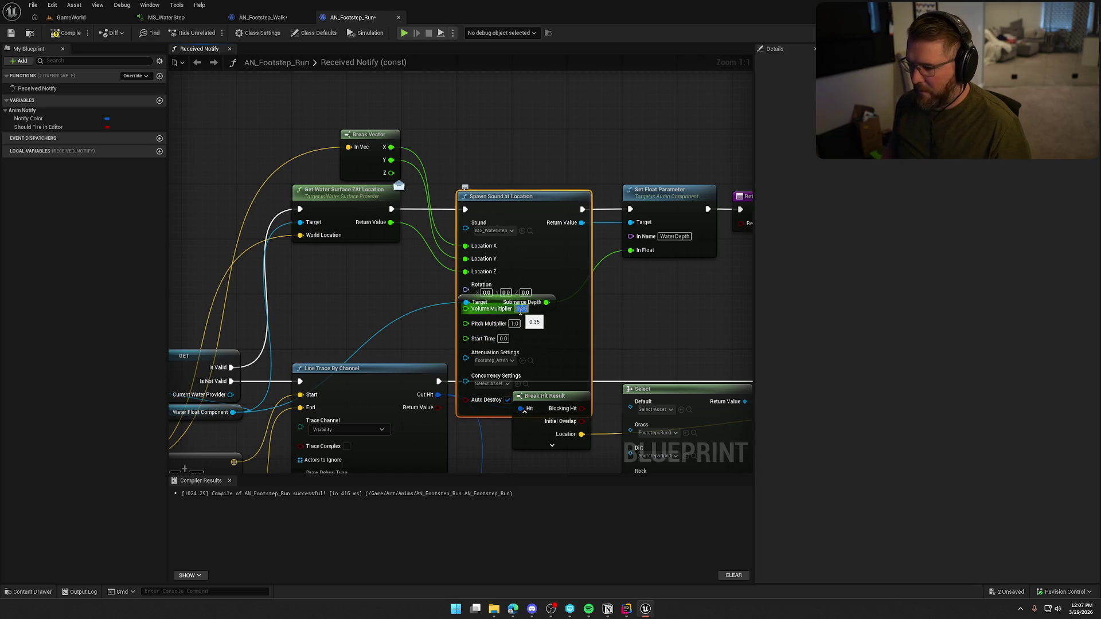
click(524, 411)
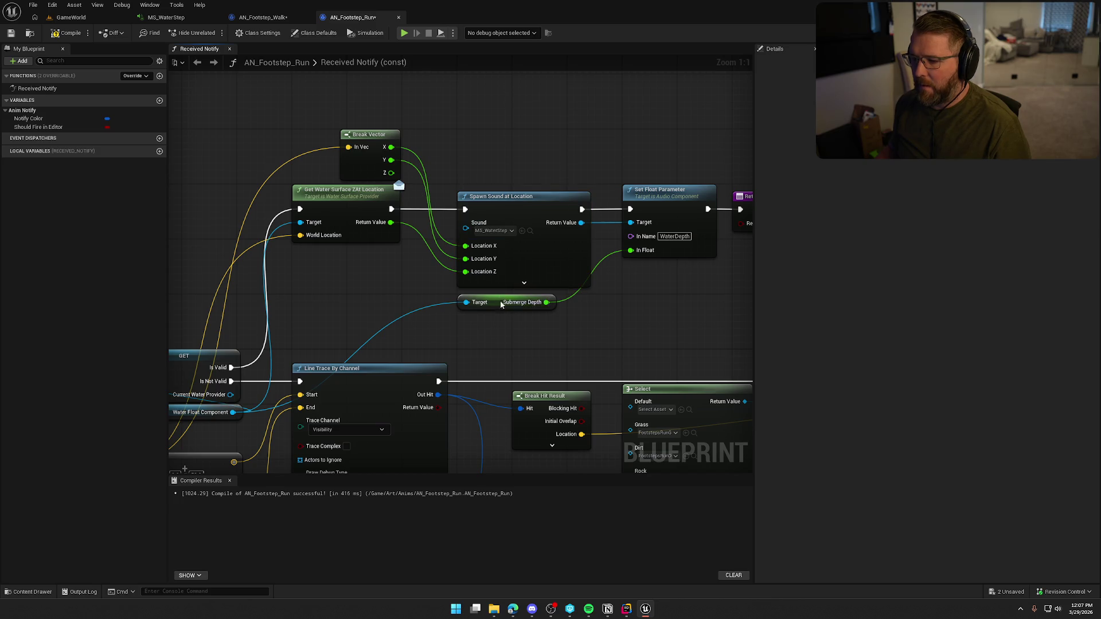
drag(500, 304, 339, 258)
Shift the water-sound node group slightly lower, then return to the GameWorld level
drag(221, 109, 737, 294)
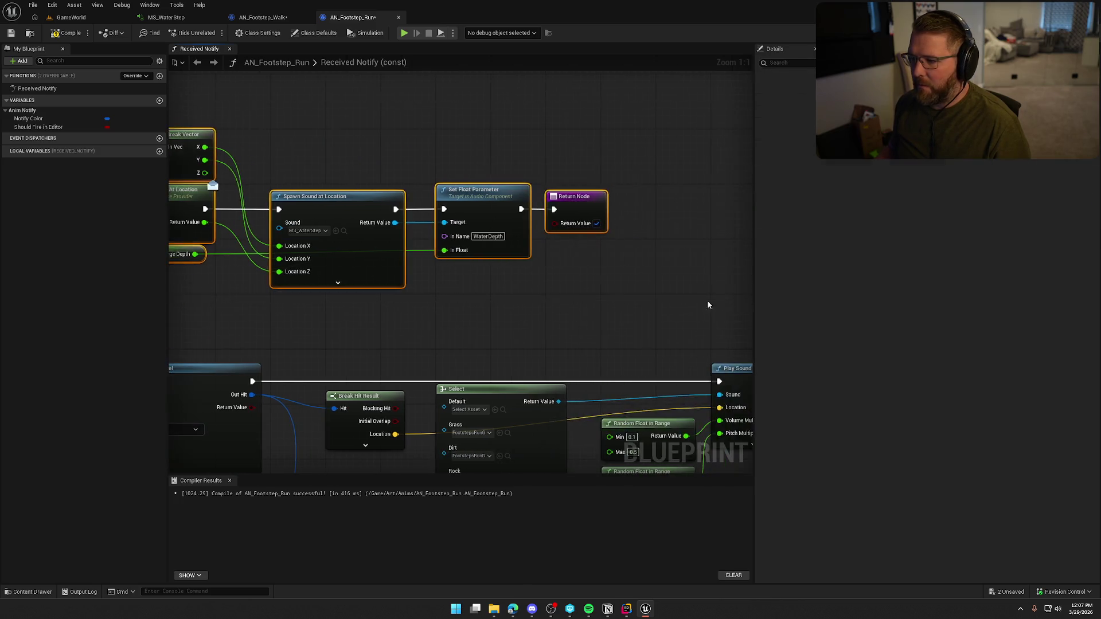
mouse_move(414, 200)
mouse_down()
mouse_move(414, 269)
mouse_move(414, 254)
mouse_up()
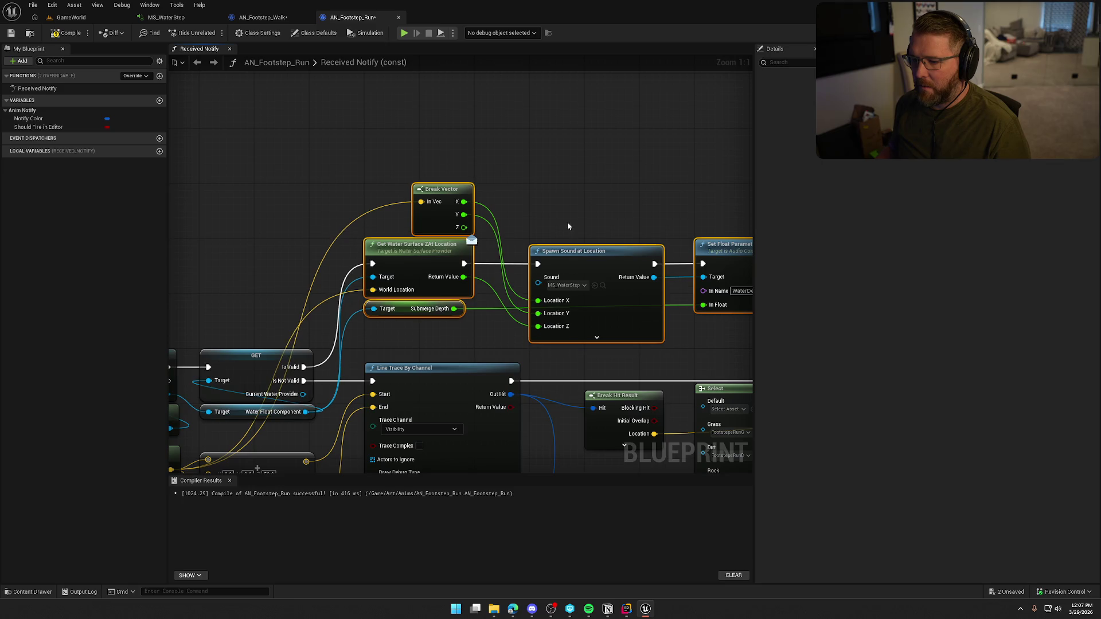
click(567, 222)
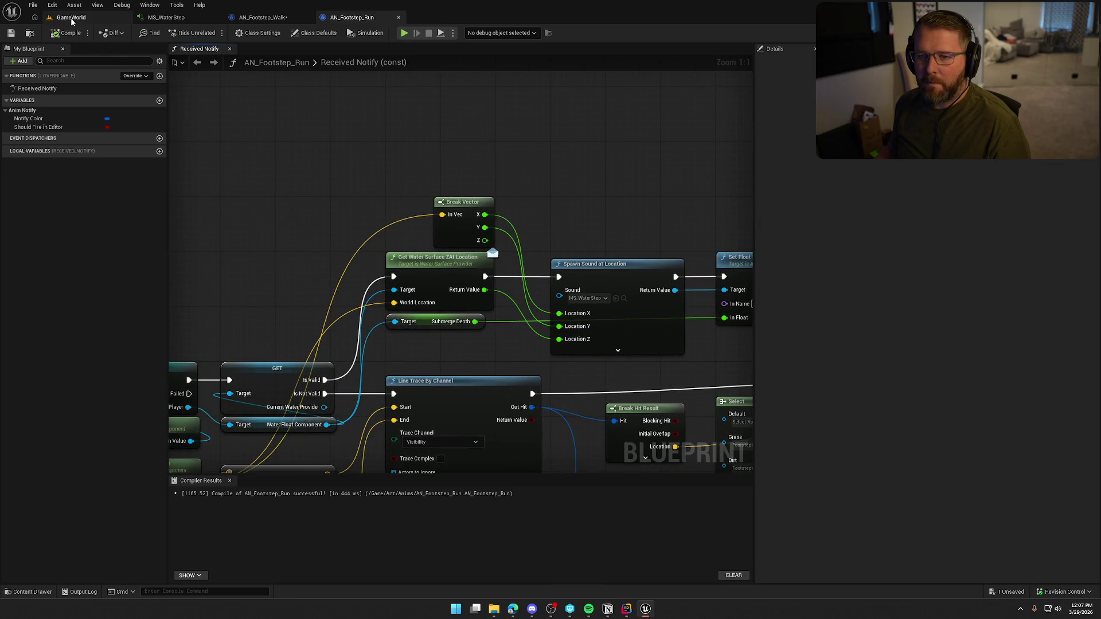
click(71, 17)
key(alt+p)
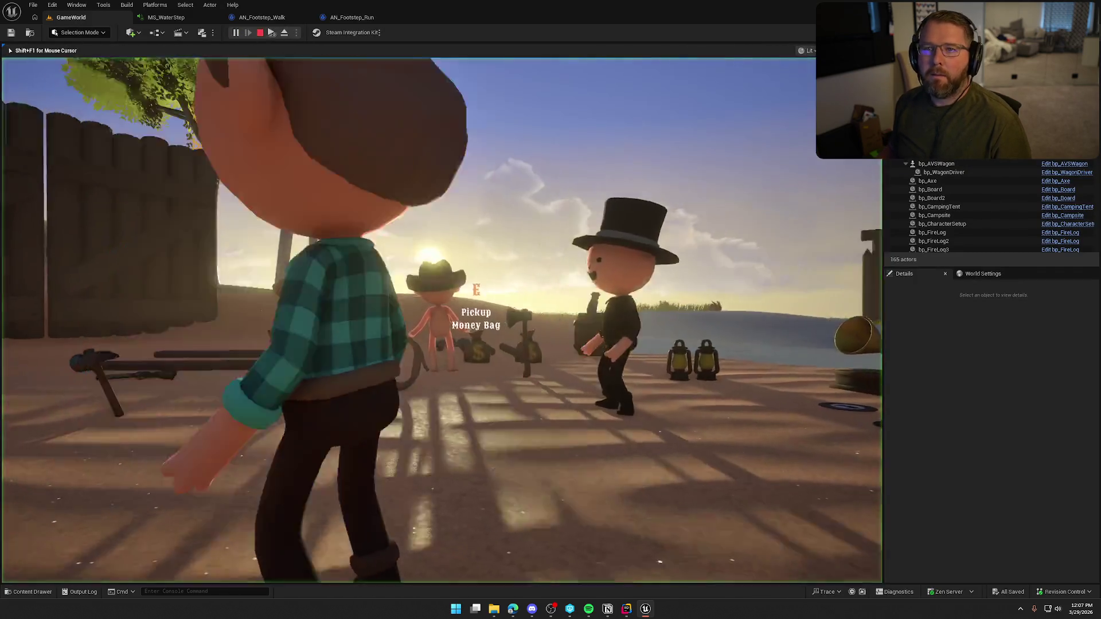
key(shift+a)
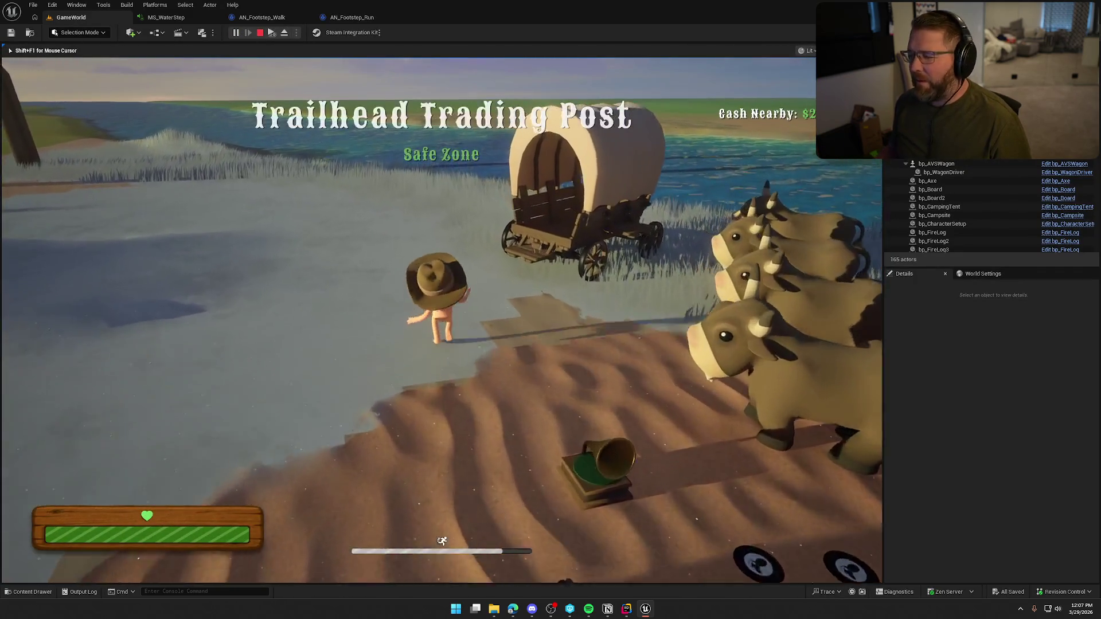
key(shift+w)
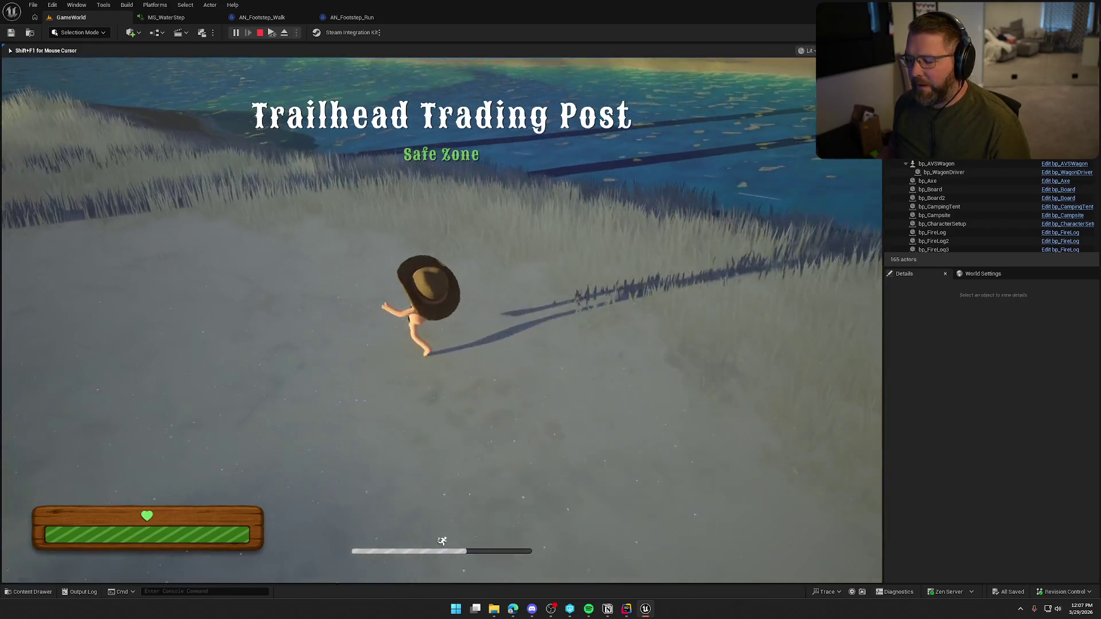
key(shift+w)
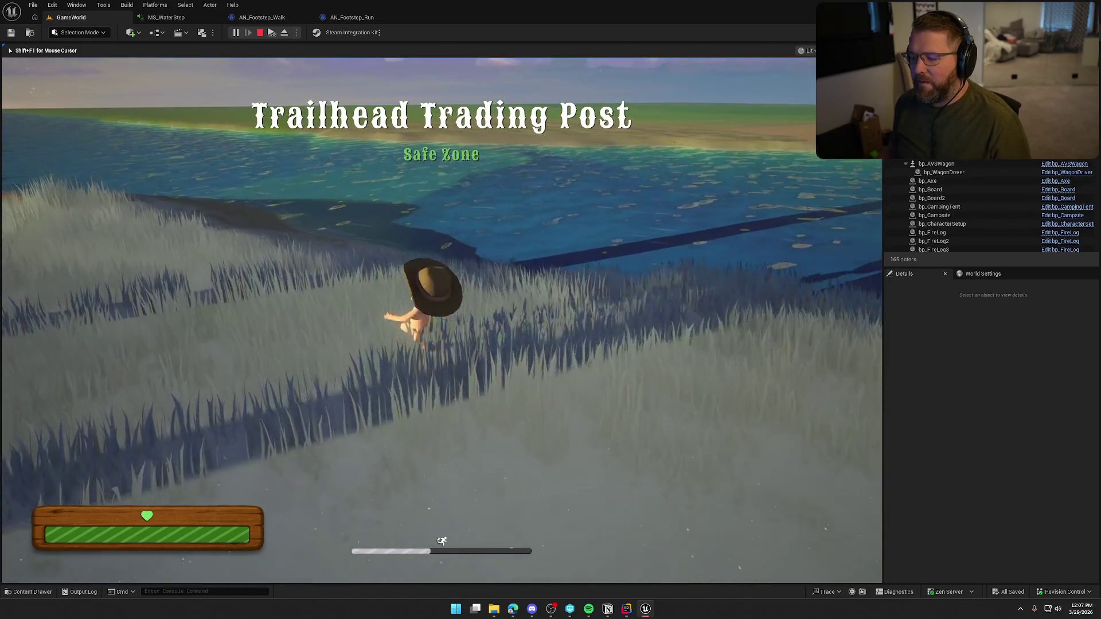
key(w)
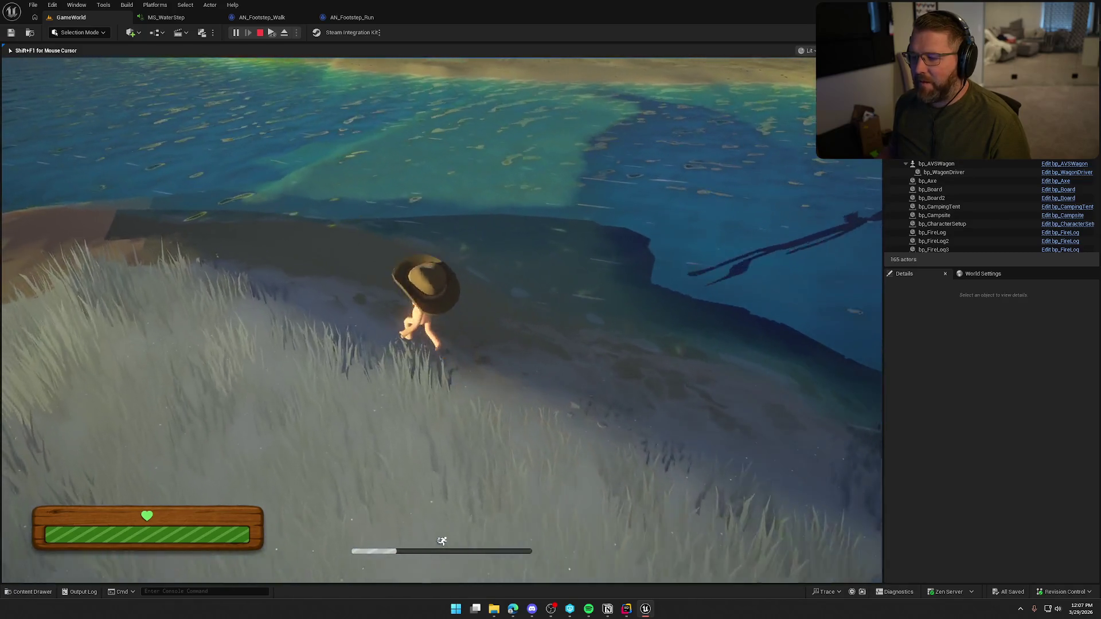
key(w)
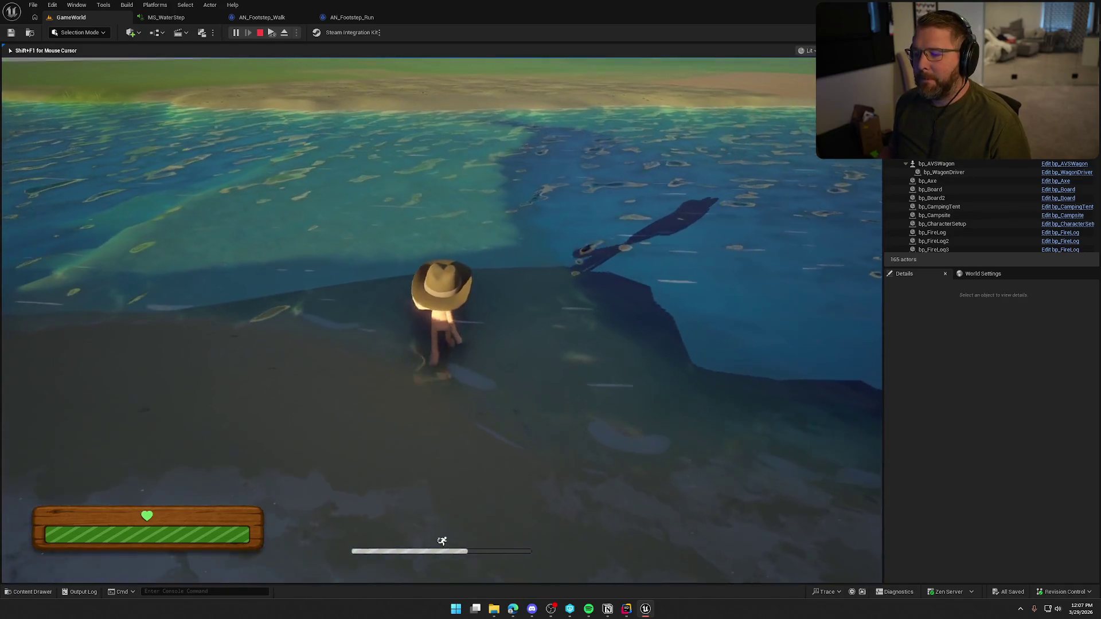
key(w)
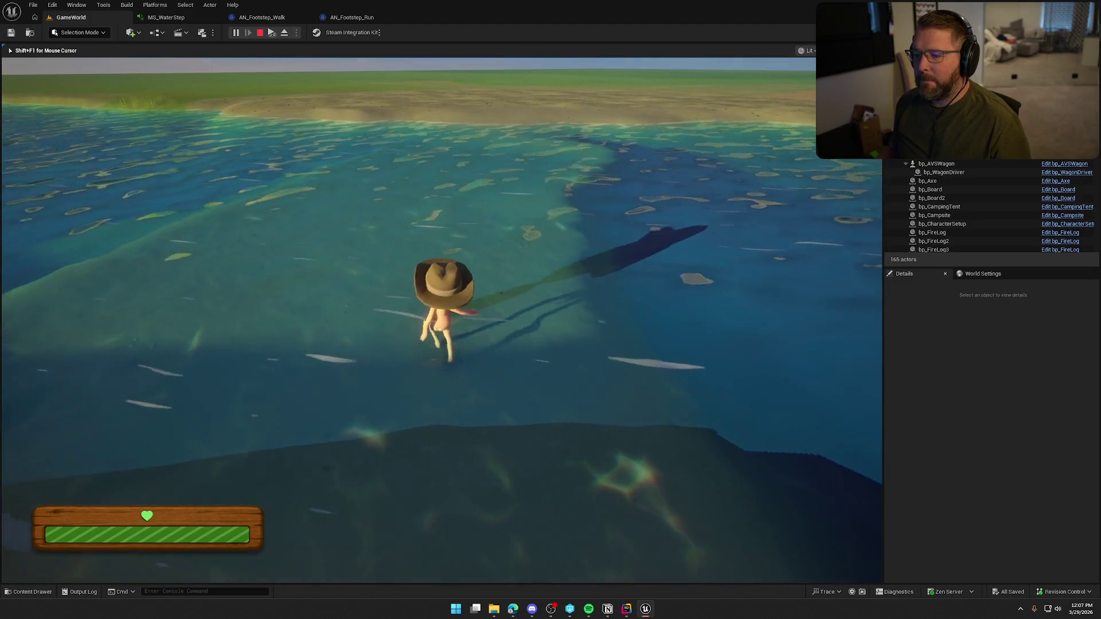
key(w)
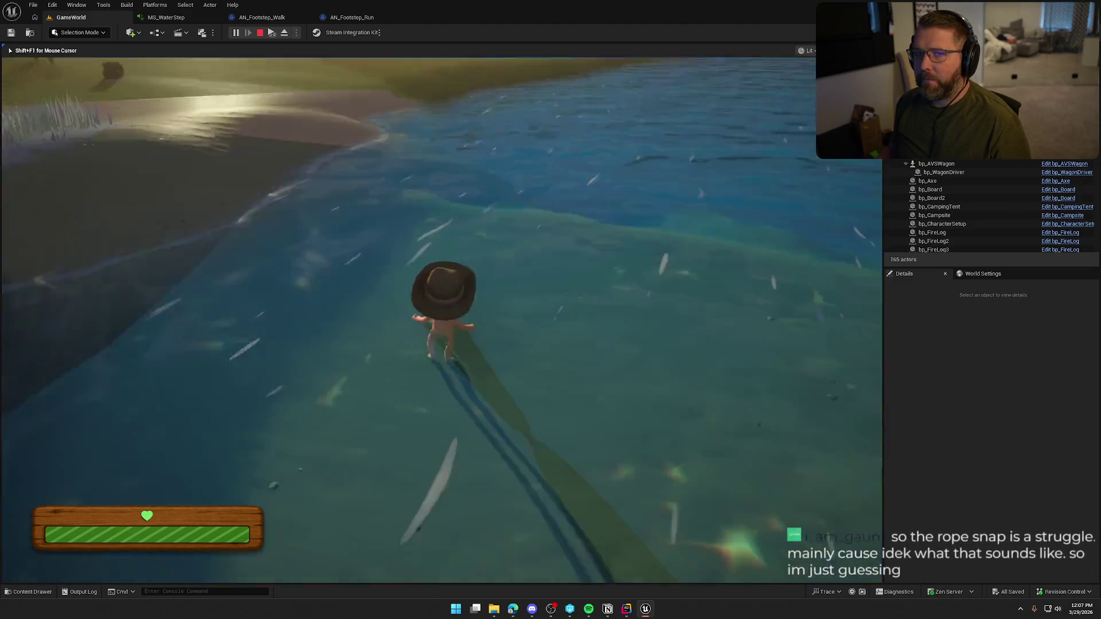
key(w)
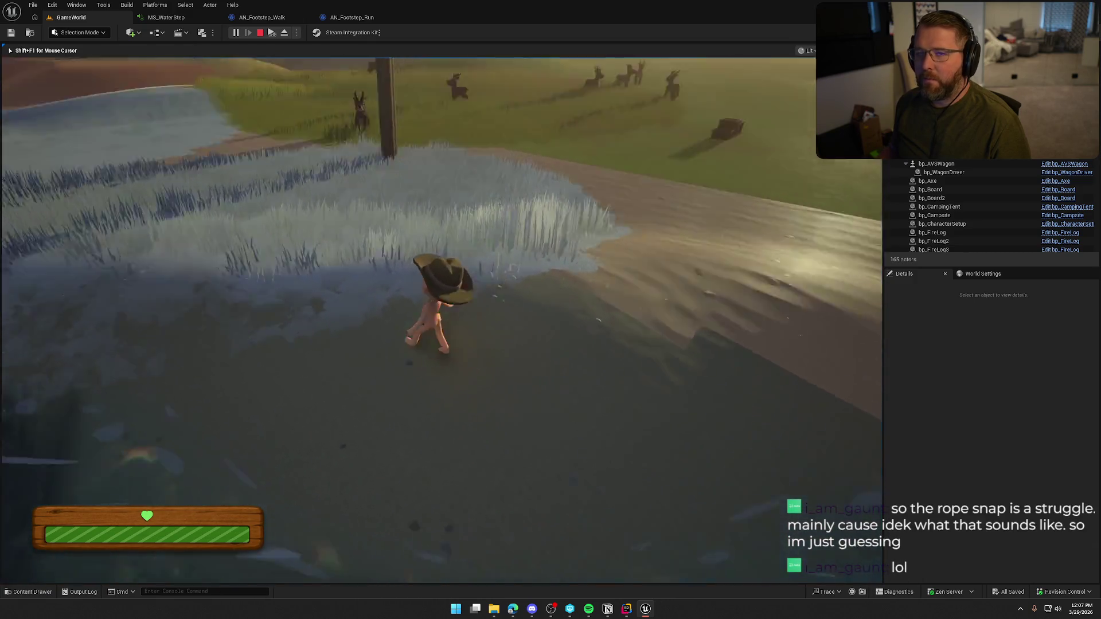
key(w)
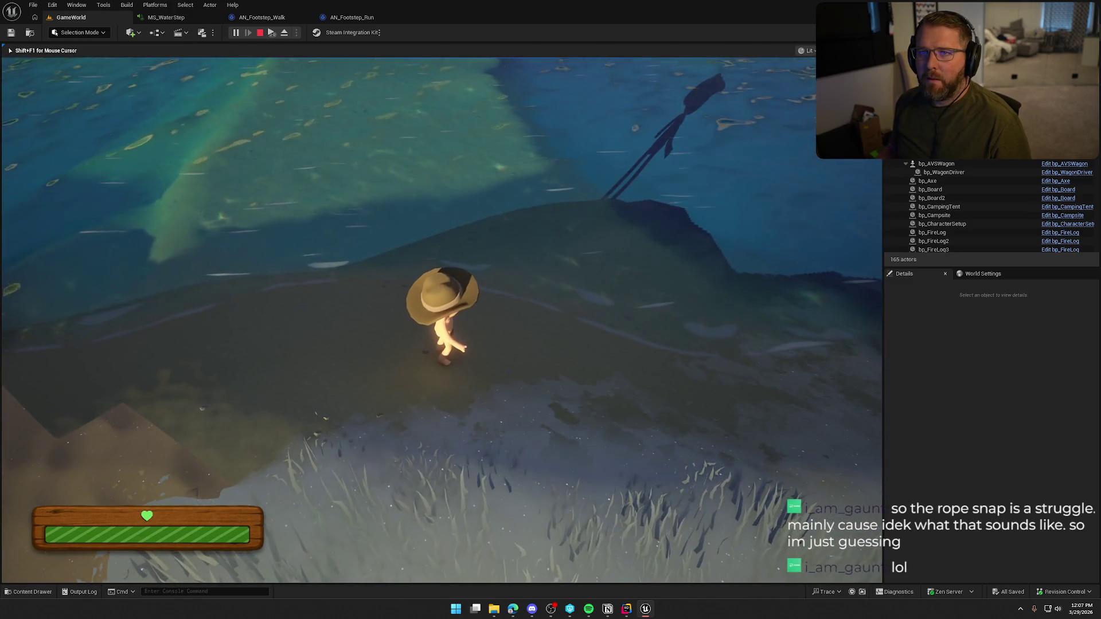